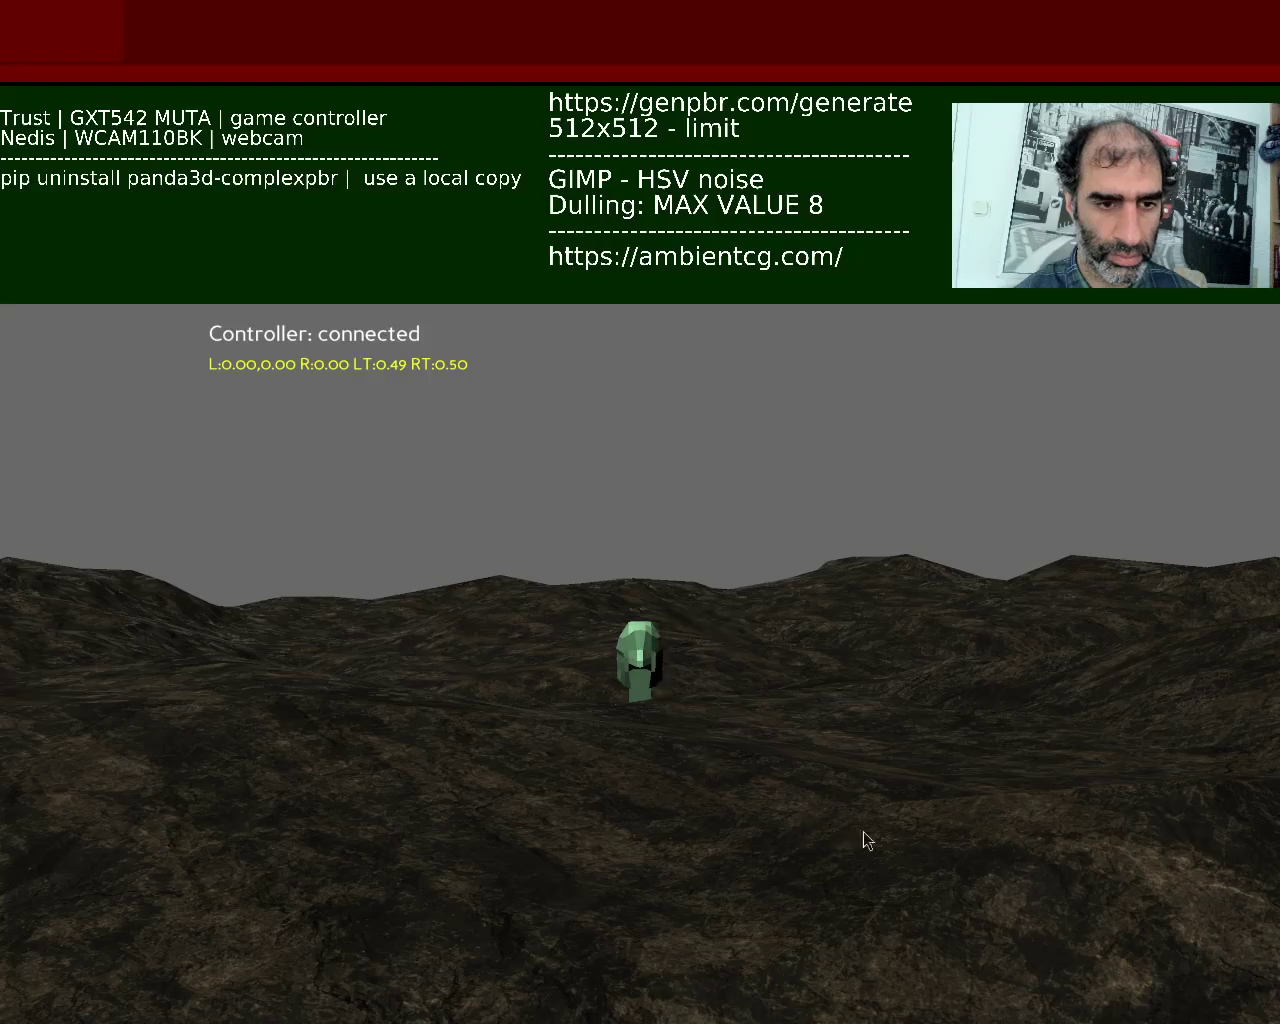
Step: Finish walking the character onto the green block, then close the Panda3D game window
key("Escape")
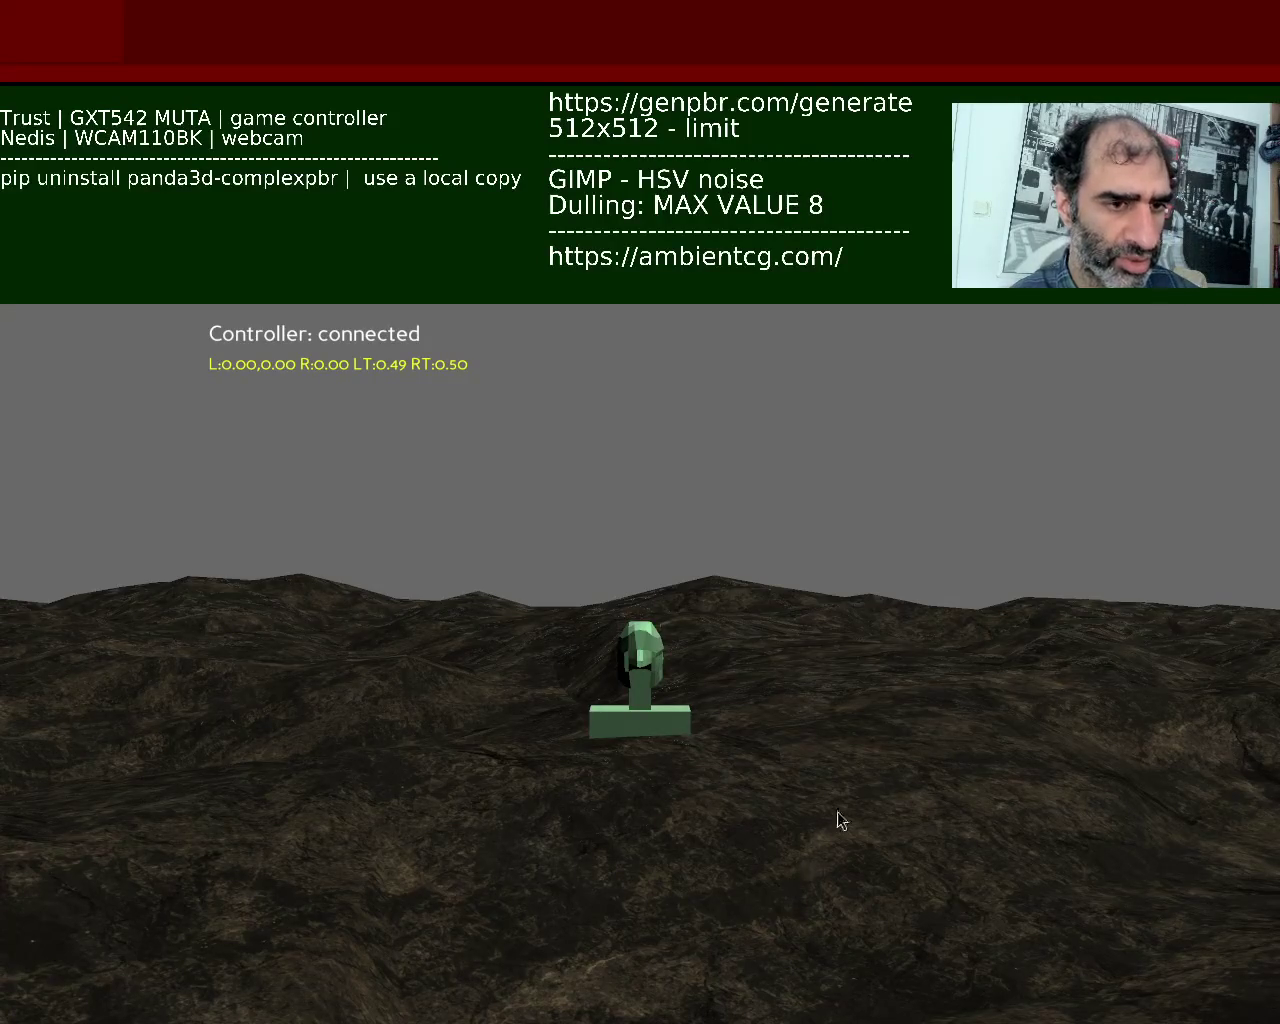
left_click(1271, 334)
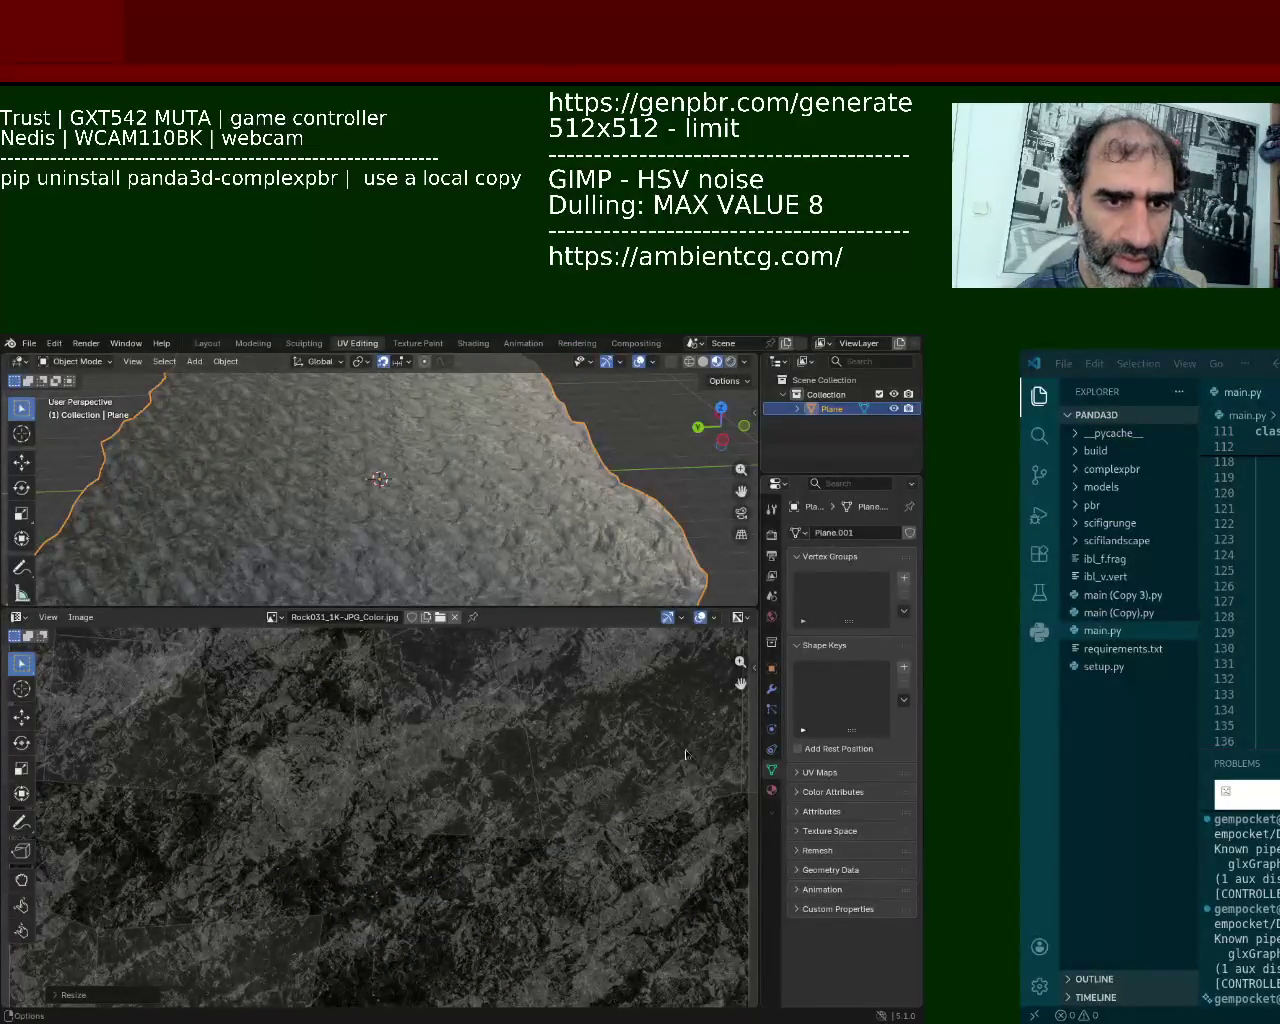
Step: Ask Copilot chat for a less natural sun and keep its Vec4(8.0, 4.0, 15.0, 1.0) edit
key("alt+Tab")
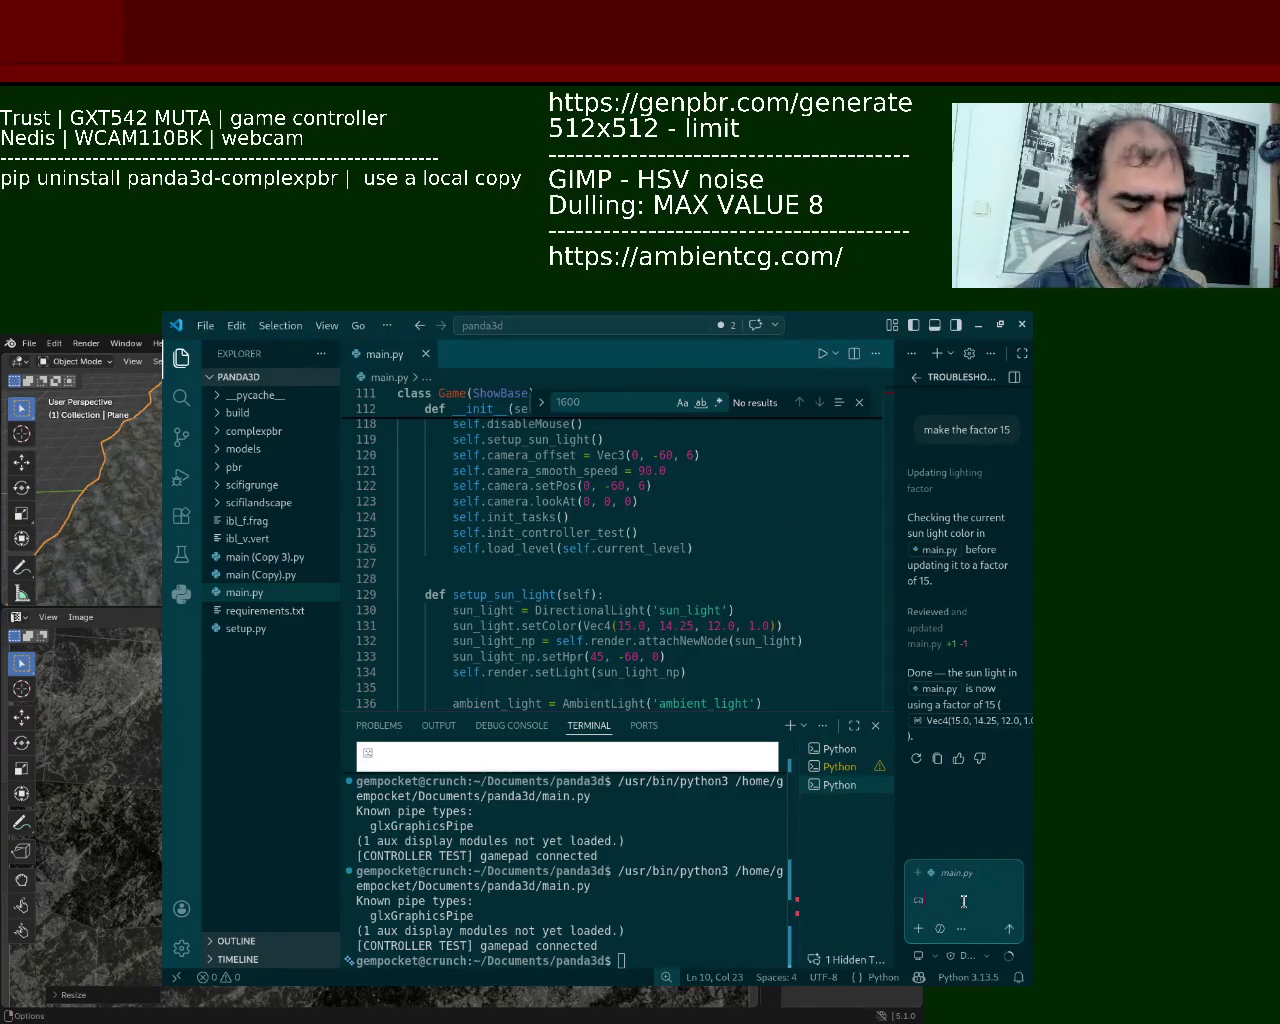
type("e sun less natural")
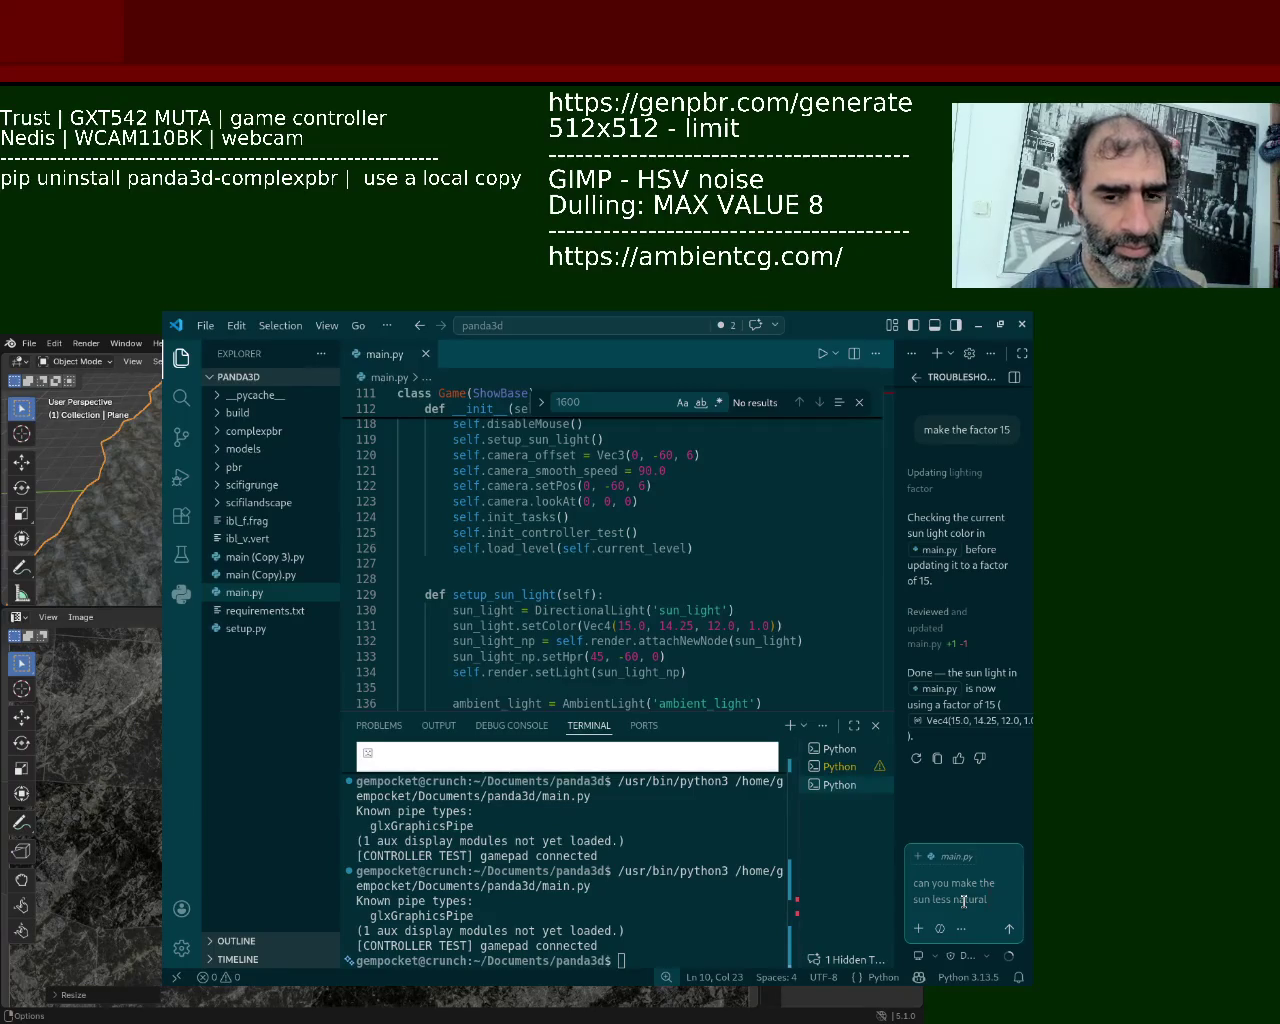
key("Return")
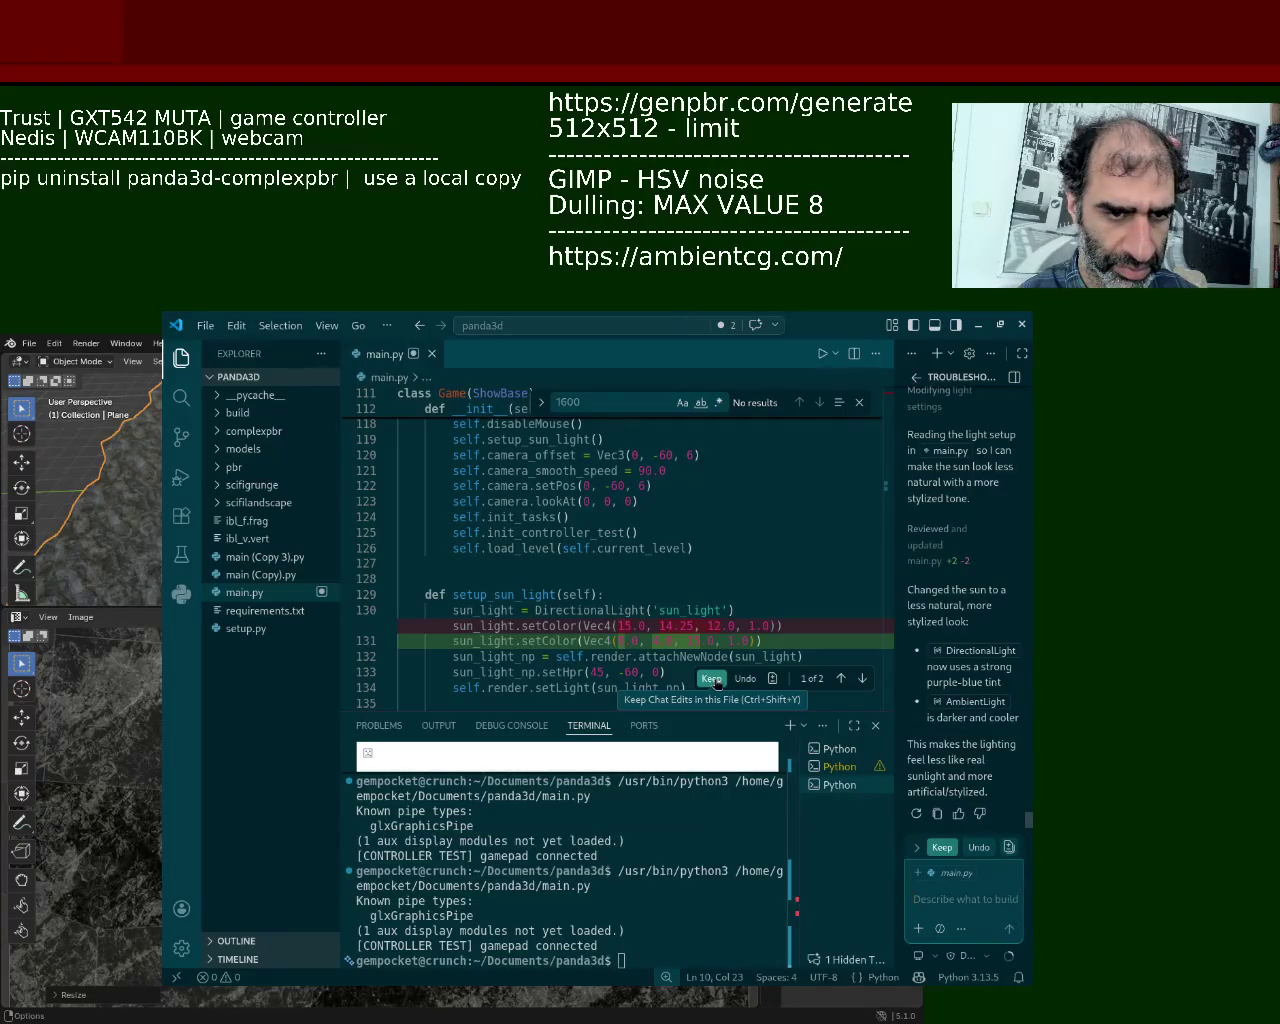
left_click(711, 679)
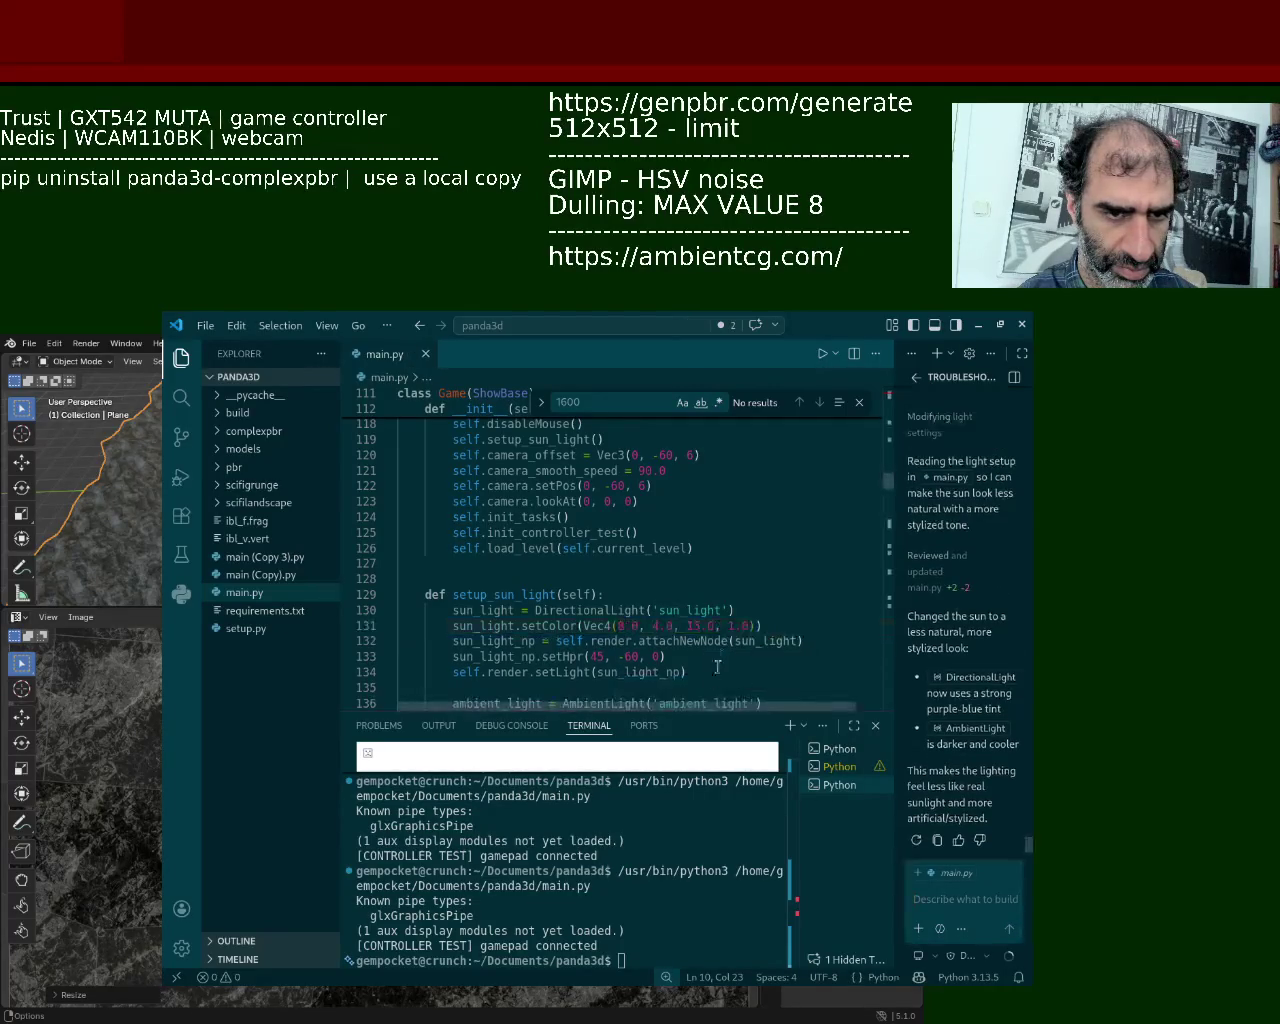
Step: Run main.py to view the purple-blue lit terrain, then quit the game
left_click(819, 355)
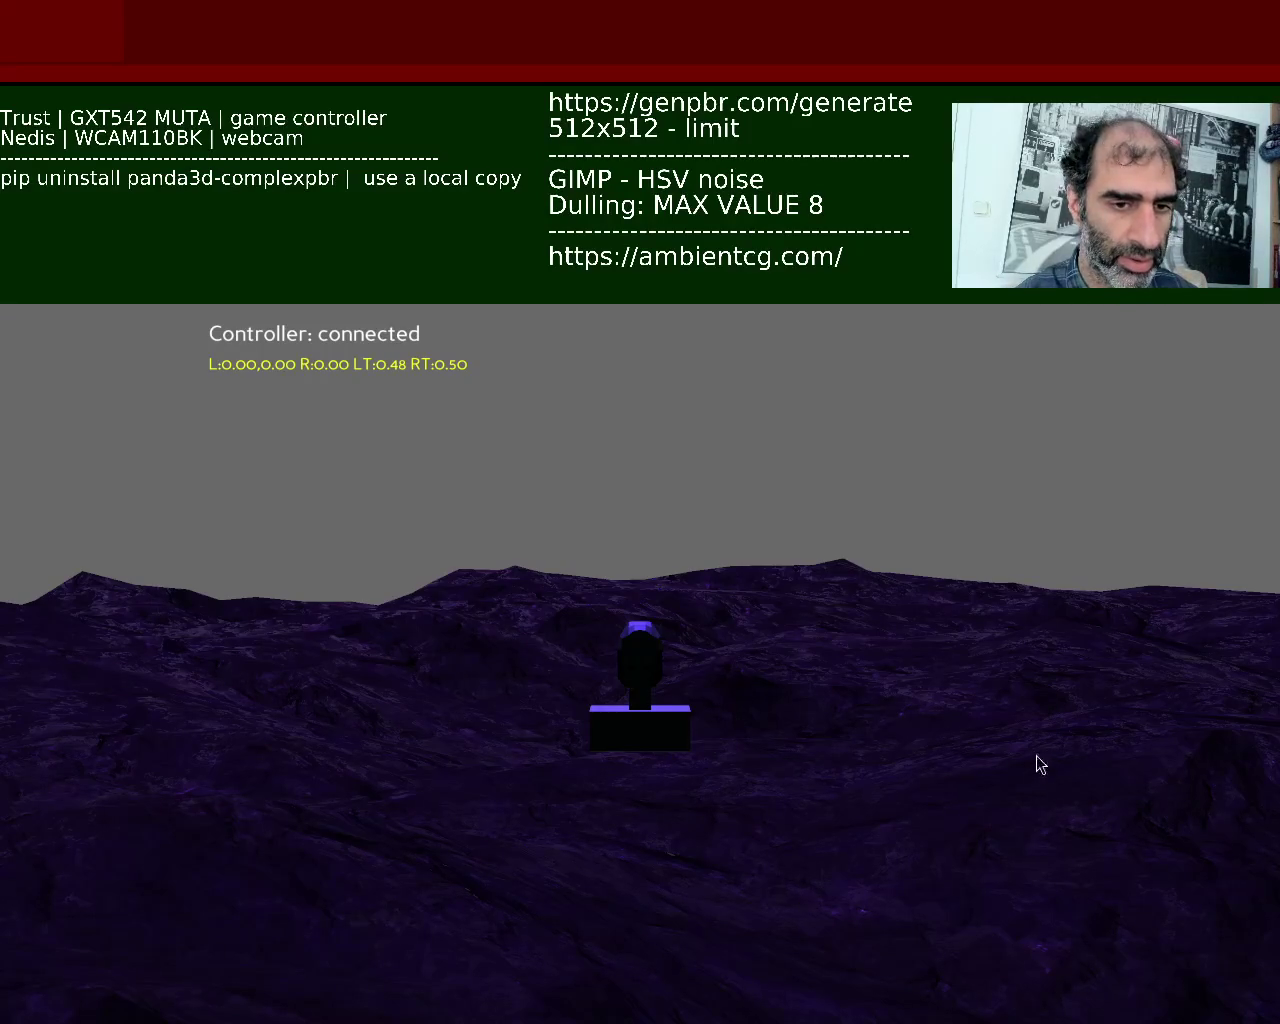
key("Escape")
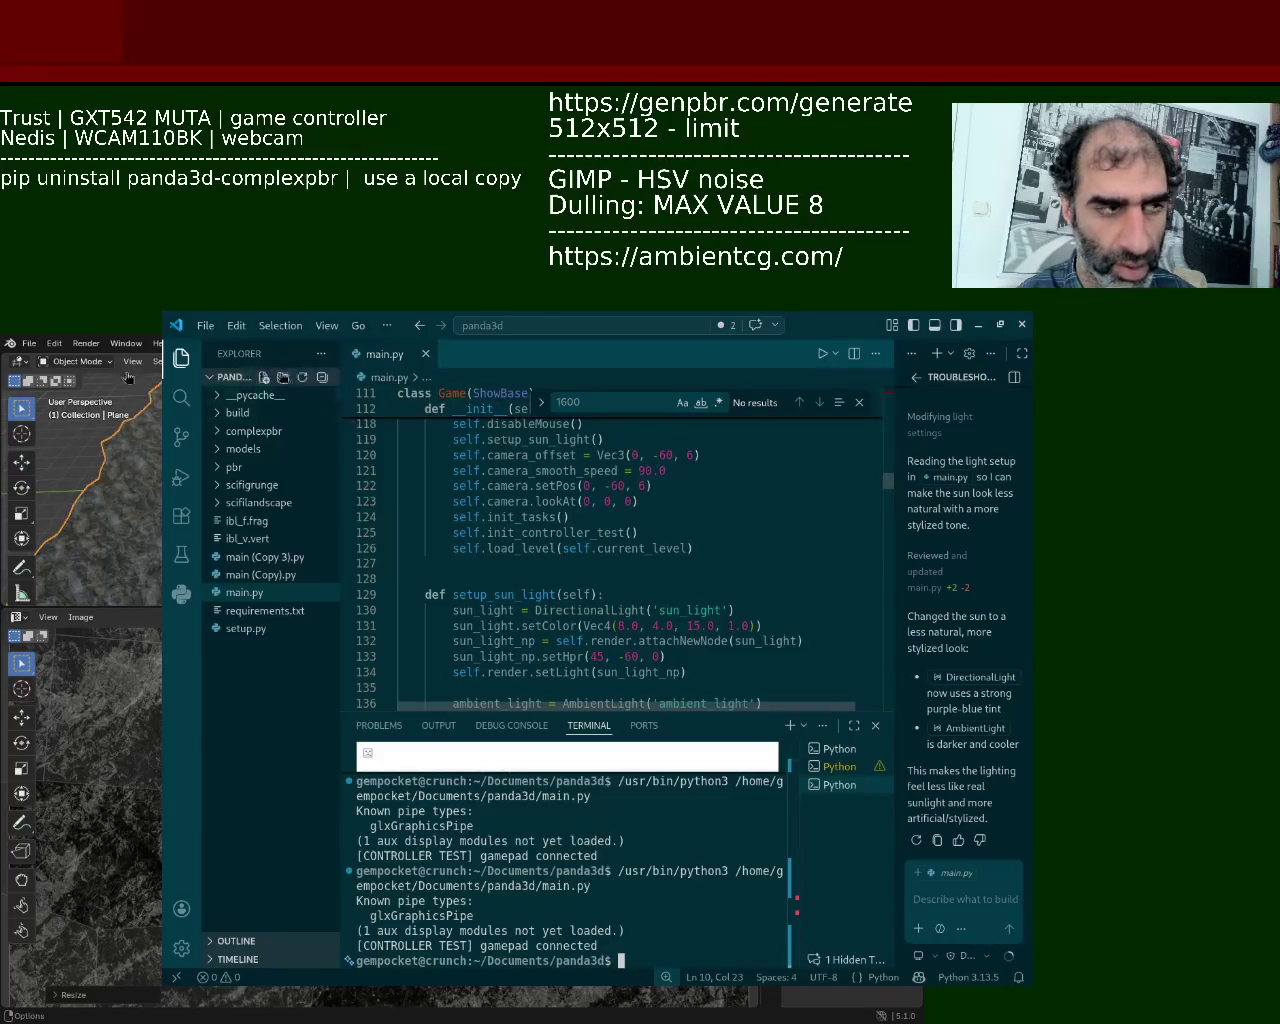
Step: Try the Edit menu's Undo and Redo commands to revert the sun colour change
key("alt+e")
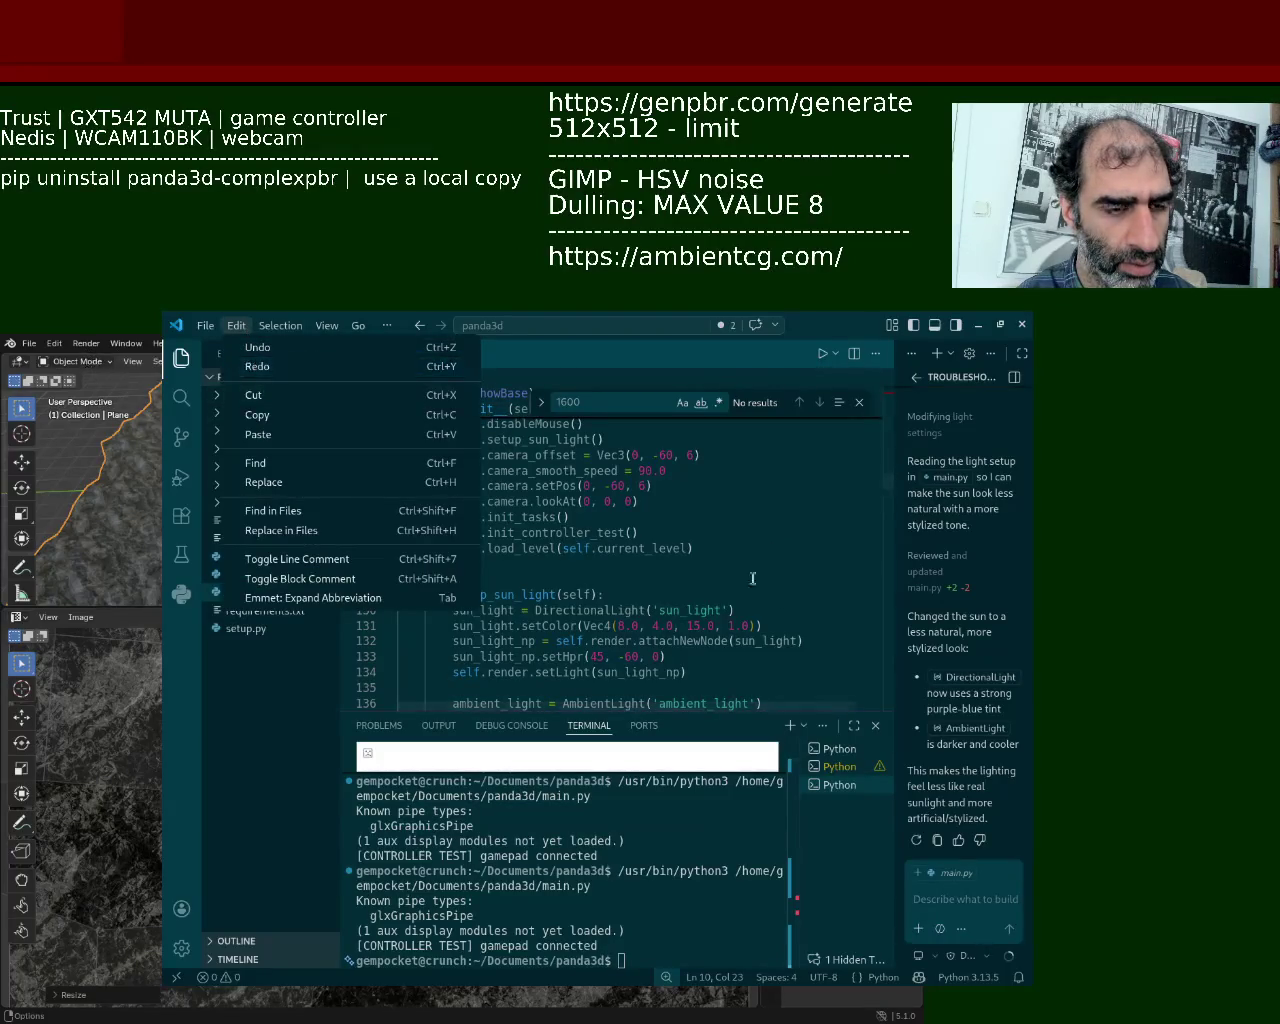
left_click(795, 620)
left_click(236, 325)
left_click(236, 325)
left_click(236, 325)
left_click(252, 366)
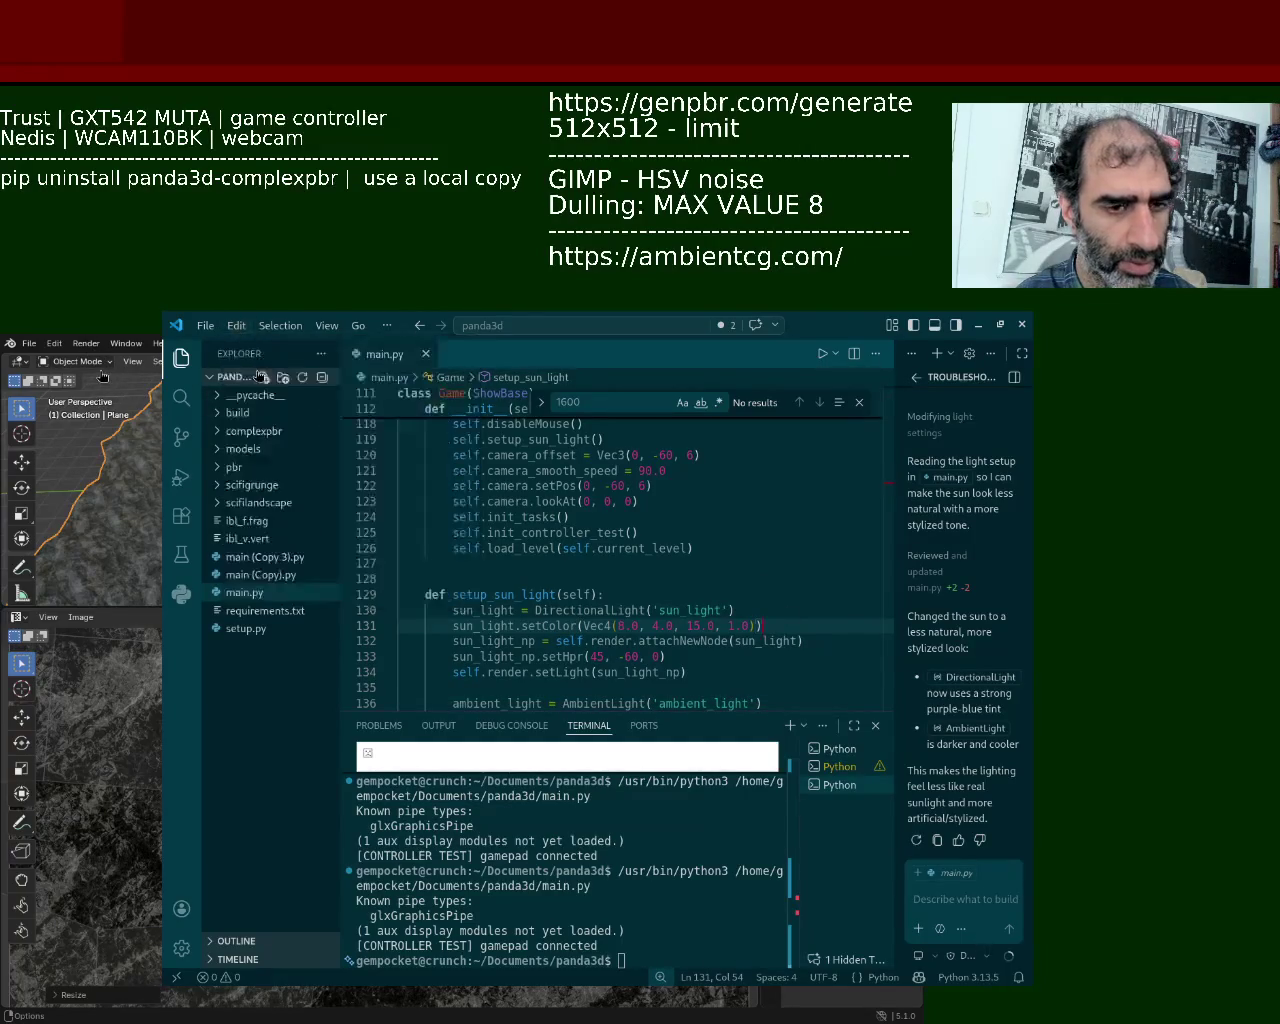
left_click(245, 330)
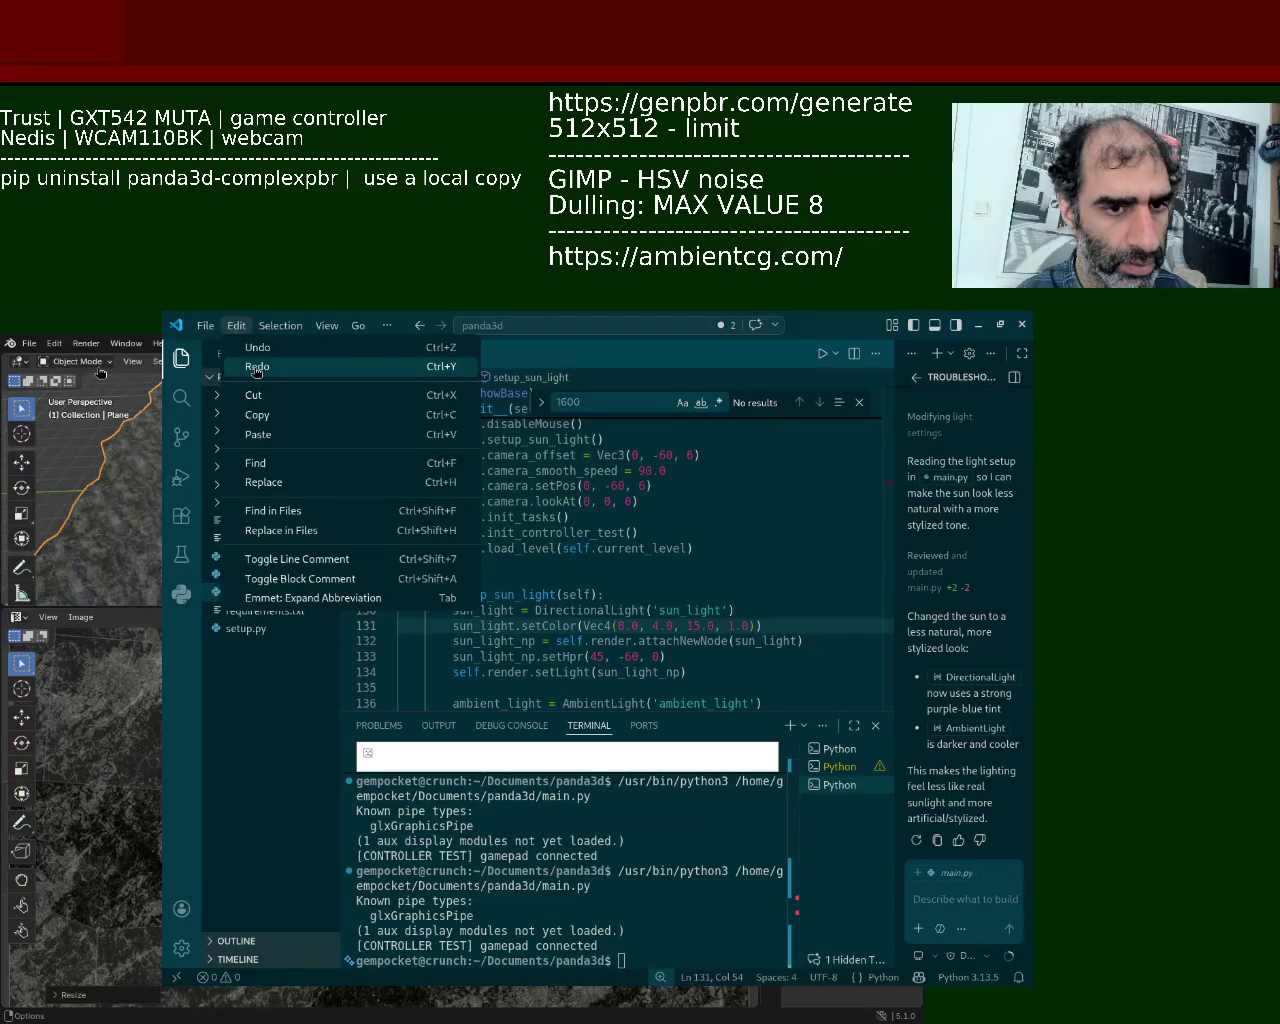
left_click(256, 367)
Step: Ask Copilot to revert the sun and keep the warm Vec4(1.0, 0.95, 0.8, 1.0) edit
left_click(238, 328)
left_click(256, 367)
type("can you revert ba")
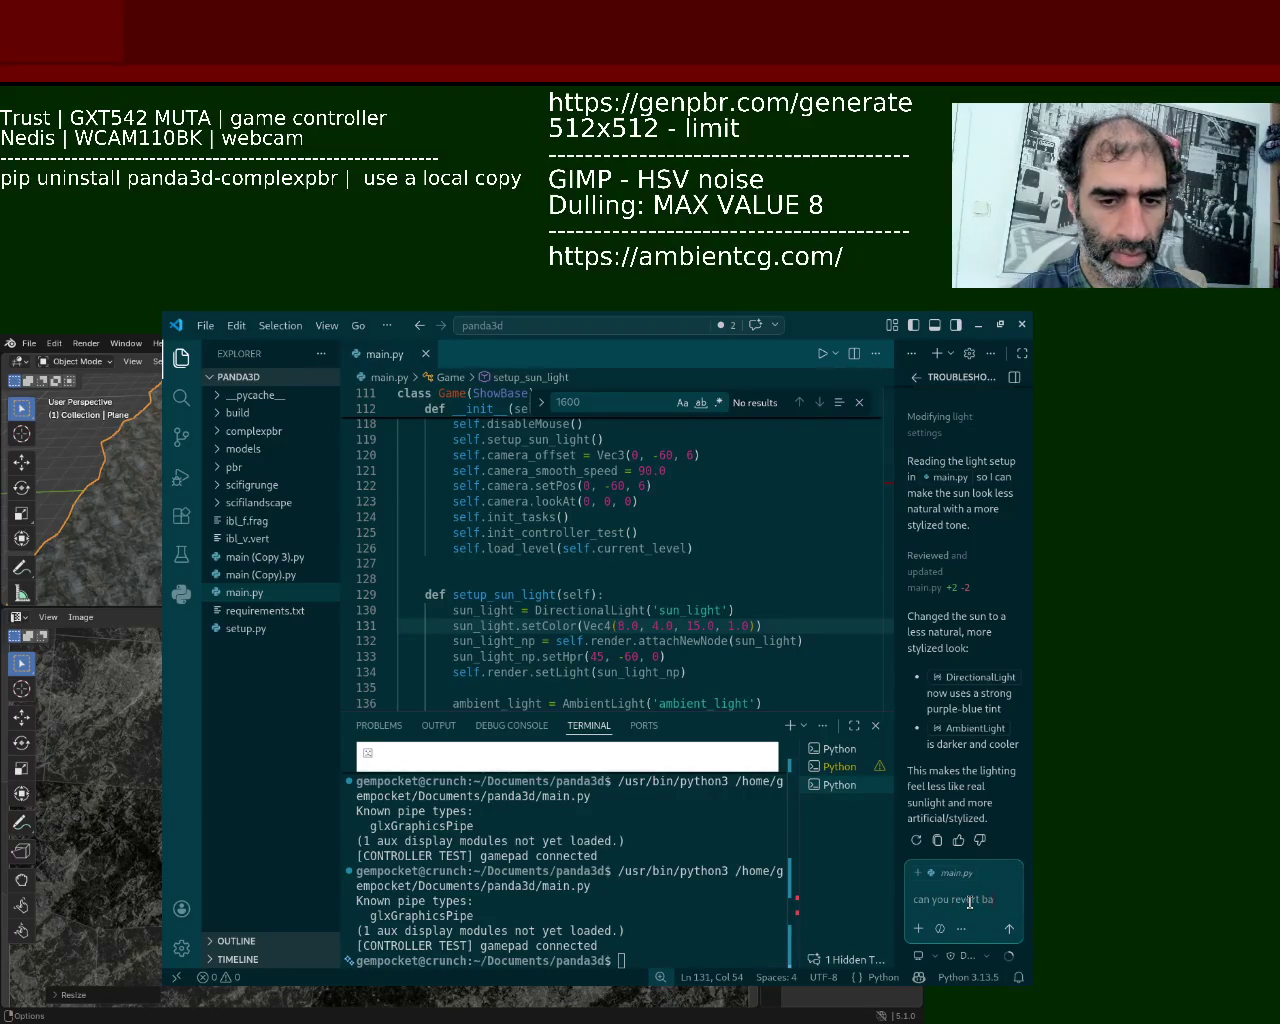
type("ck th")
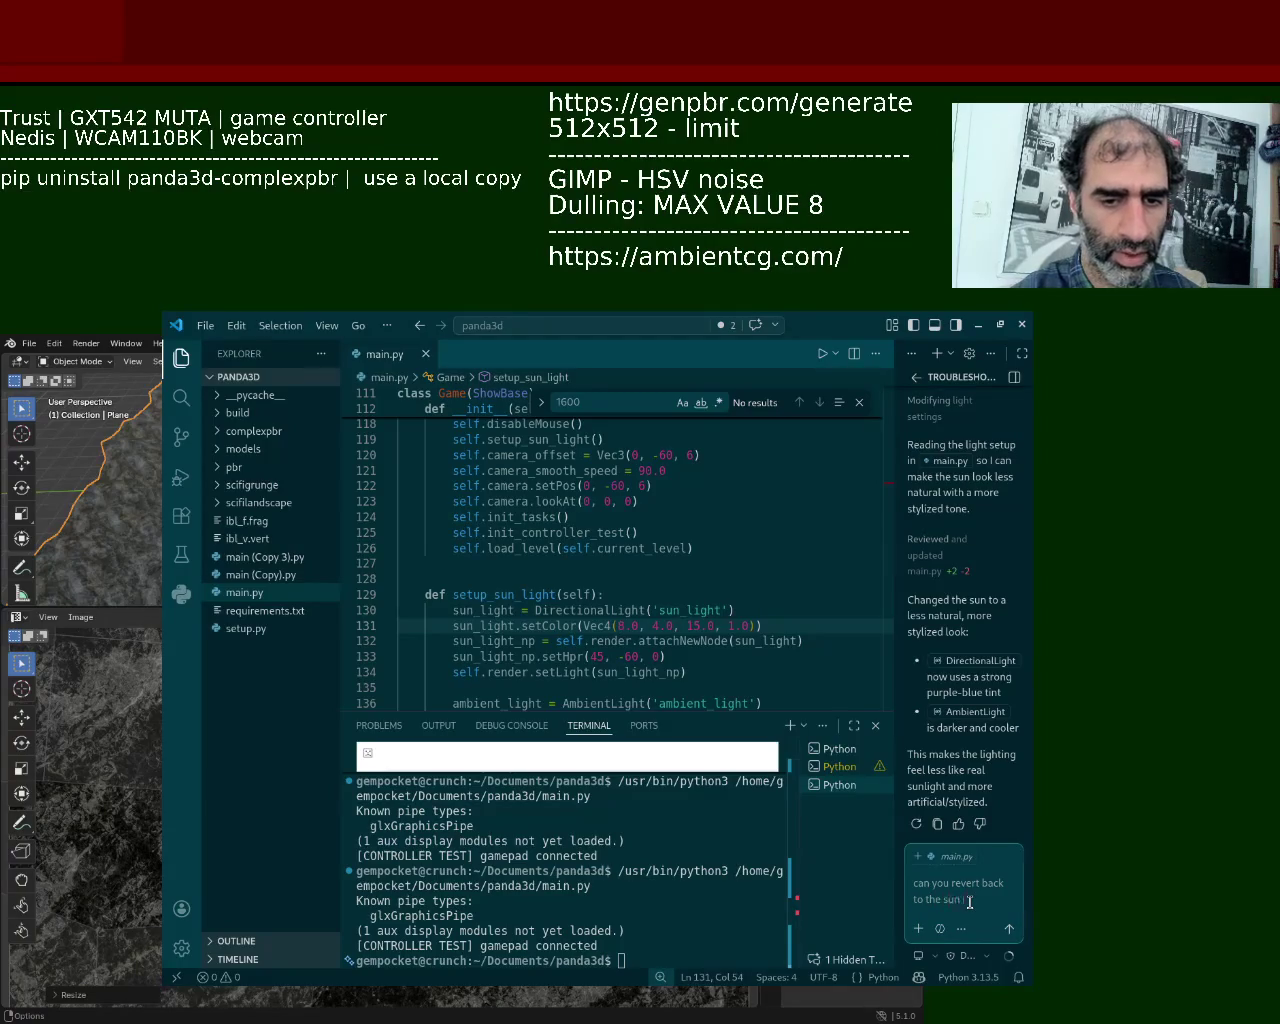
type("rler")
key("Return")
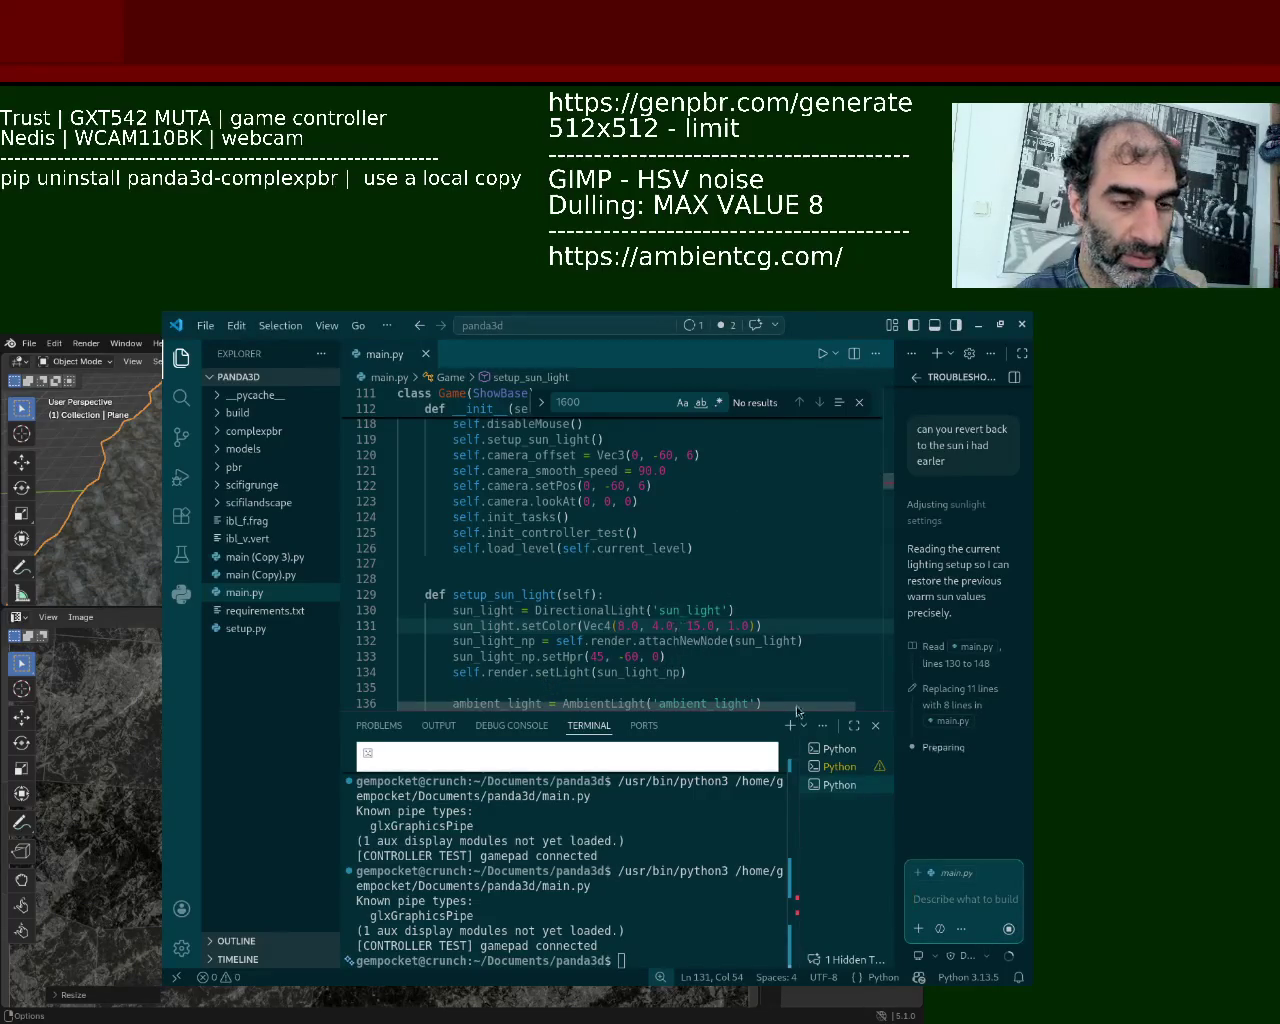
left_click(794, 631)
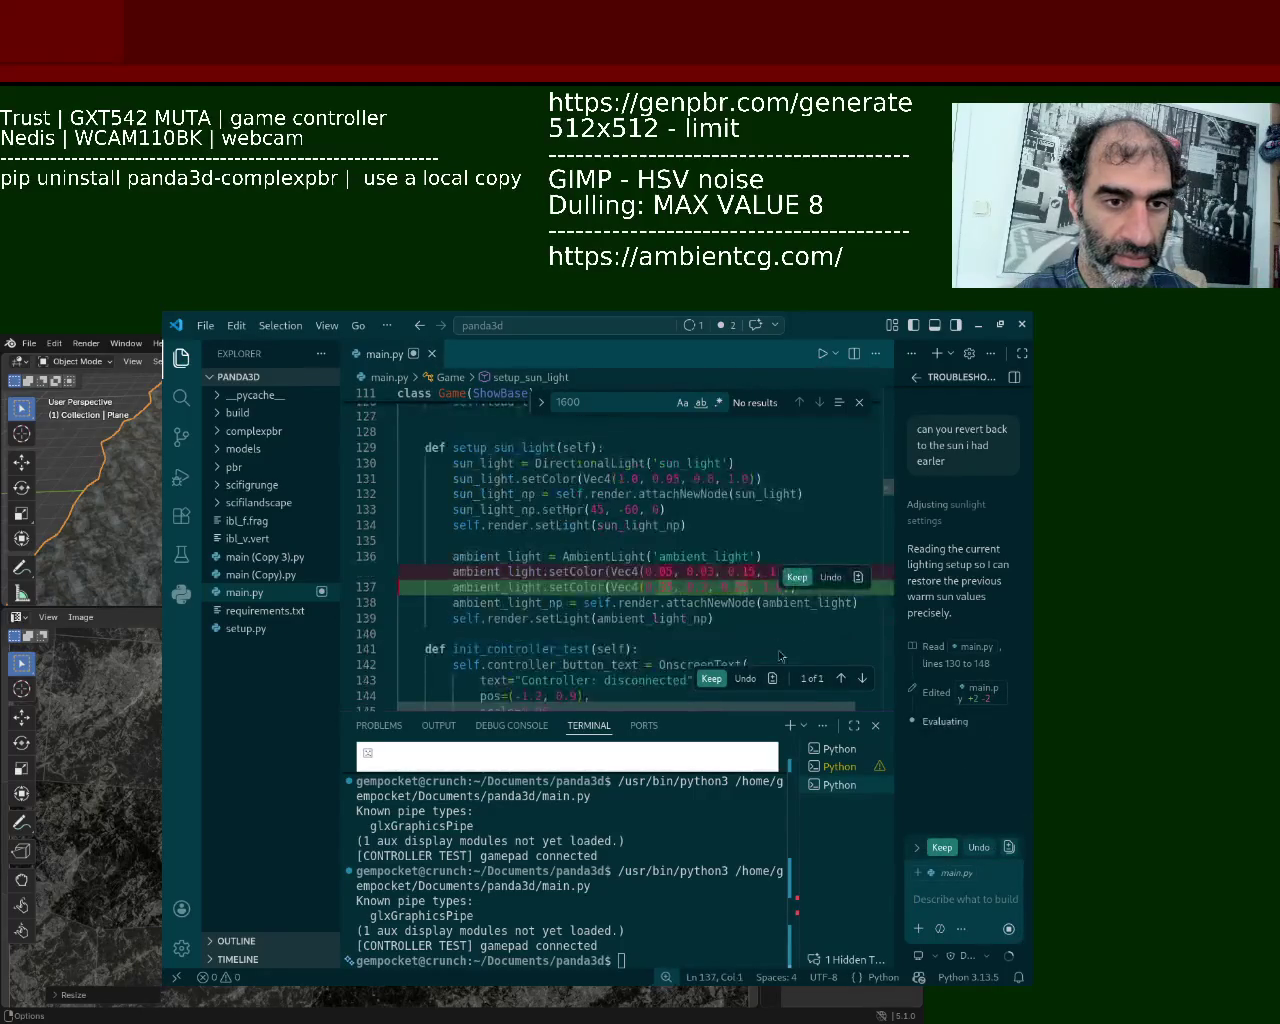
Step: Keep ambient light at Vec4(0.35, 0.3, 0.25, 1.0) and briefly test-run the dark-looking game
left_click(795, 578)
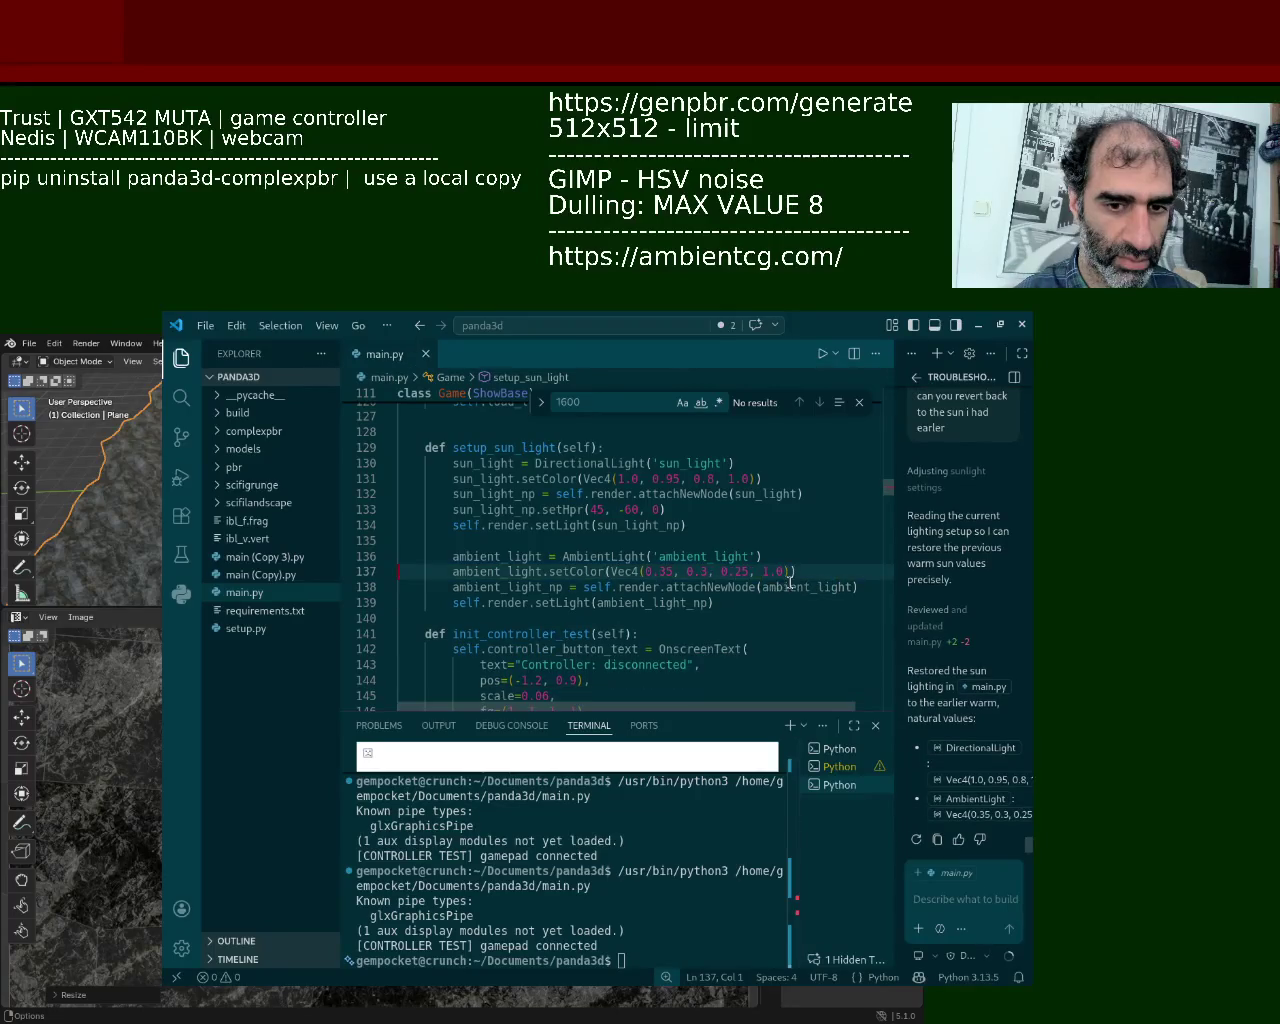
left_click(822, 353)
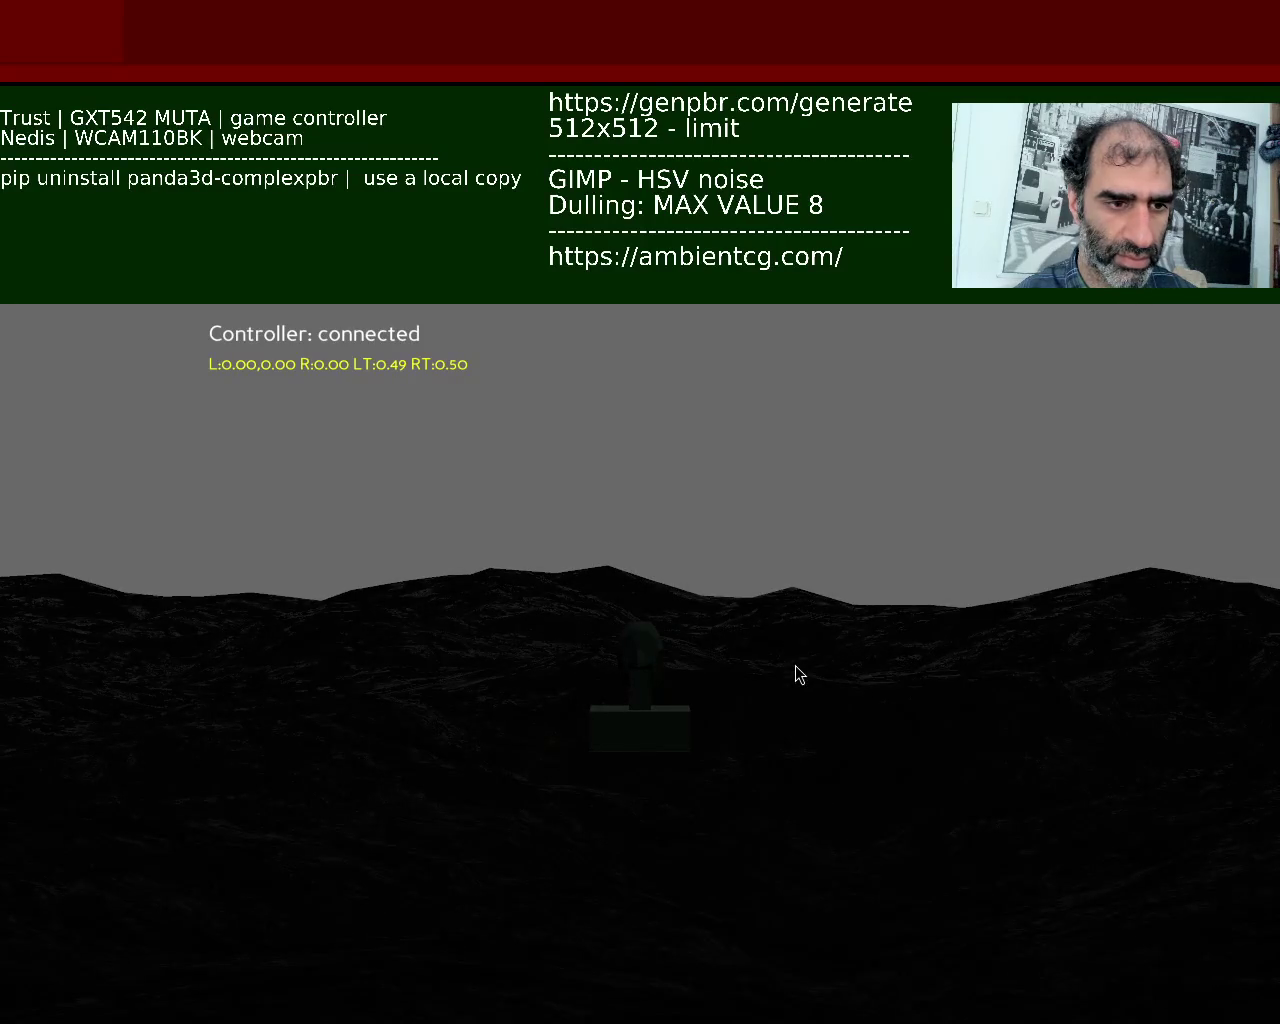
key("Escape")
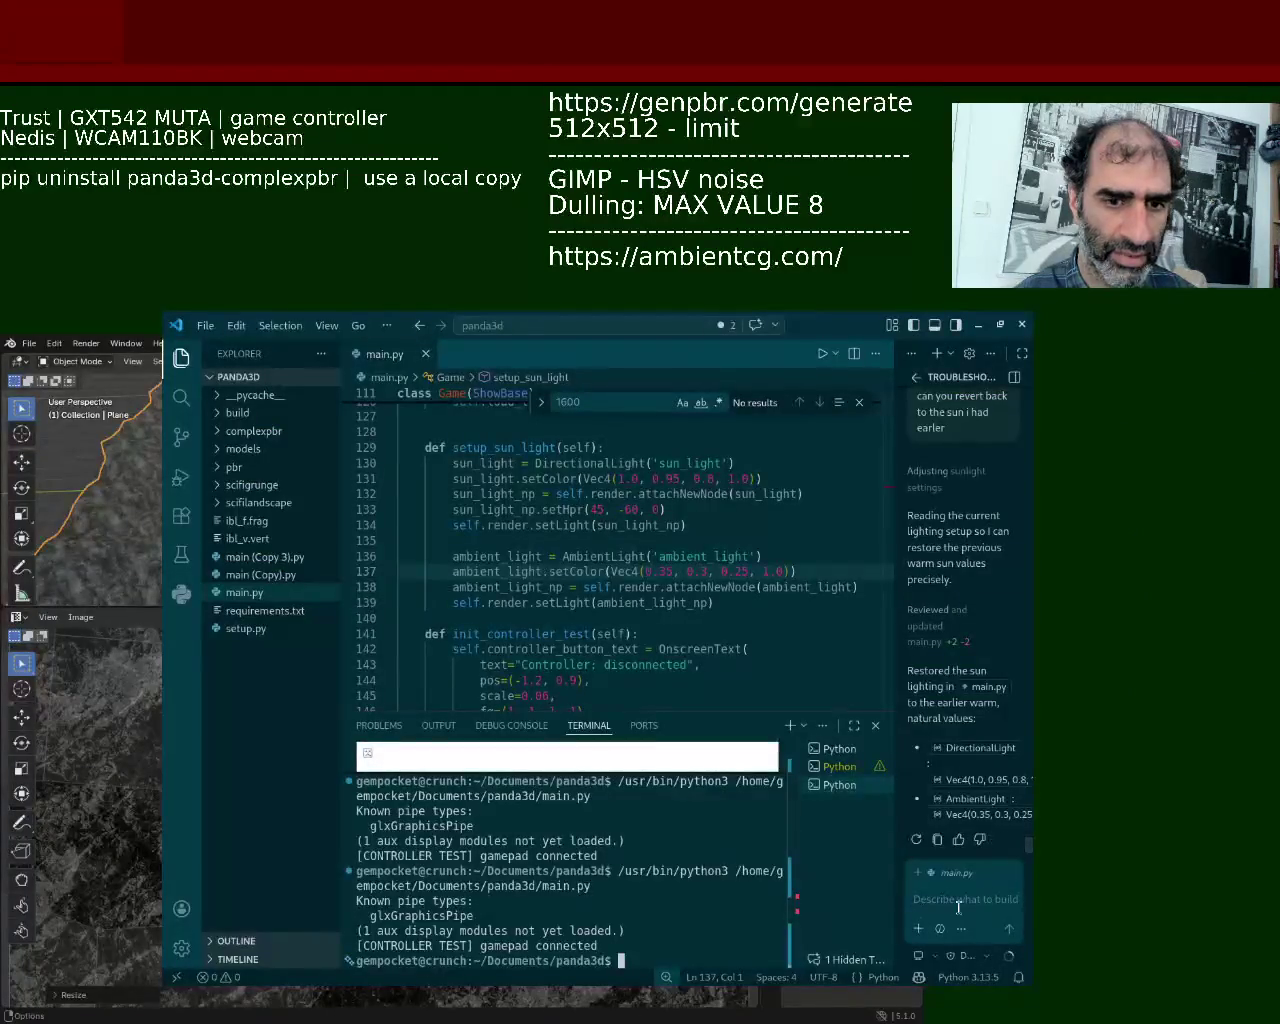
Step: Ask Copilot to restore the pre-change factor-15 sun values, keep the edit, and run the game
type("no i need to rev")
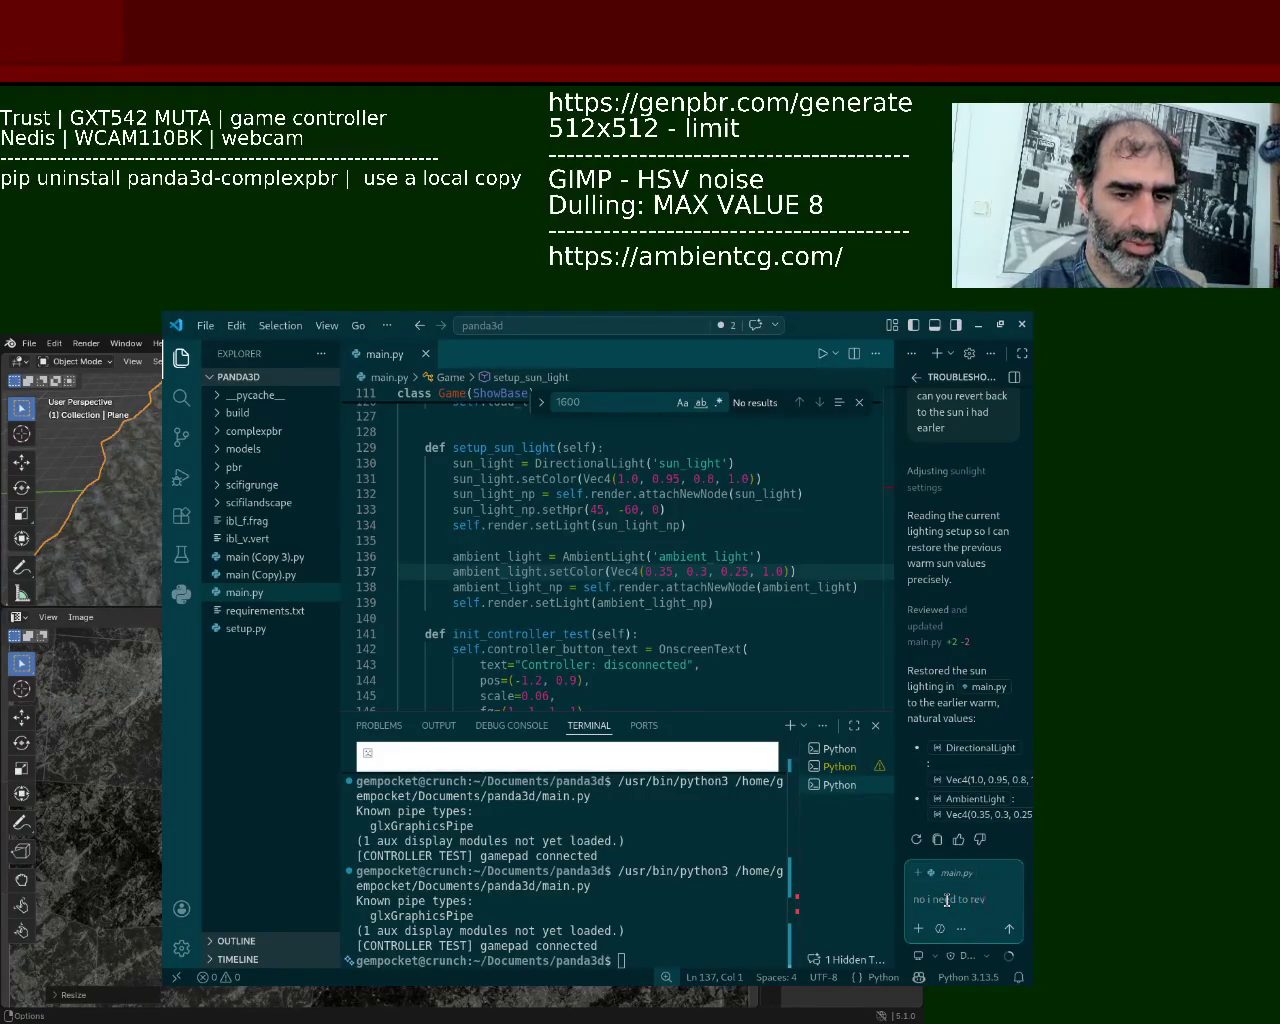
type(" bevo")
key("BackSpace")
key("BackSpace")
type("to the values")
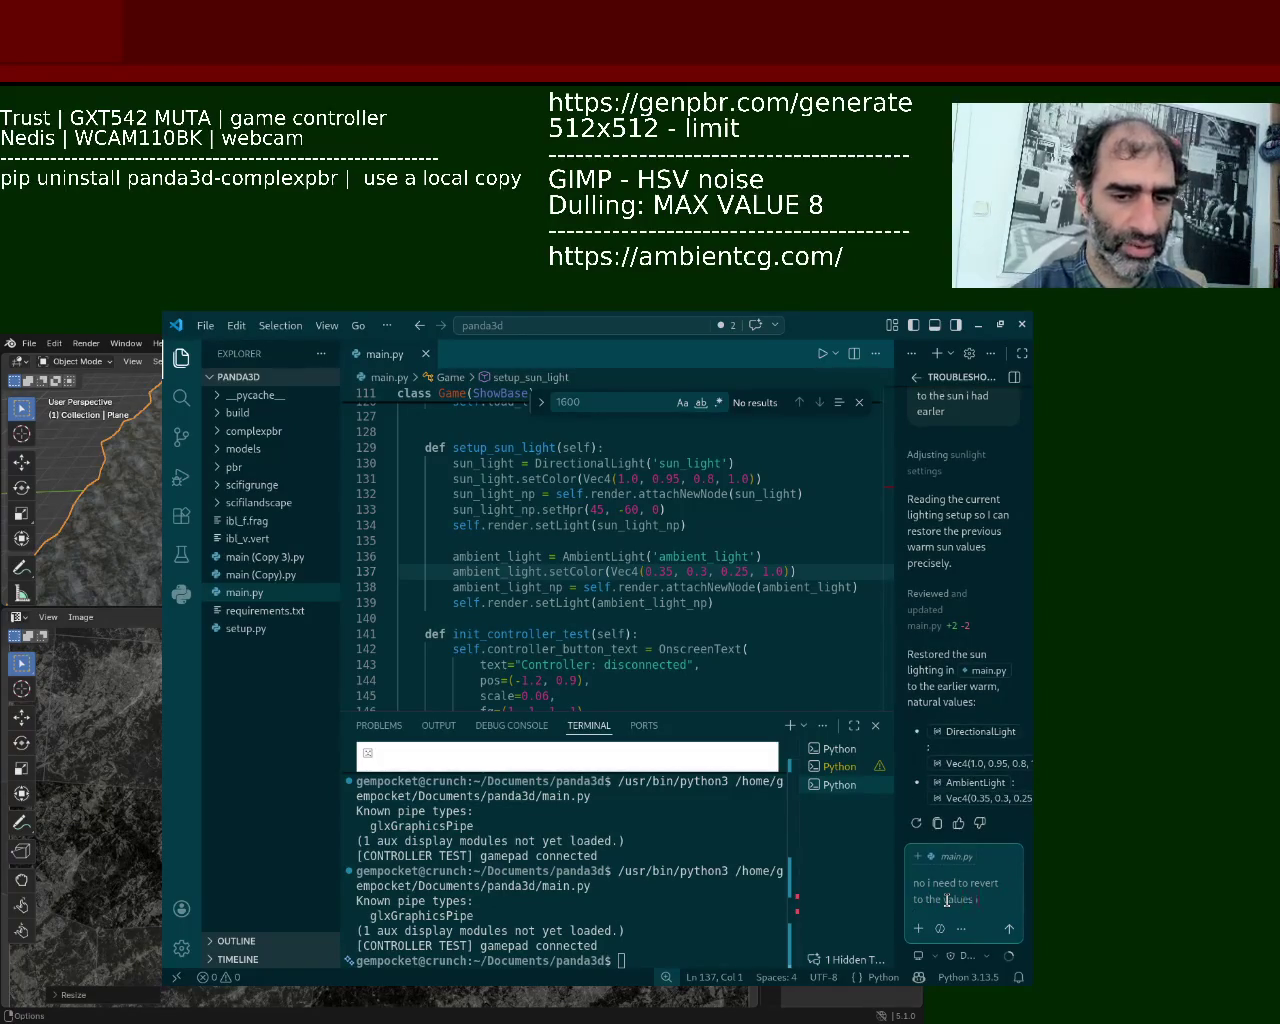
type("efore i said th")
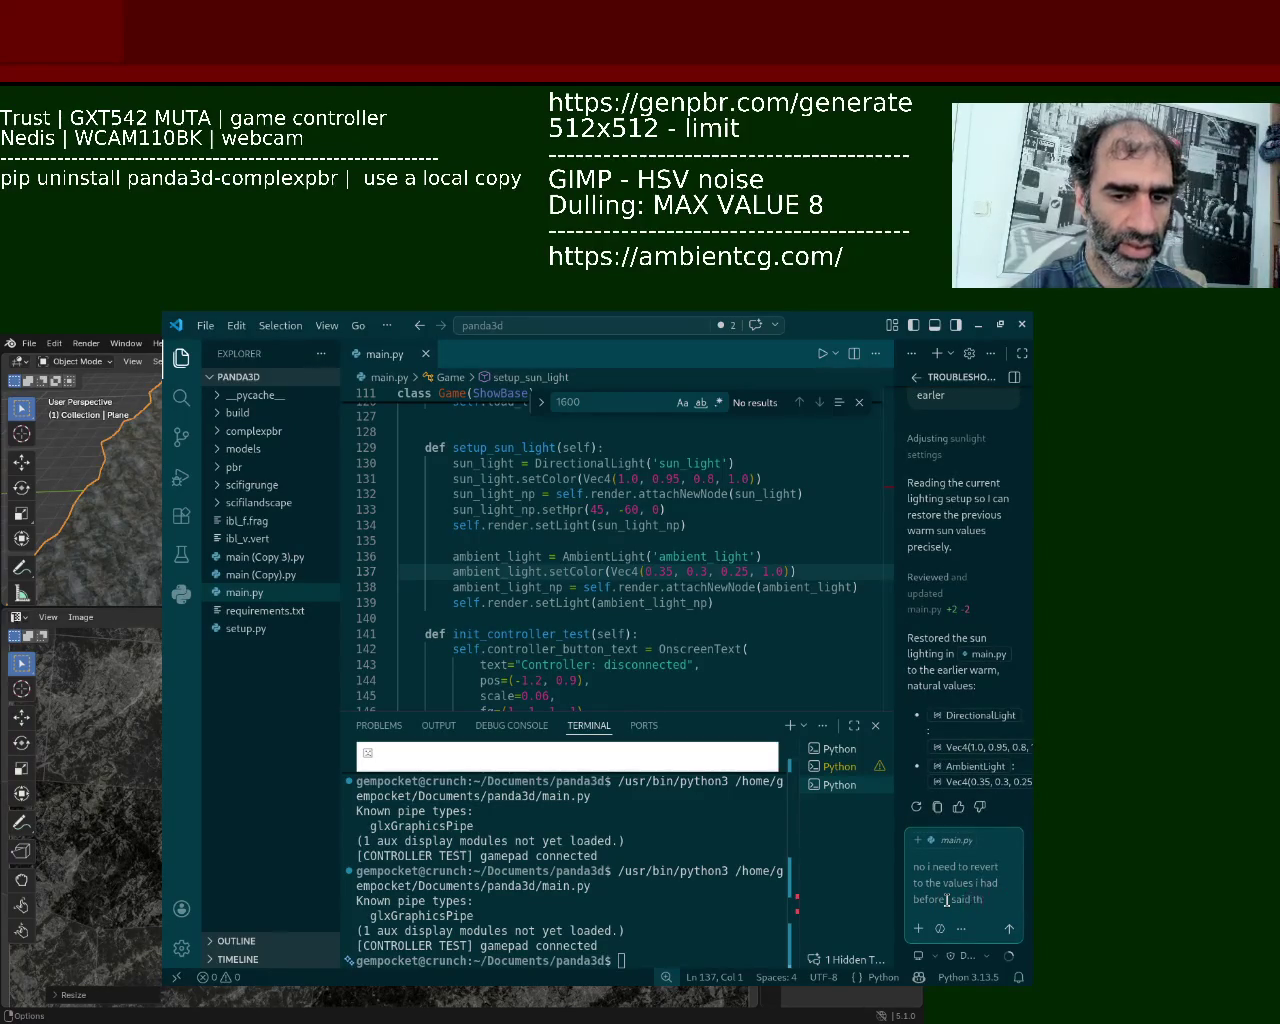
type("at i wanted a less natu")
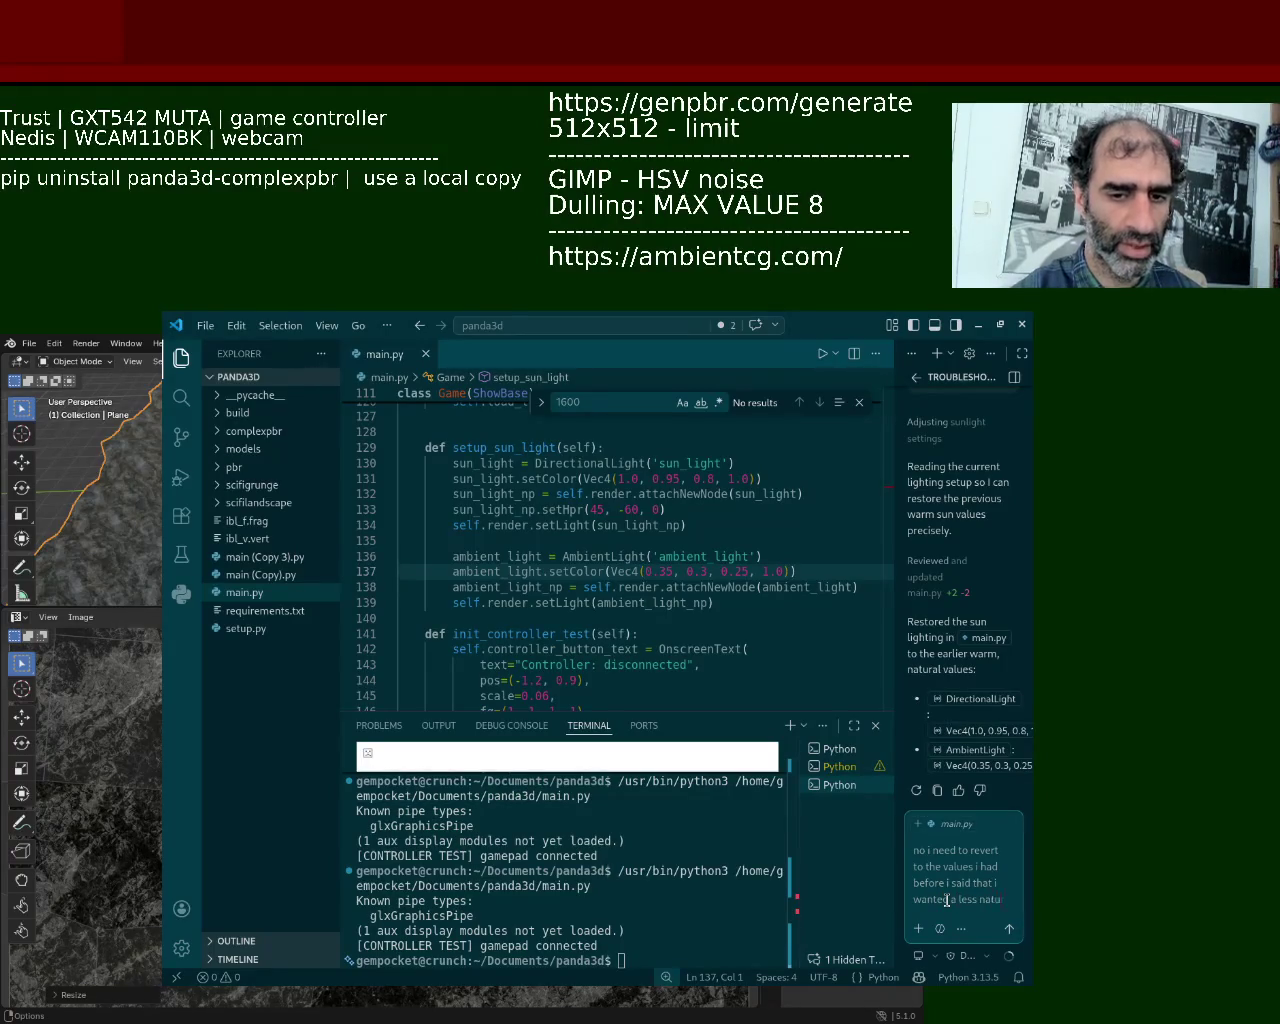
type("ralun")
key("Return")
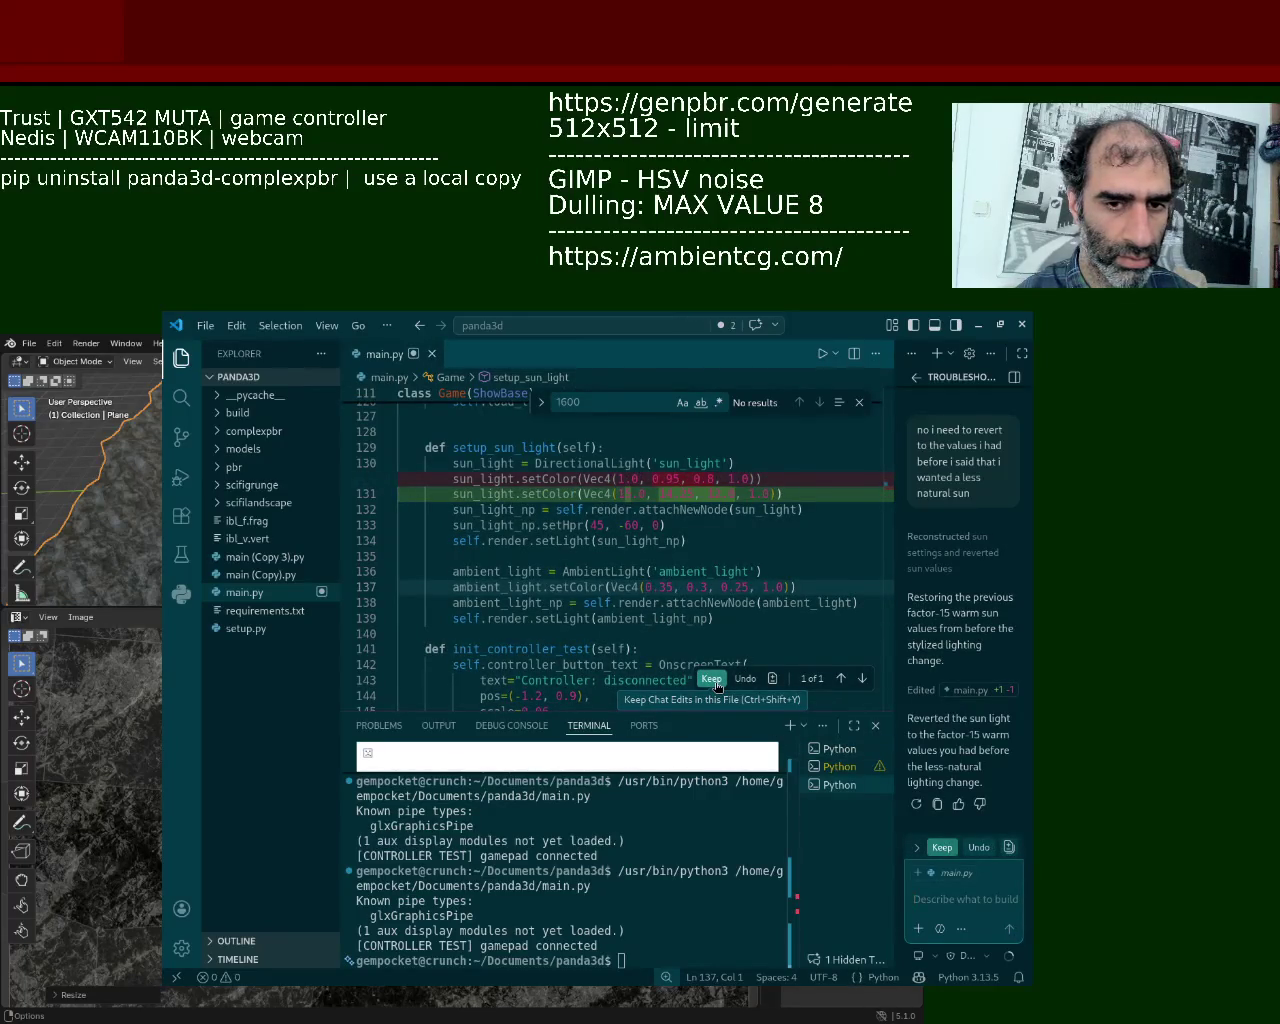
left_click(714, 682)
left_click(822, 353)
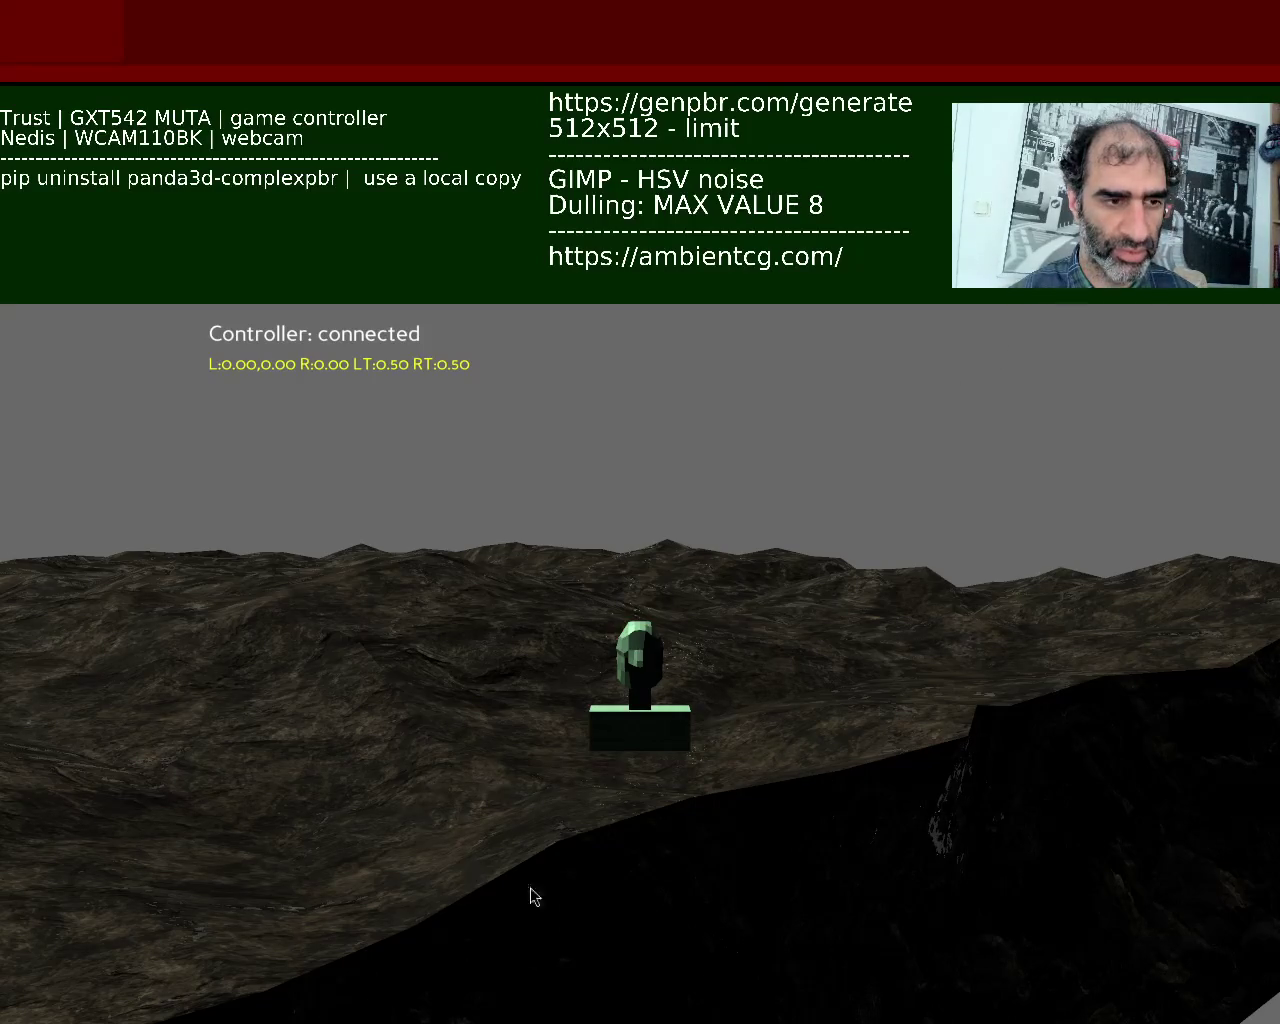
Step: Switch from the running Panda3D game over to the Blender window
key("alt+Tab")
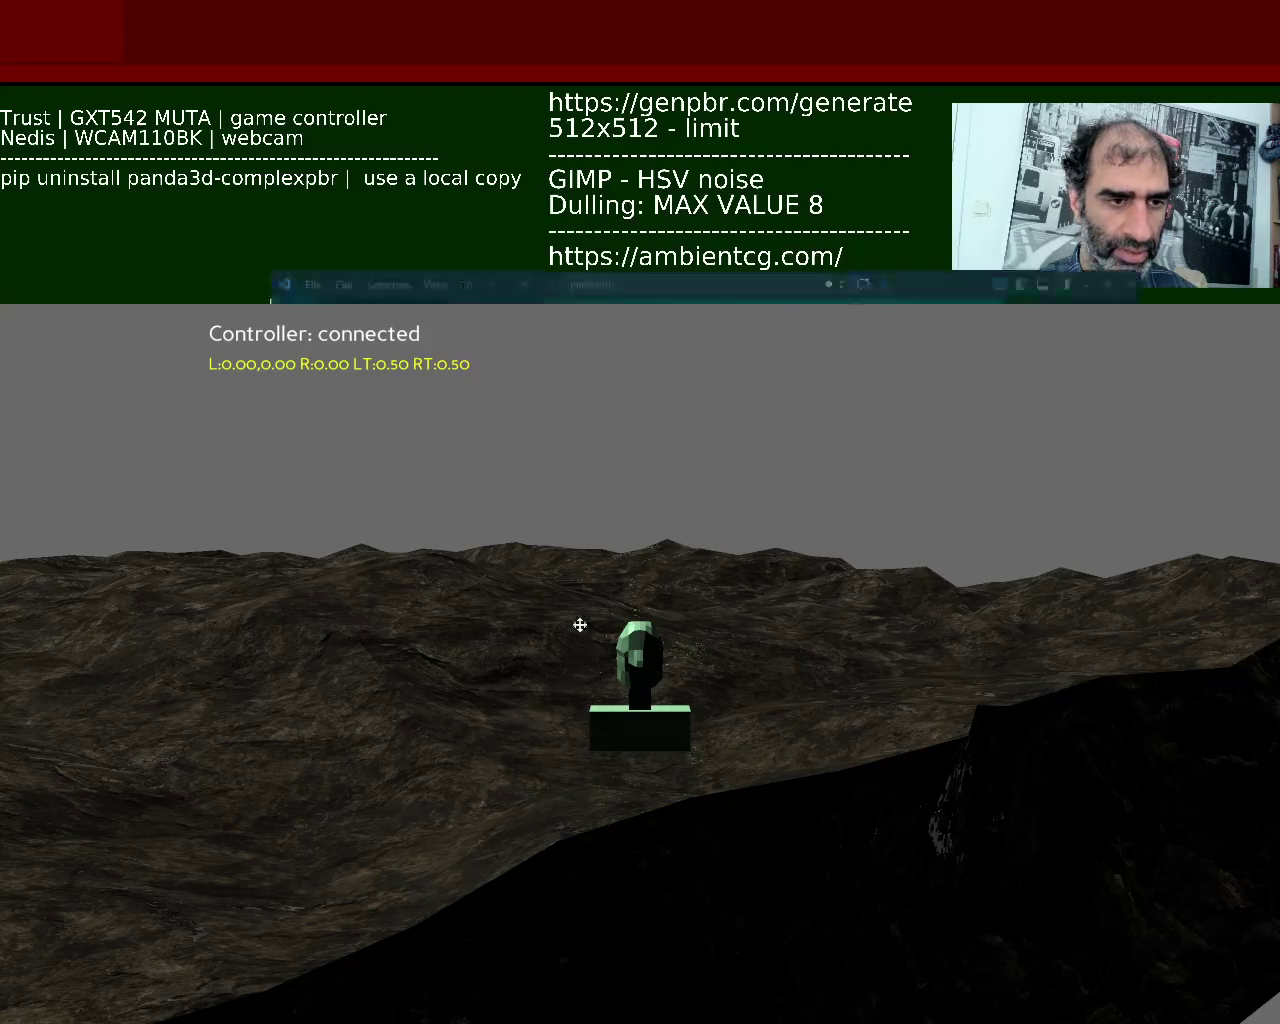
key("alt+Tab")
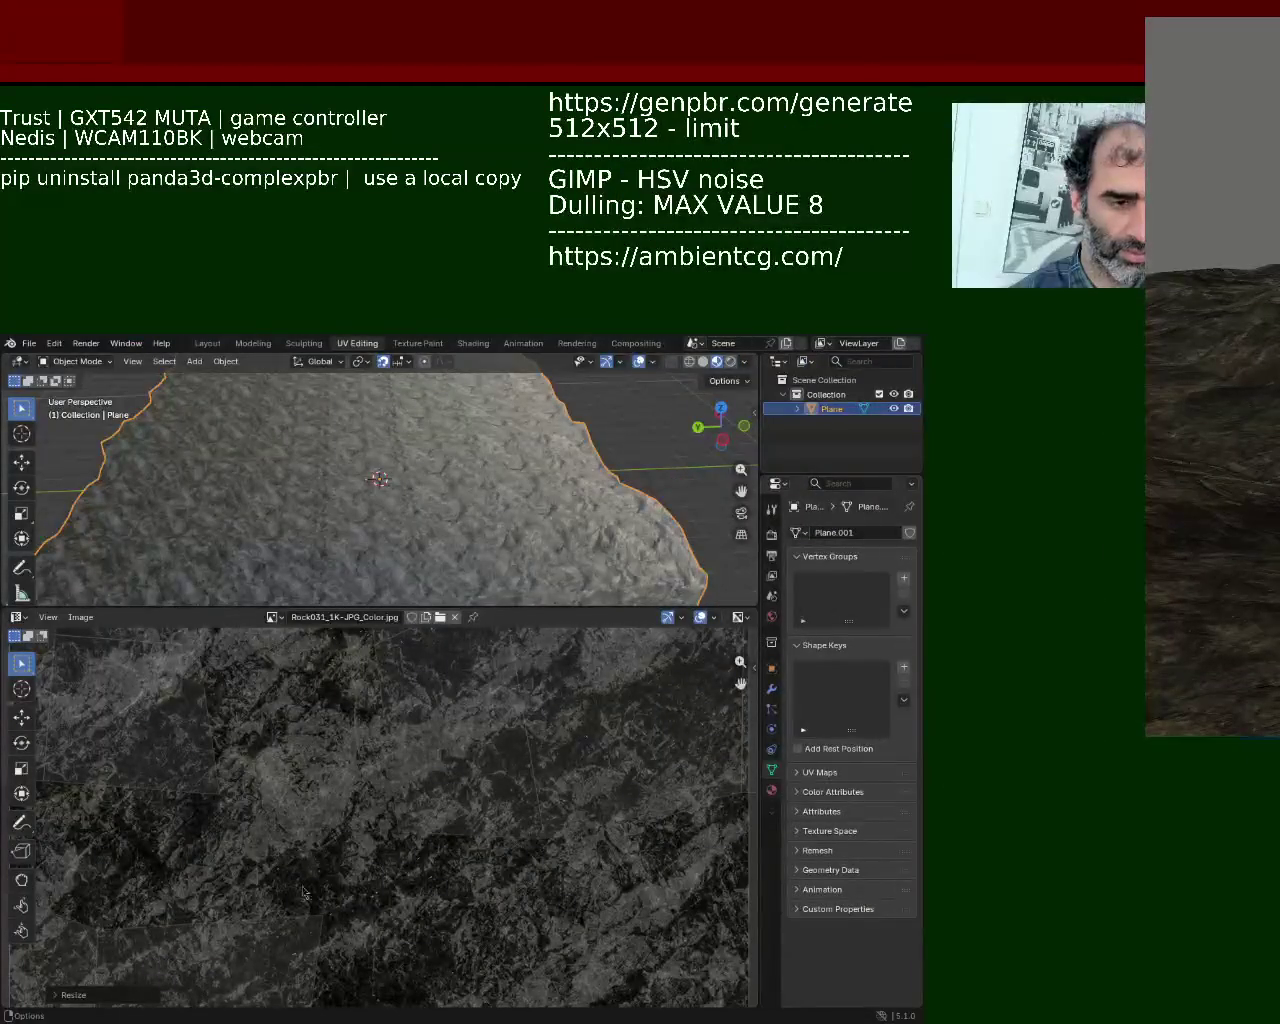
Step: Inspect the terrain material's Normal and AO nodes in the Shader Editor, then save ground_2.blend
left_click(16, 617)
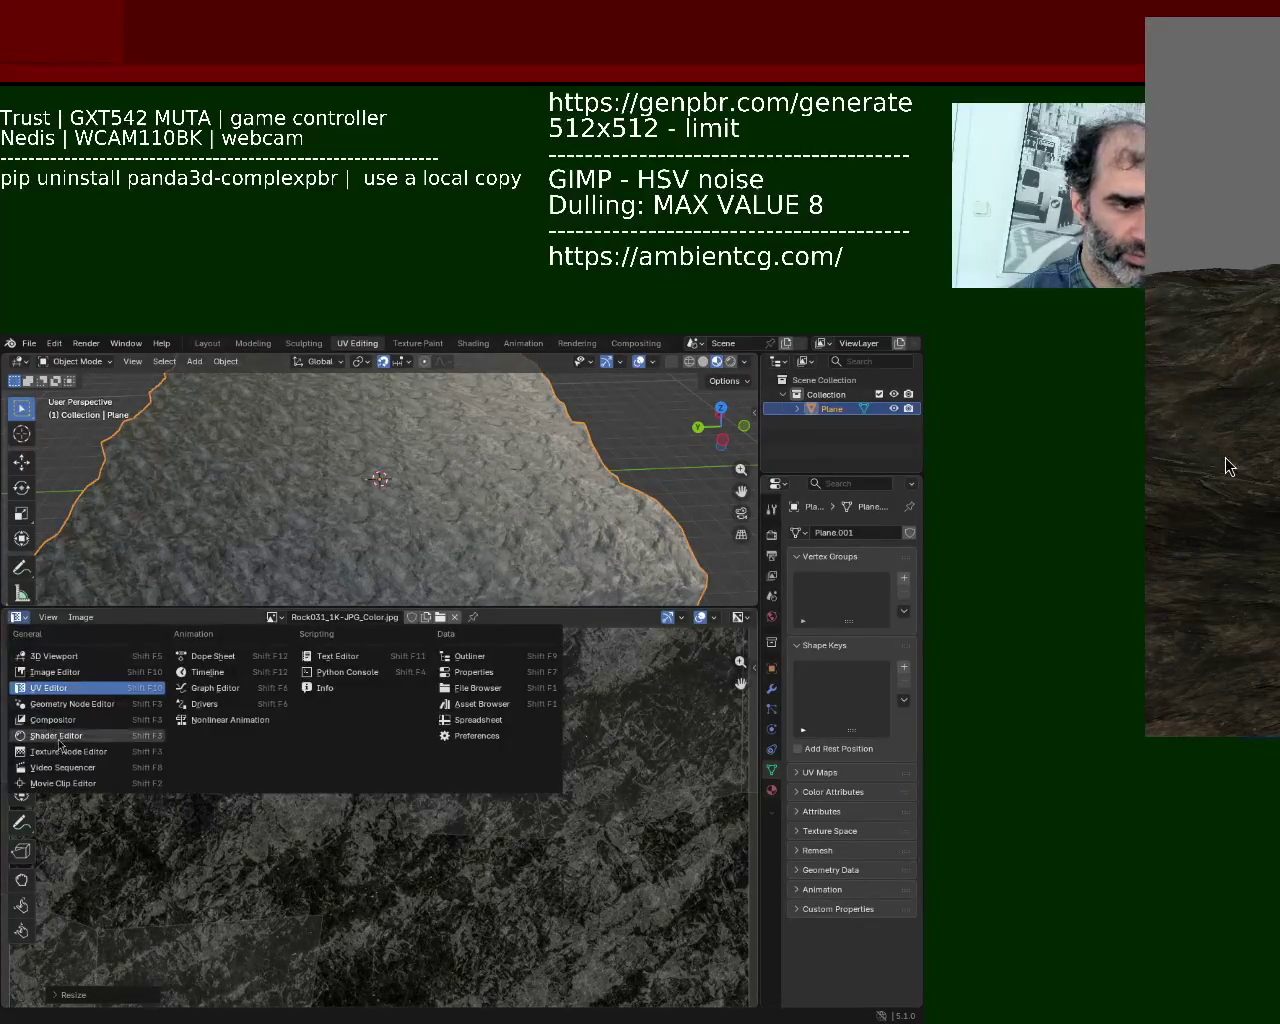
left_click(45, 745)
mouse_move(188, 792)
middle_mouse_down()
mouse_move(345, 718)
mouse_move(385, 779)
middle_mouse_up()
scroll(387, 765, "up", 2)
scroll(387, 765, "up", 1)
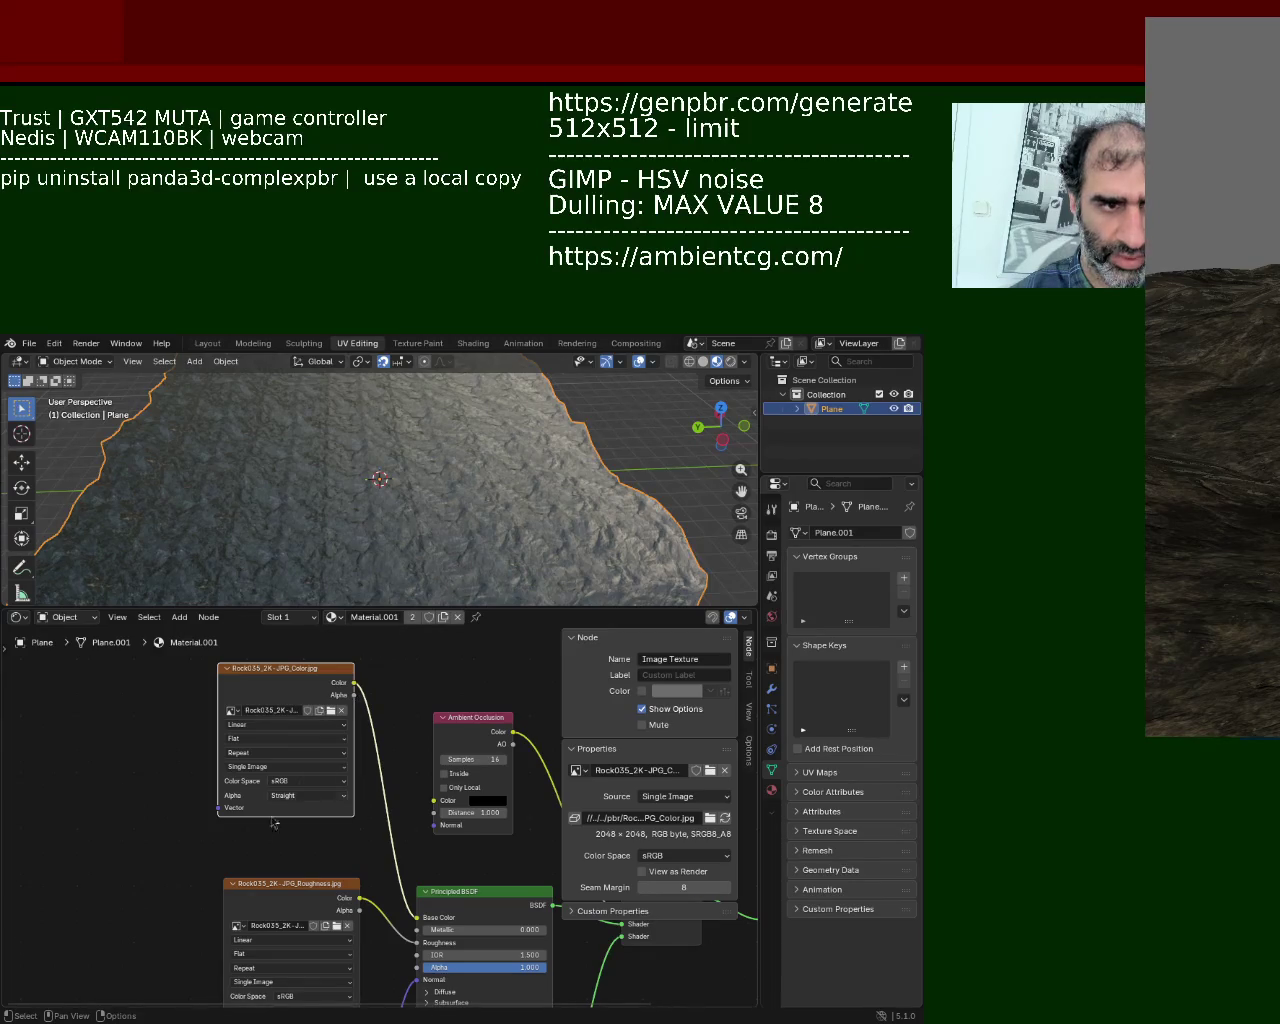
scroll(274, 823, "down", 3, "shift")
scroll(346, 853, "down", 3, "shift")
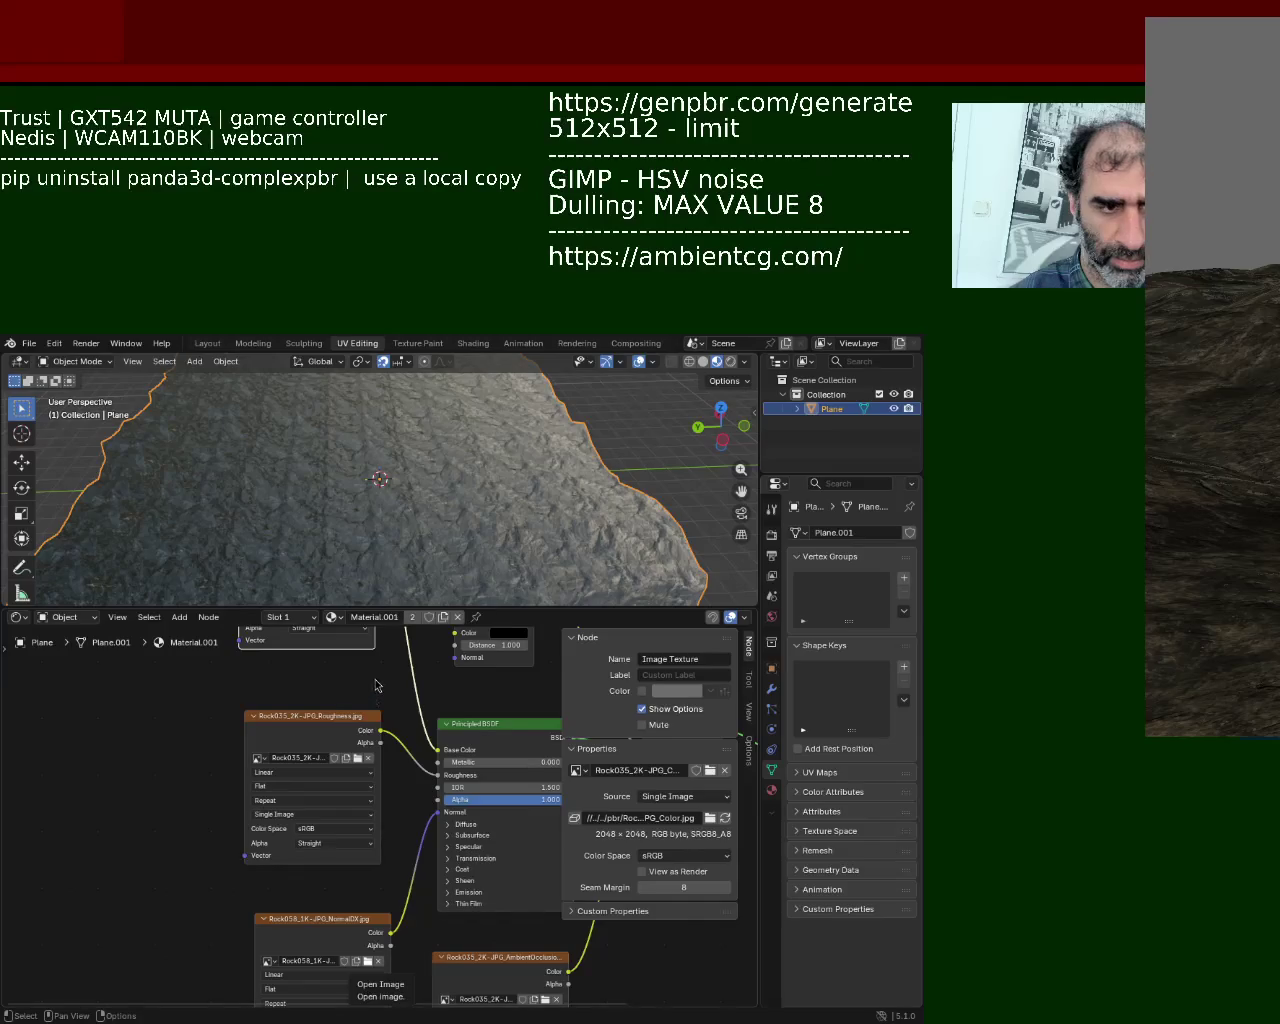
middle_click_drag(375, 685, 366, 689)
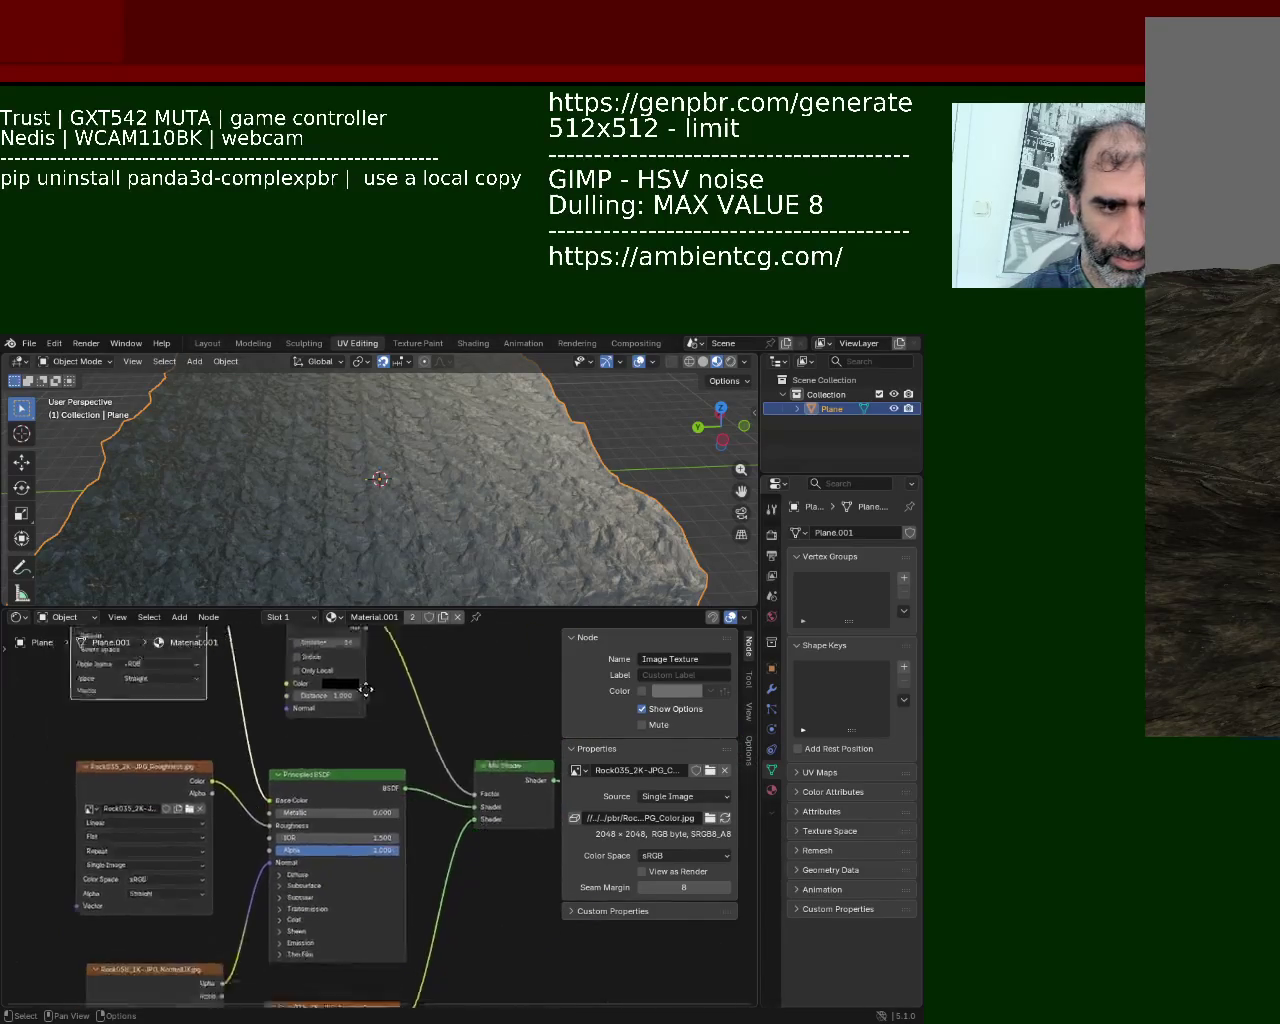
scroll(340, 760, "down", 3, "shift")
scroll(374, 896, "down", 2, "shift")
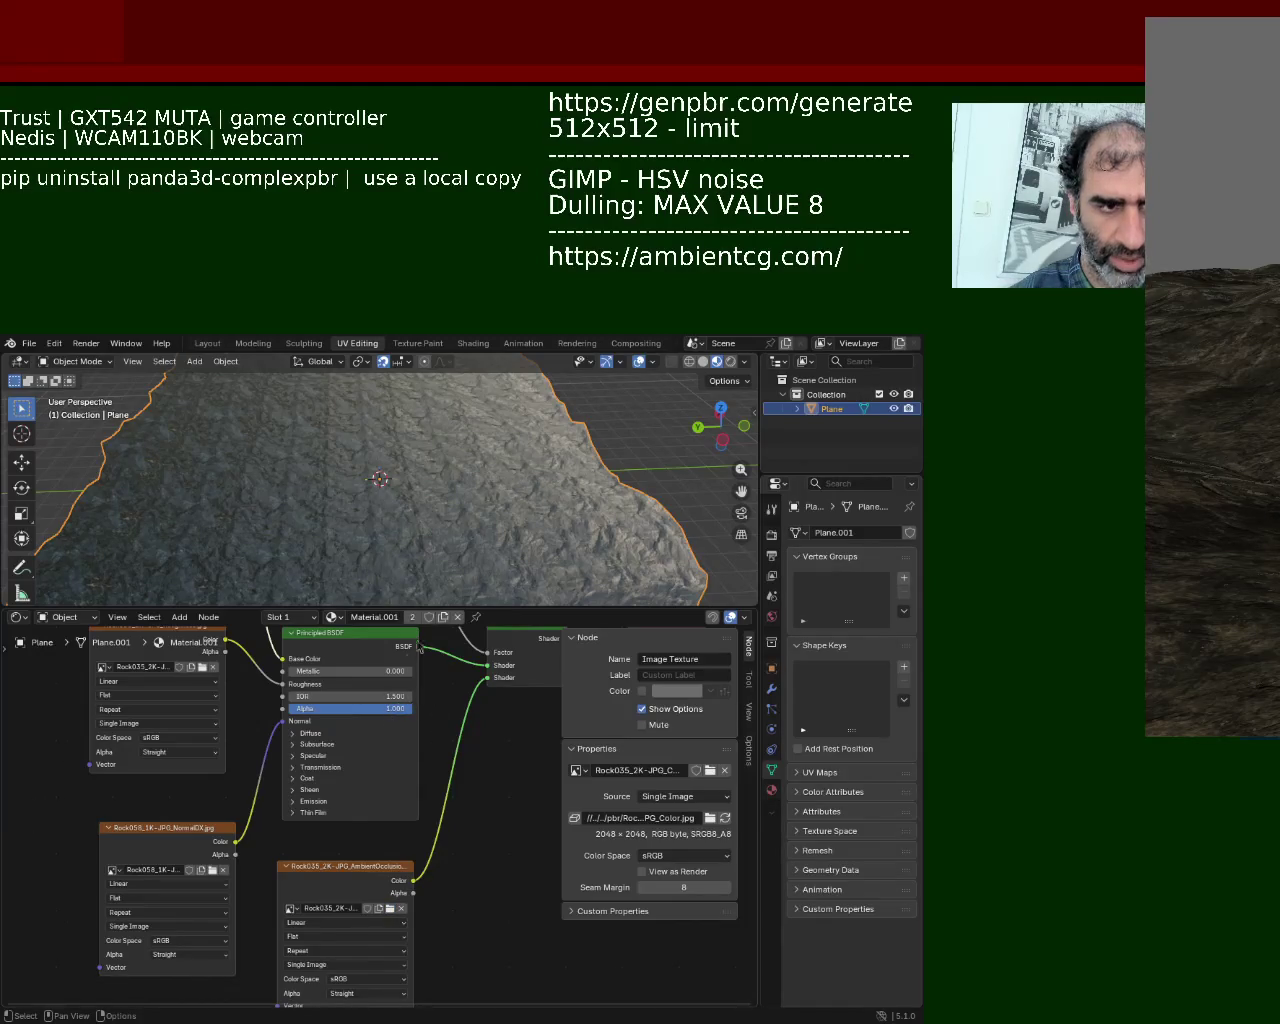
key("ctrl+s")
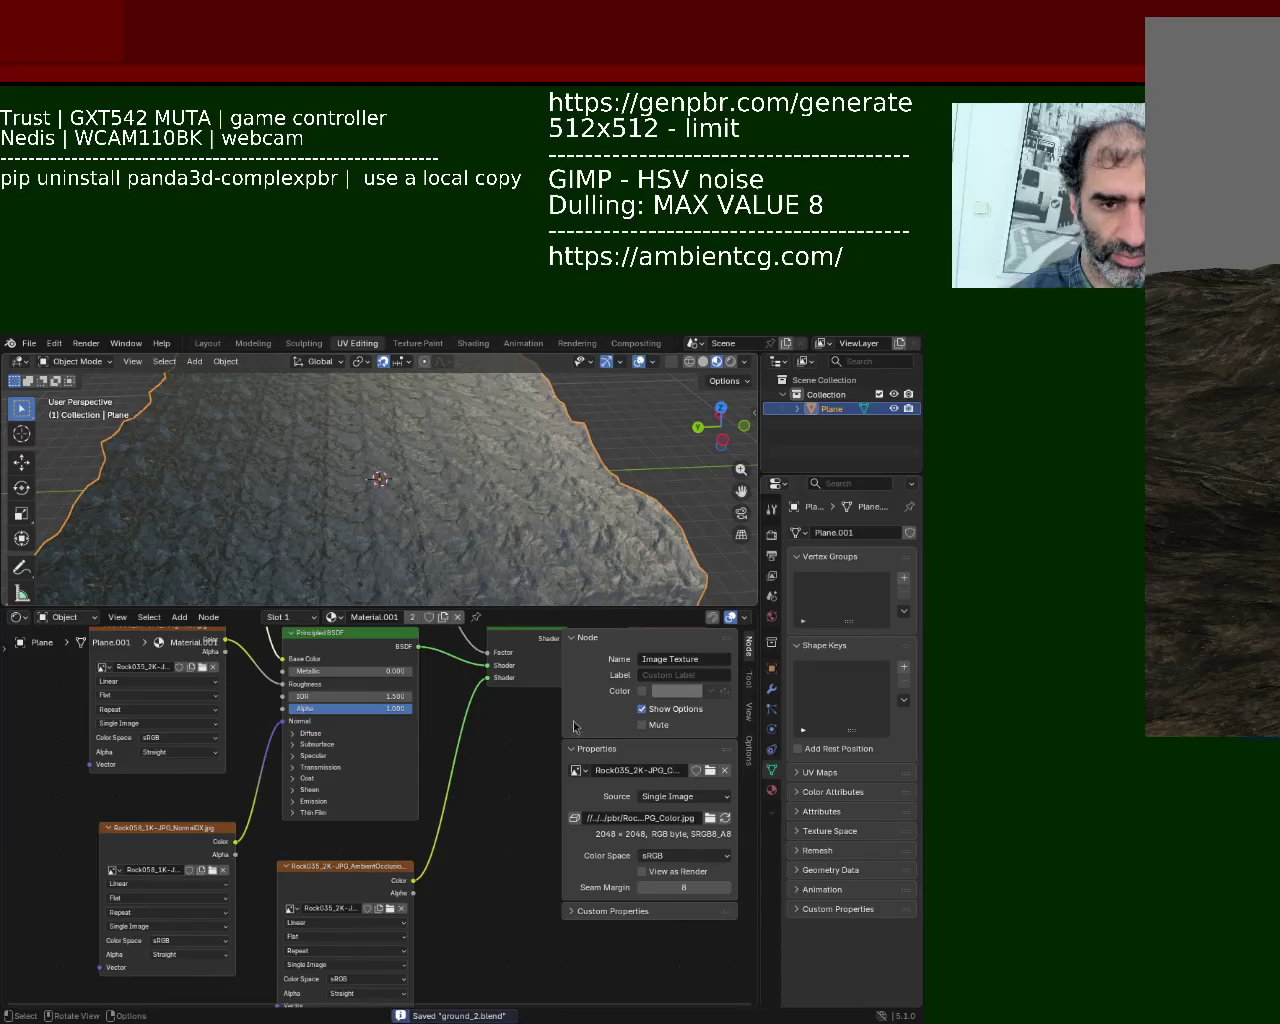
left_click(29, 343)
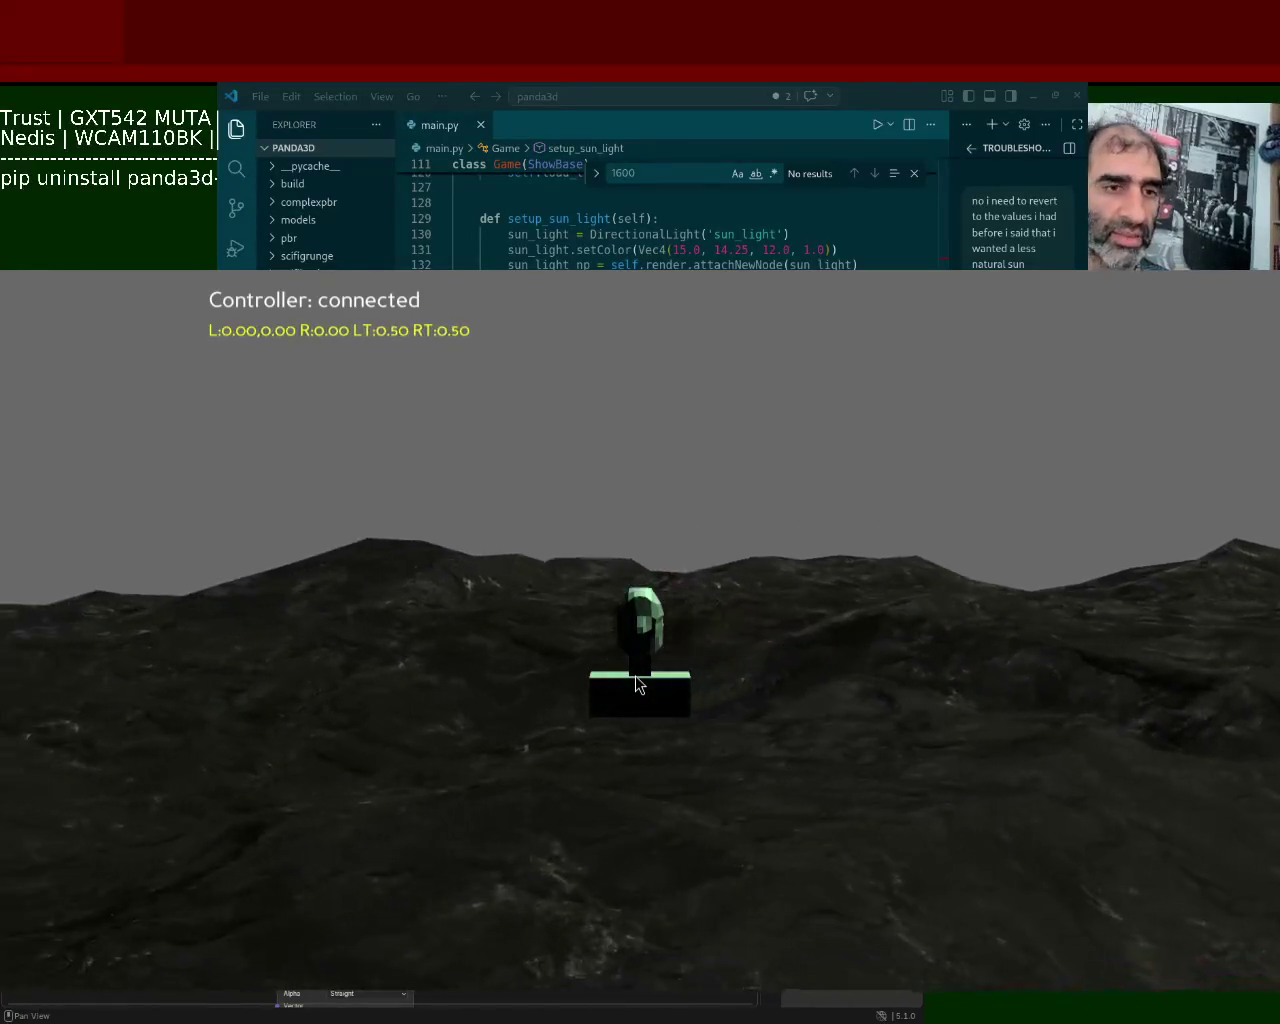
Step: Close the game and ask Copilot whether a leak makes the game start smooth then lag
key("Escape")
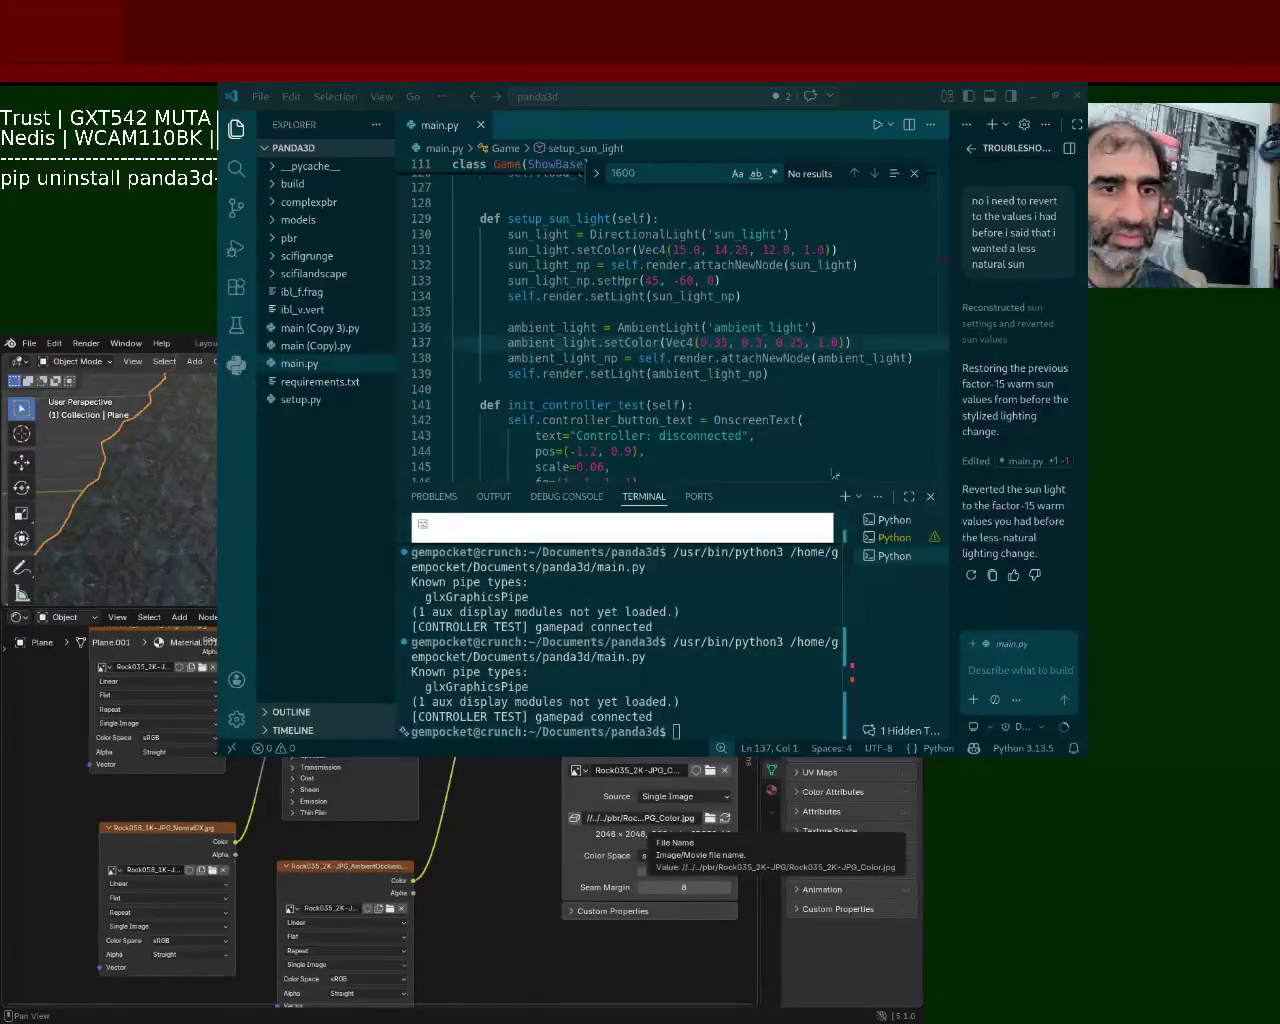
left_click(1032, 669)
type("i sense that the pr")
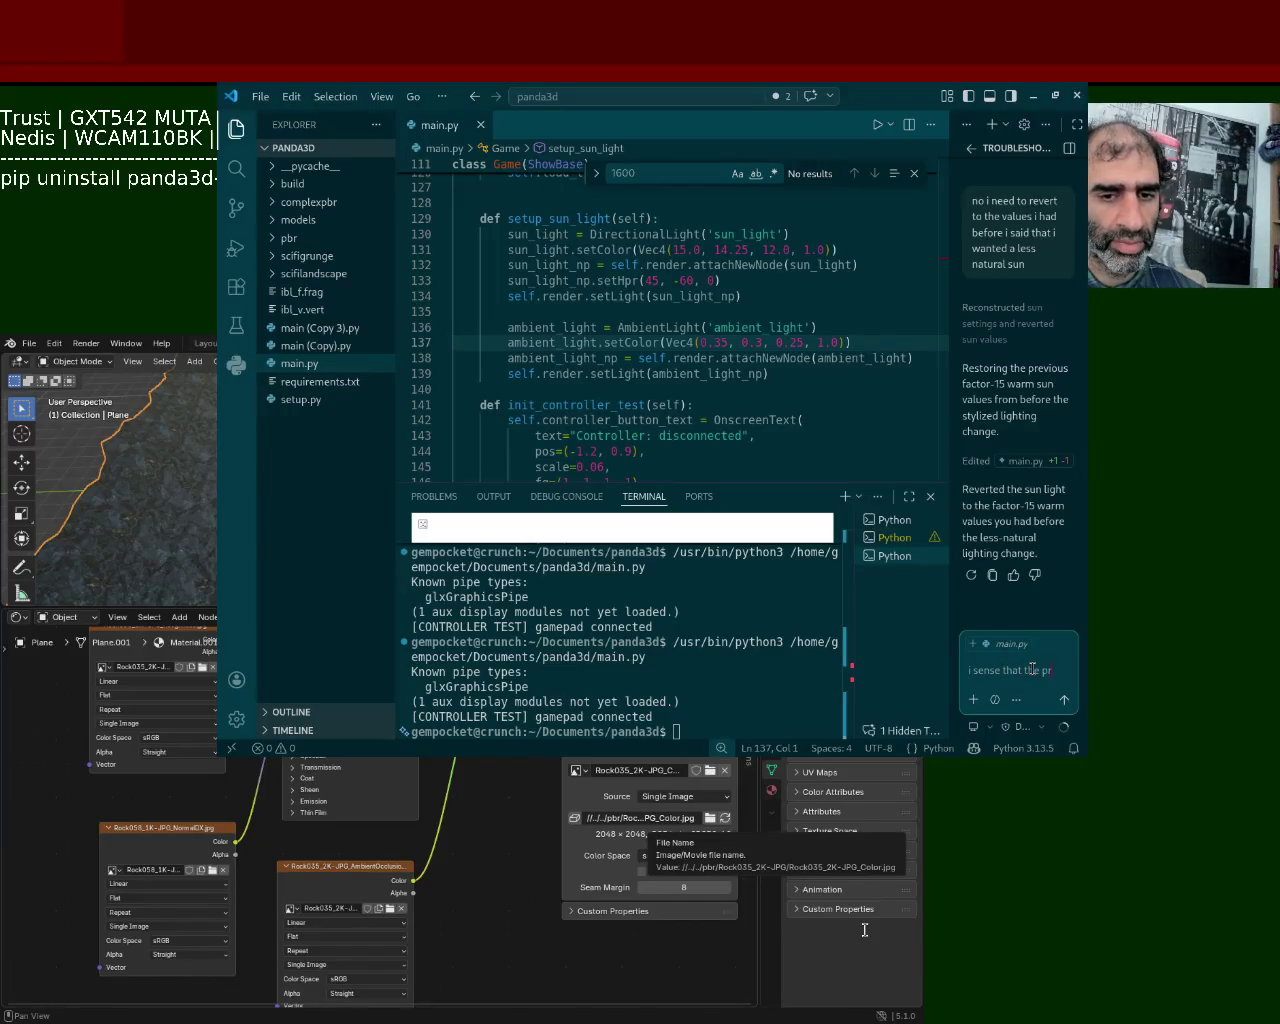
type("ogram is leaking h")
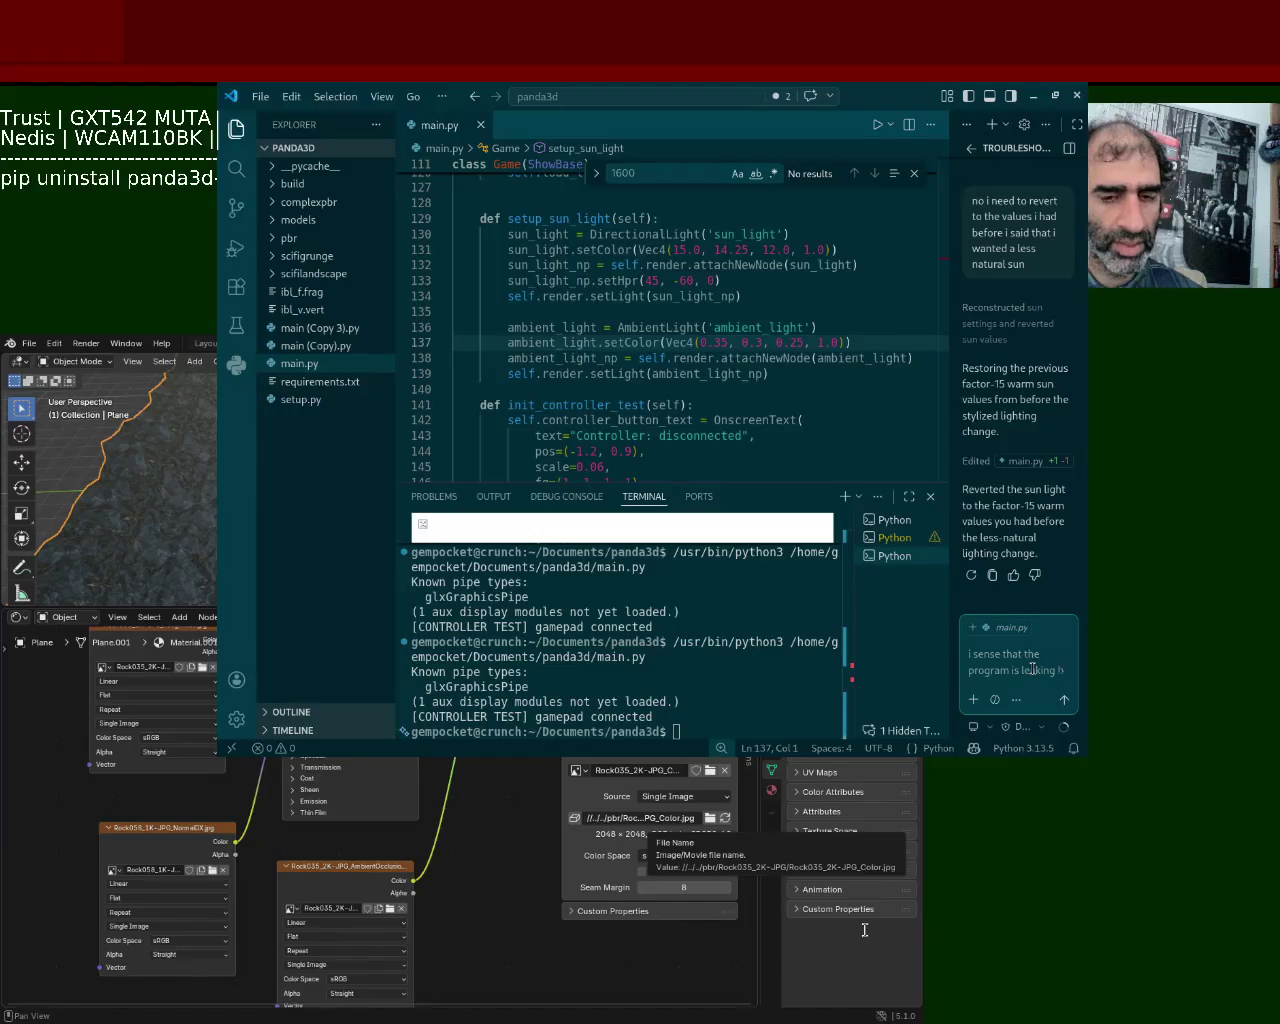
type("ecause the gam")
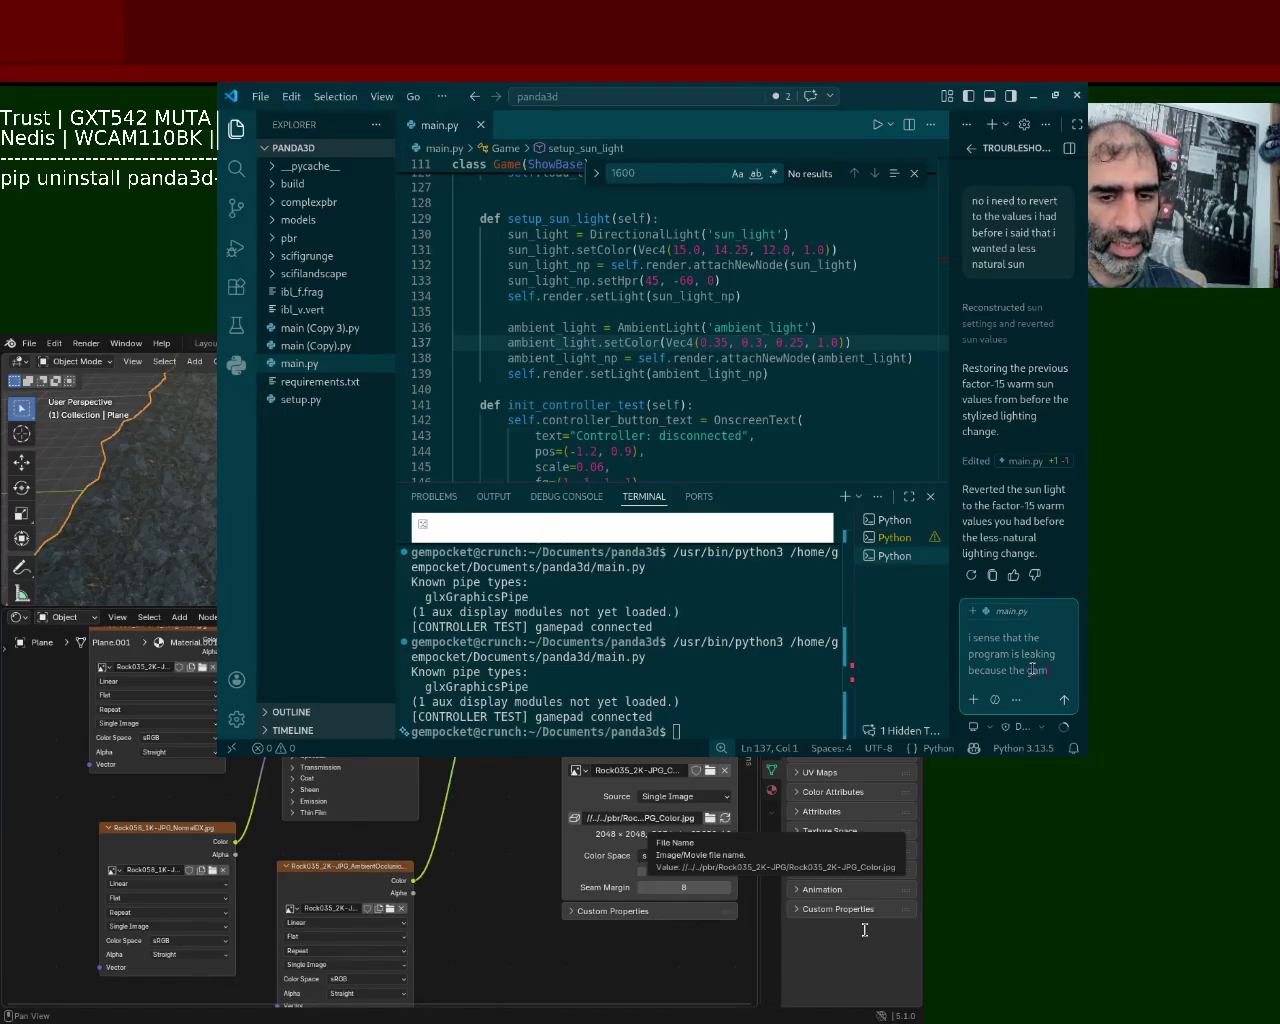
type("e runs smoothly at")
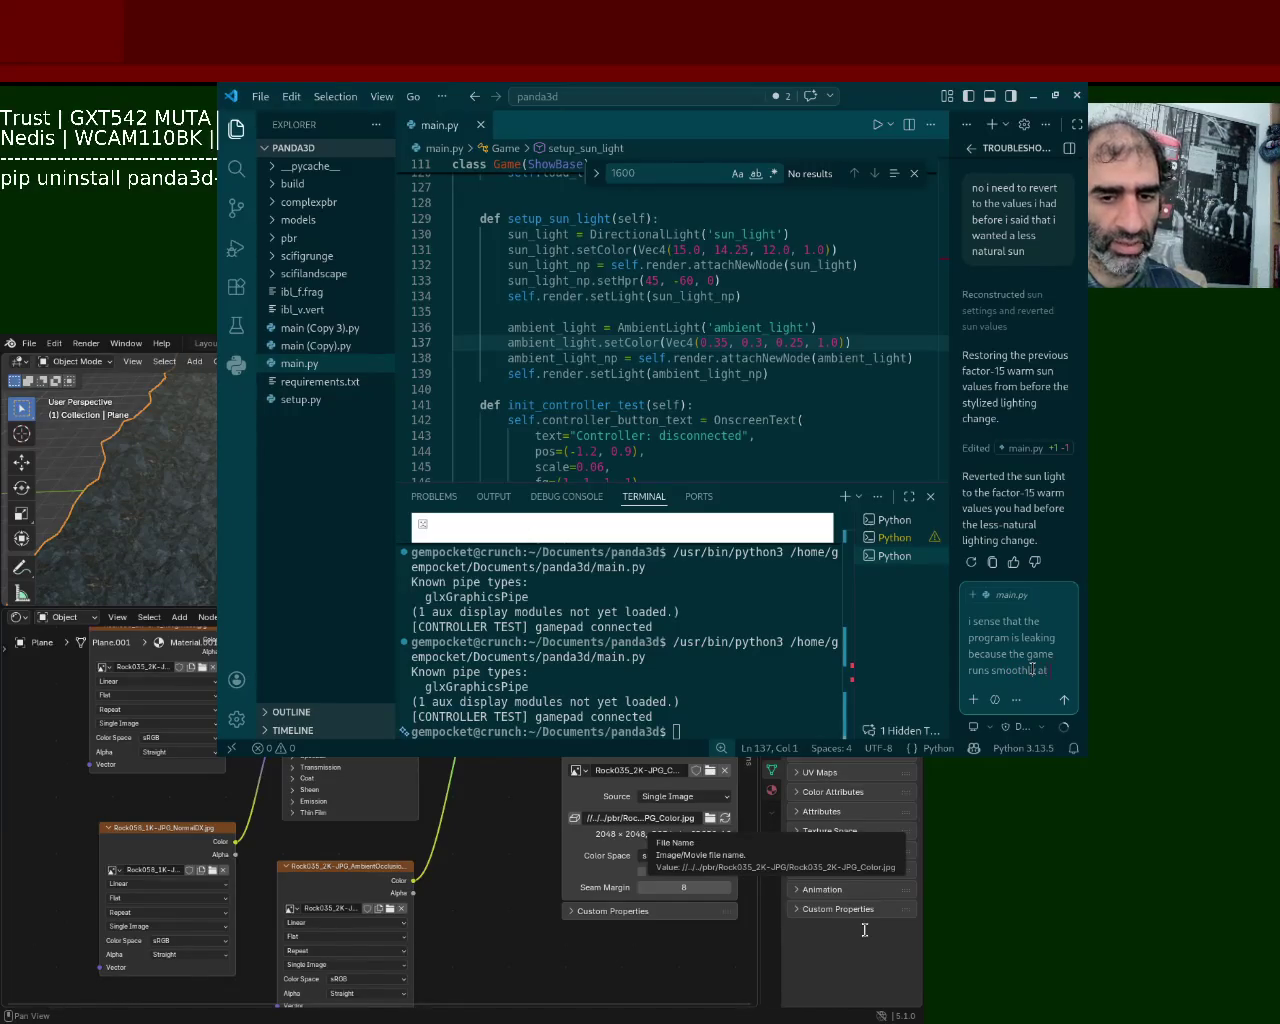
type(" first, then i")
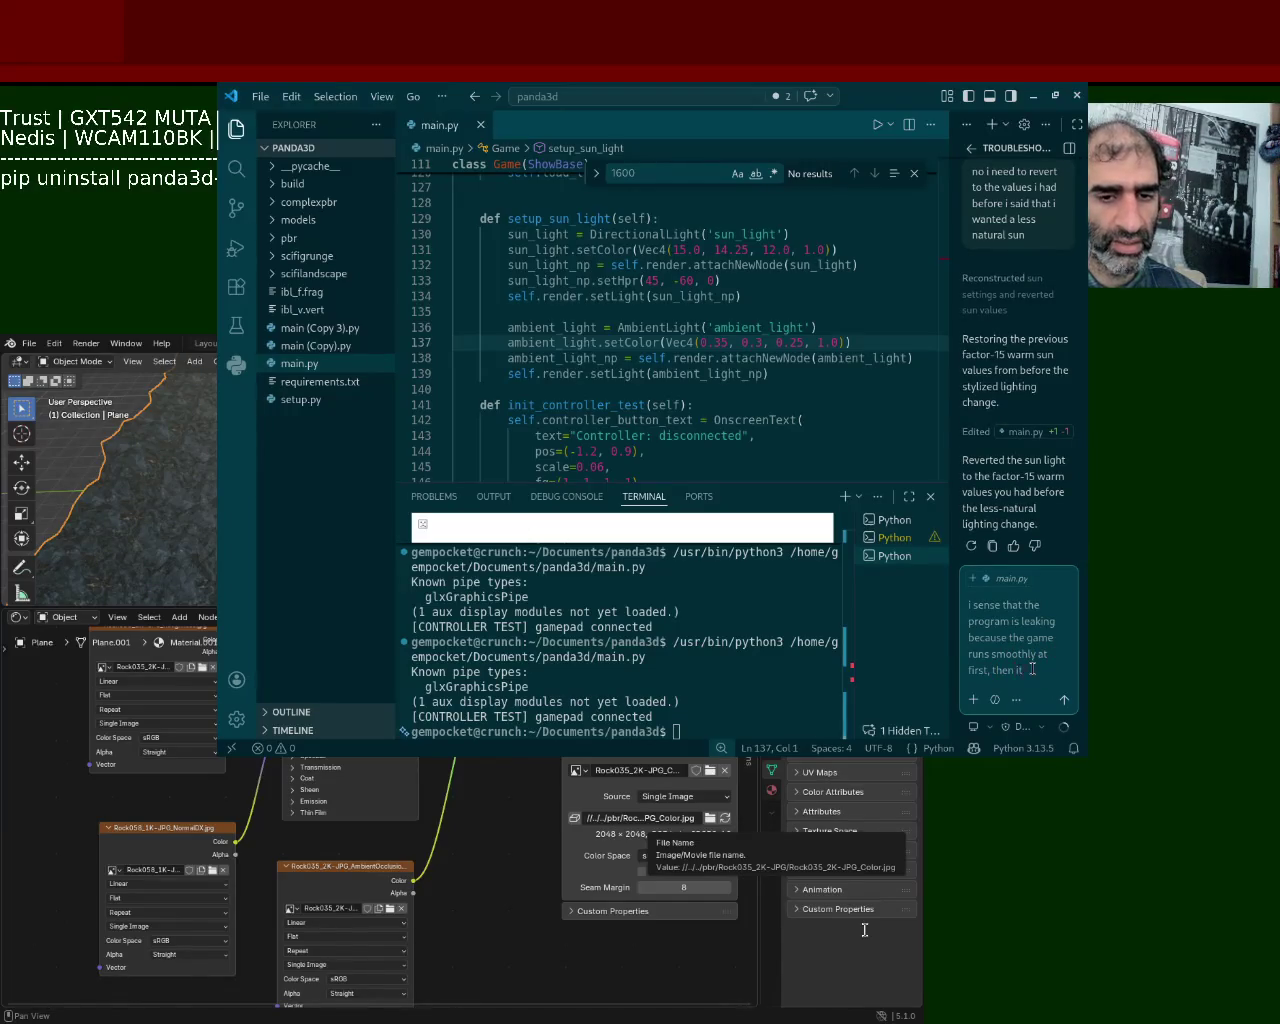
type(" to la")
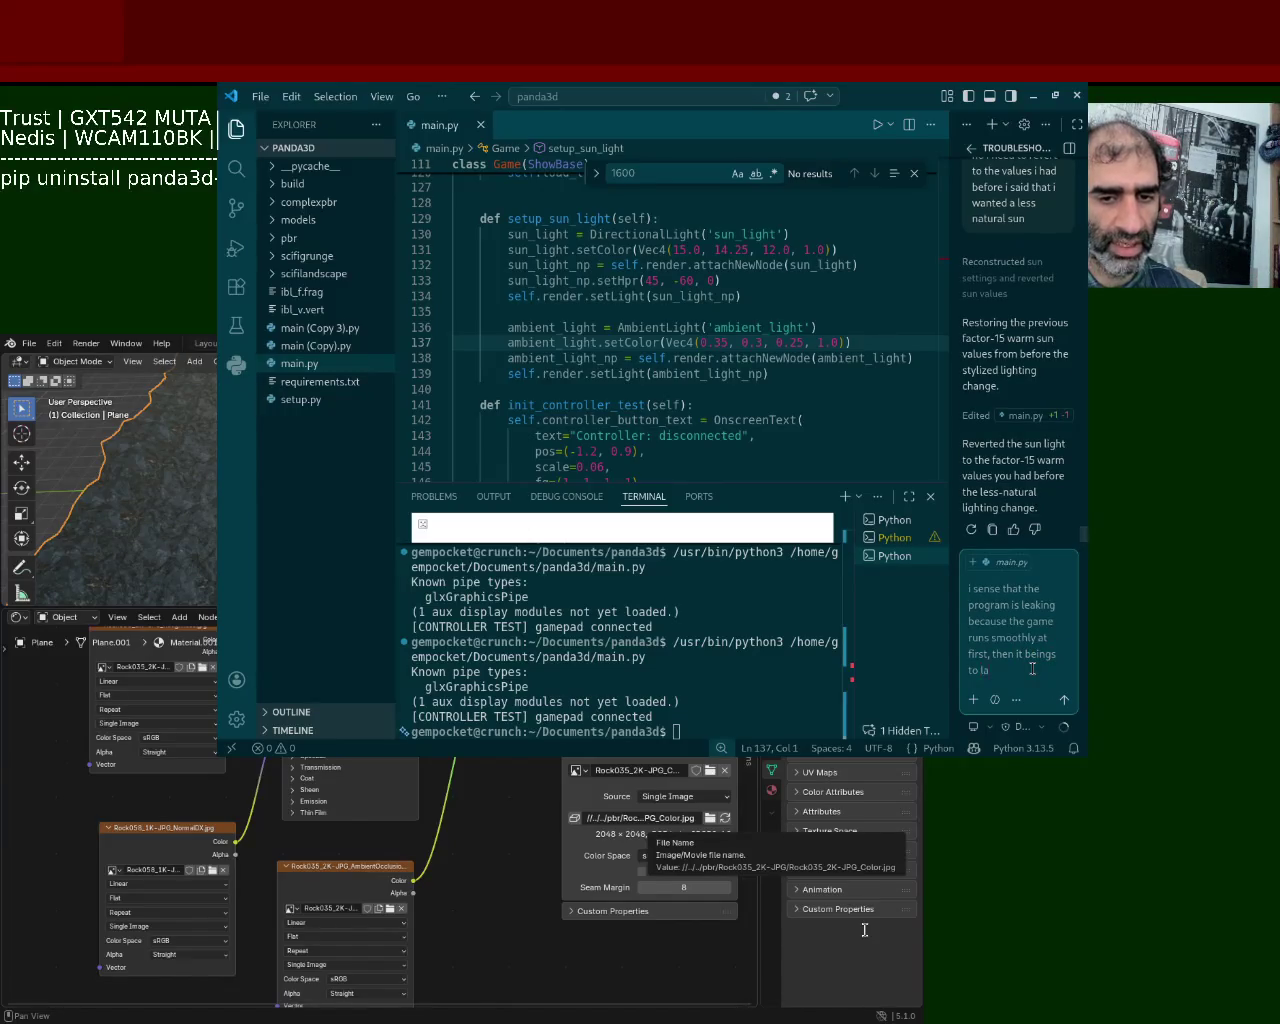
type("g")
key("Return")
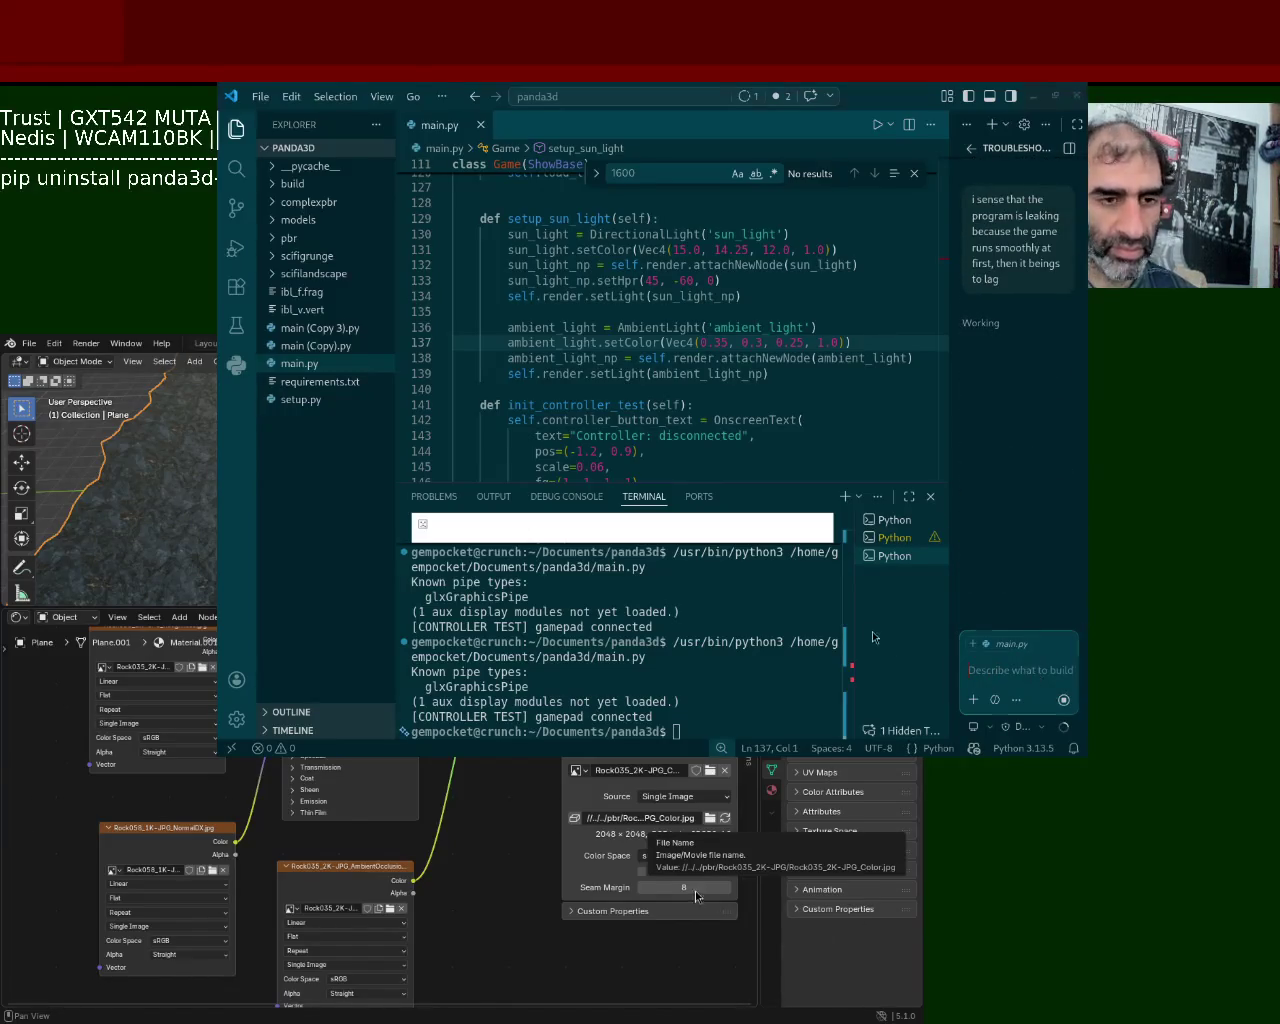
left_click_drag(707, 272, 461, 585, "alt")
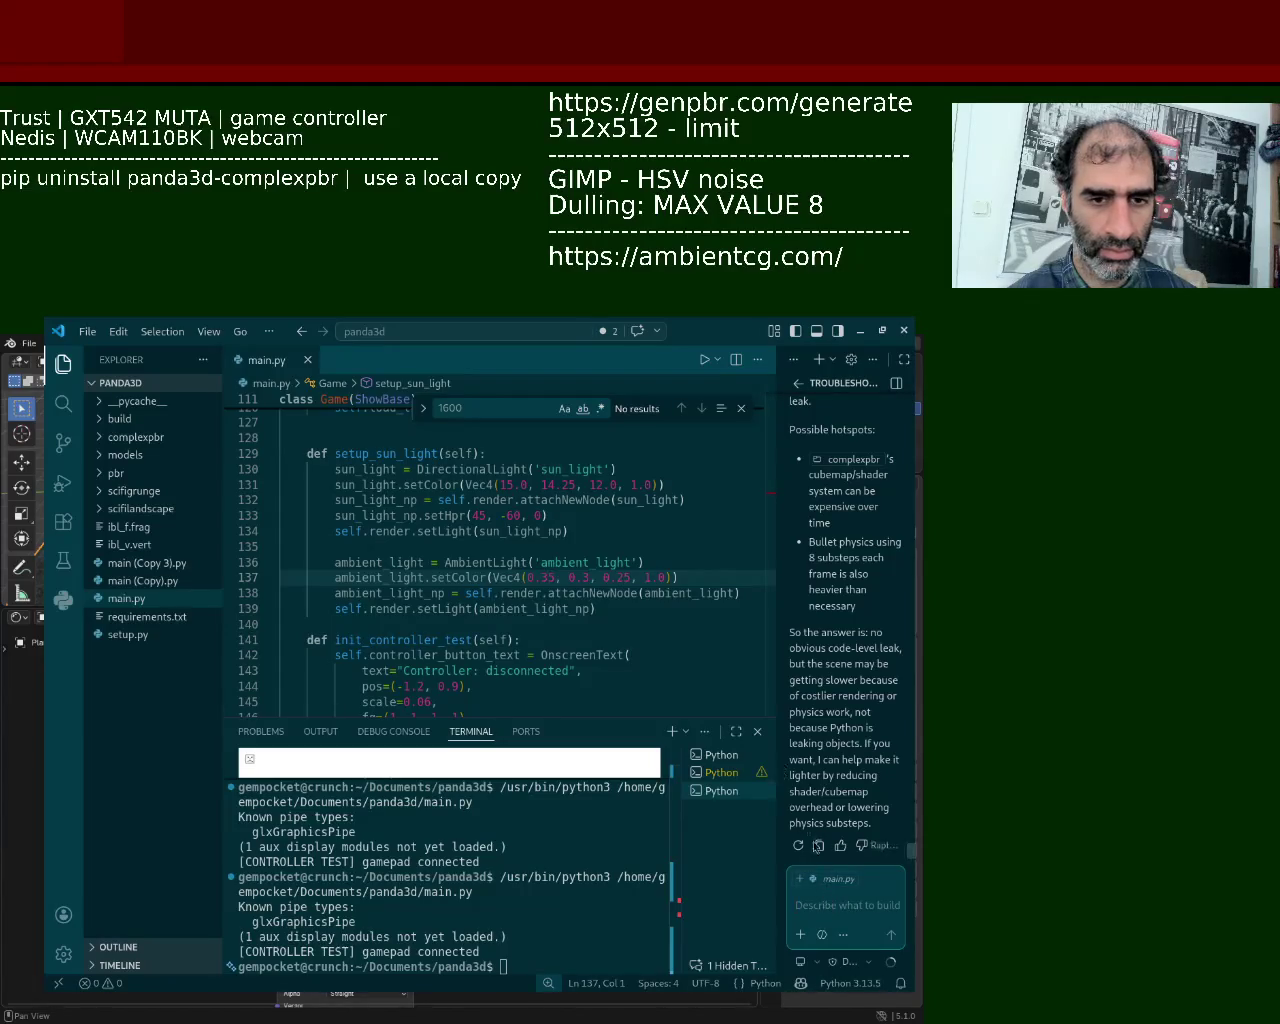
Step: Ask Copilot whether the PRC config values cause the slowdown, then return to the editor
left_click(832, 898)
type("might")
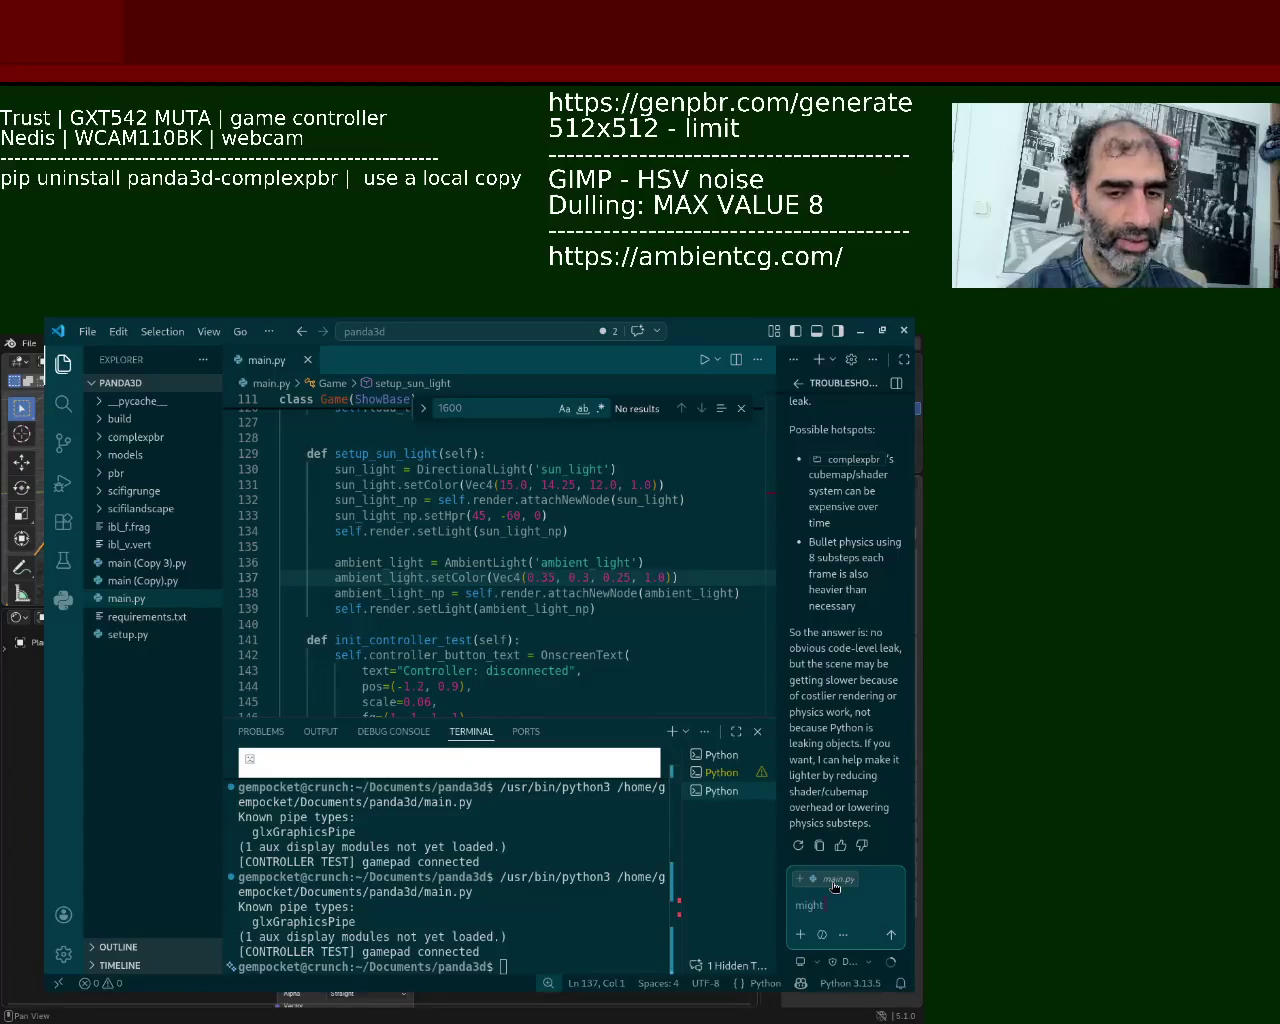
type(" it be my pc")
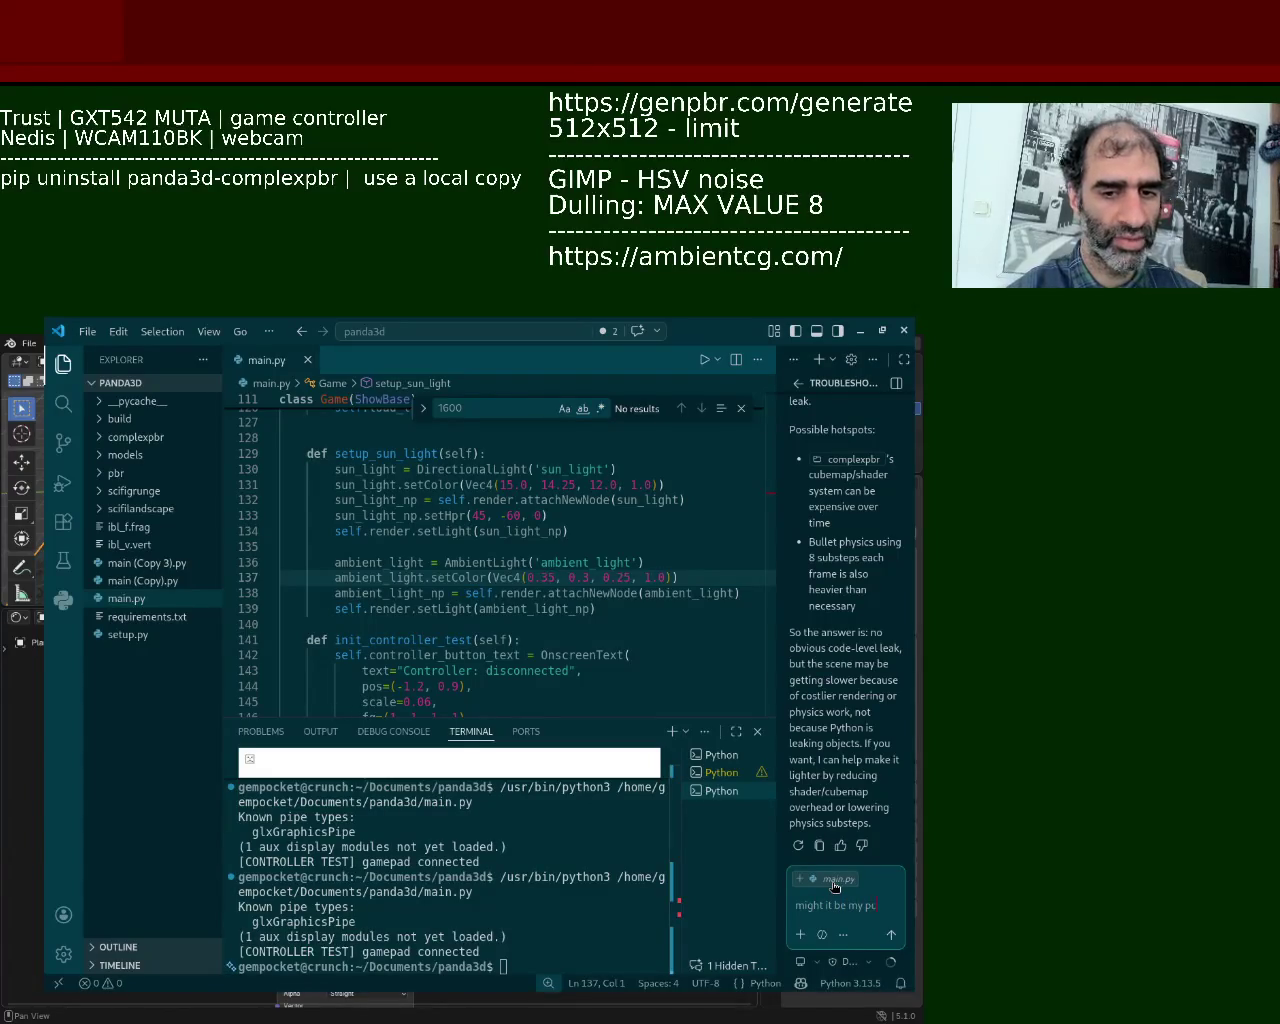
type("alues")
key("Return")
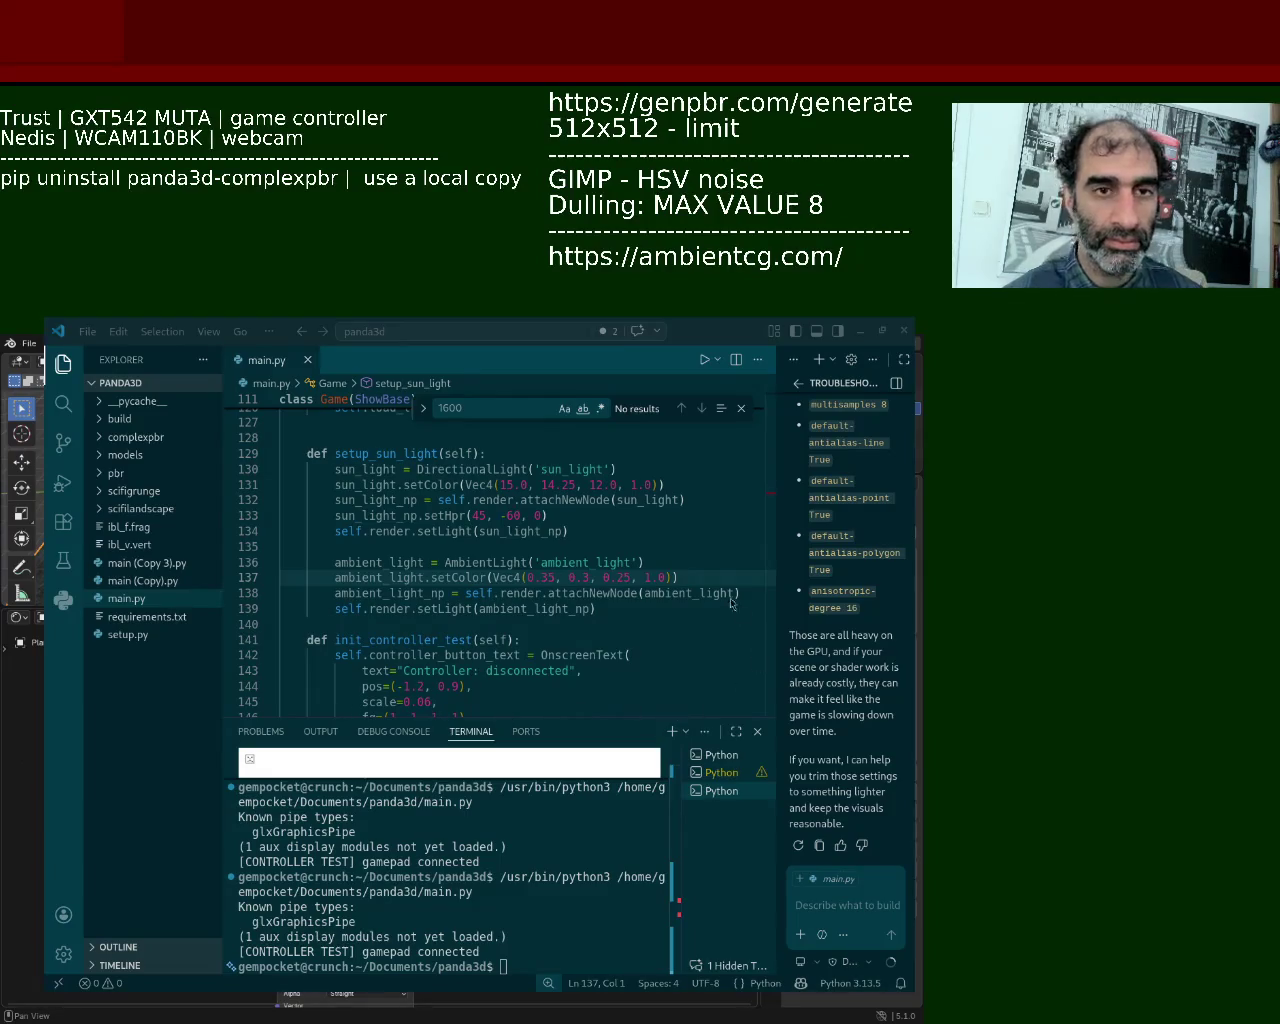
left_click(652, 376)
Step: Run main.py so the Panda3D game launches with the character on the rocky terrain and the controller connected
left_click(706, 359)
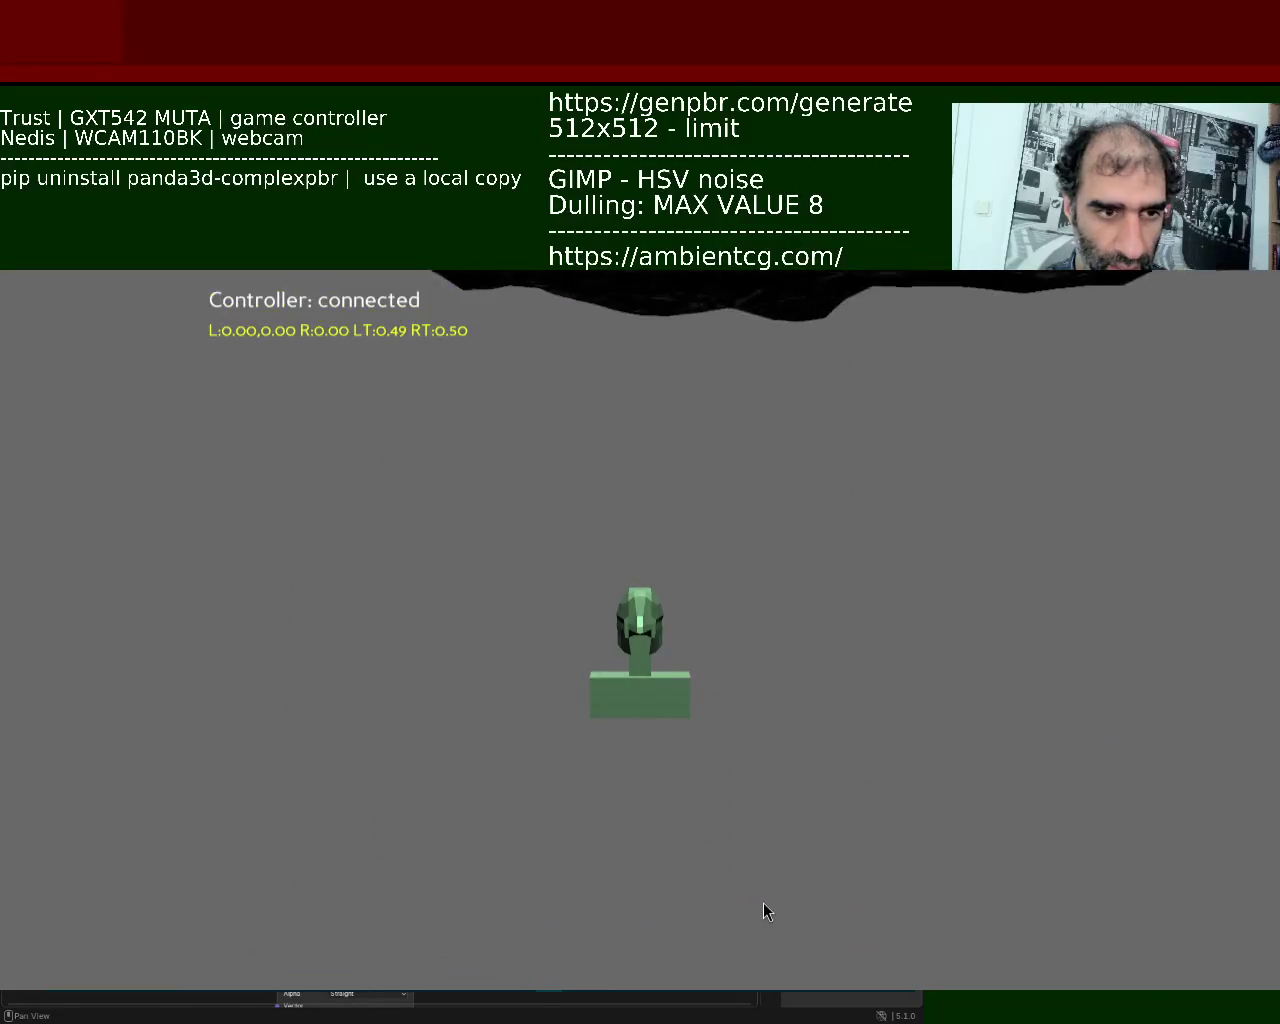
Step: Quit the running Panda3D game with Escape to return to main.py and its terminal
key("Escape")
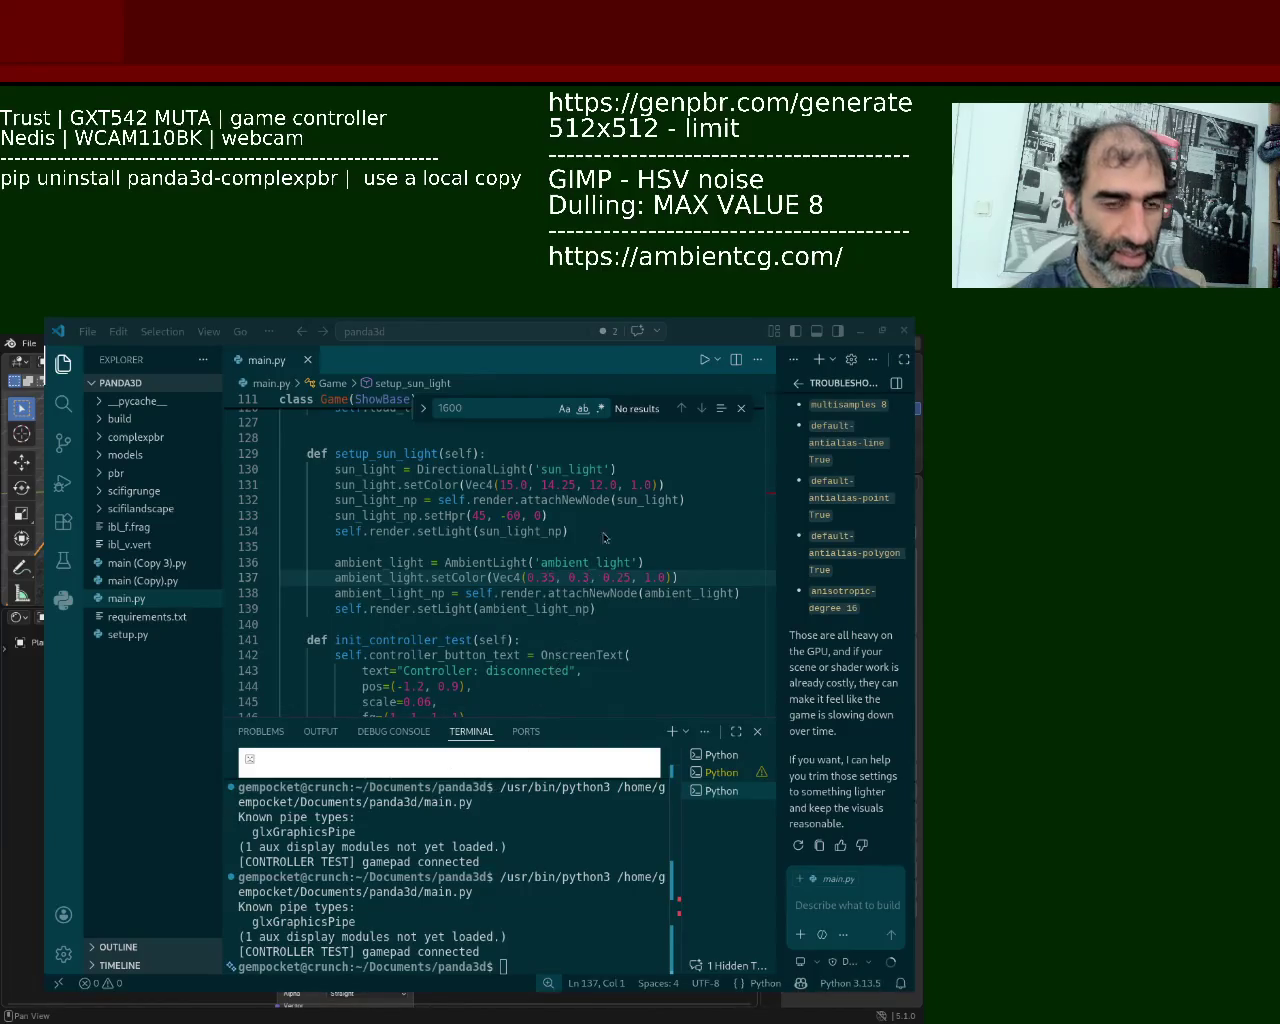
Step: Close the terminal panel, scroll through main.py, and bring the Blender rock project to the front
left_click(757, 731)
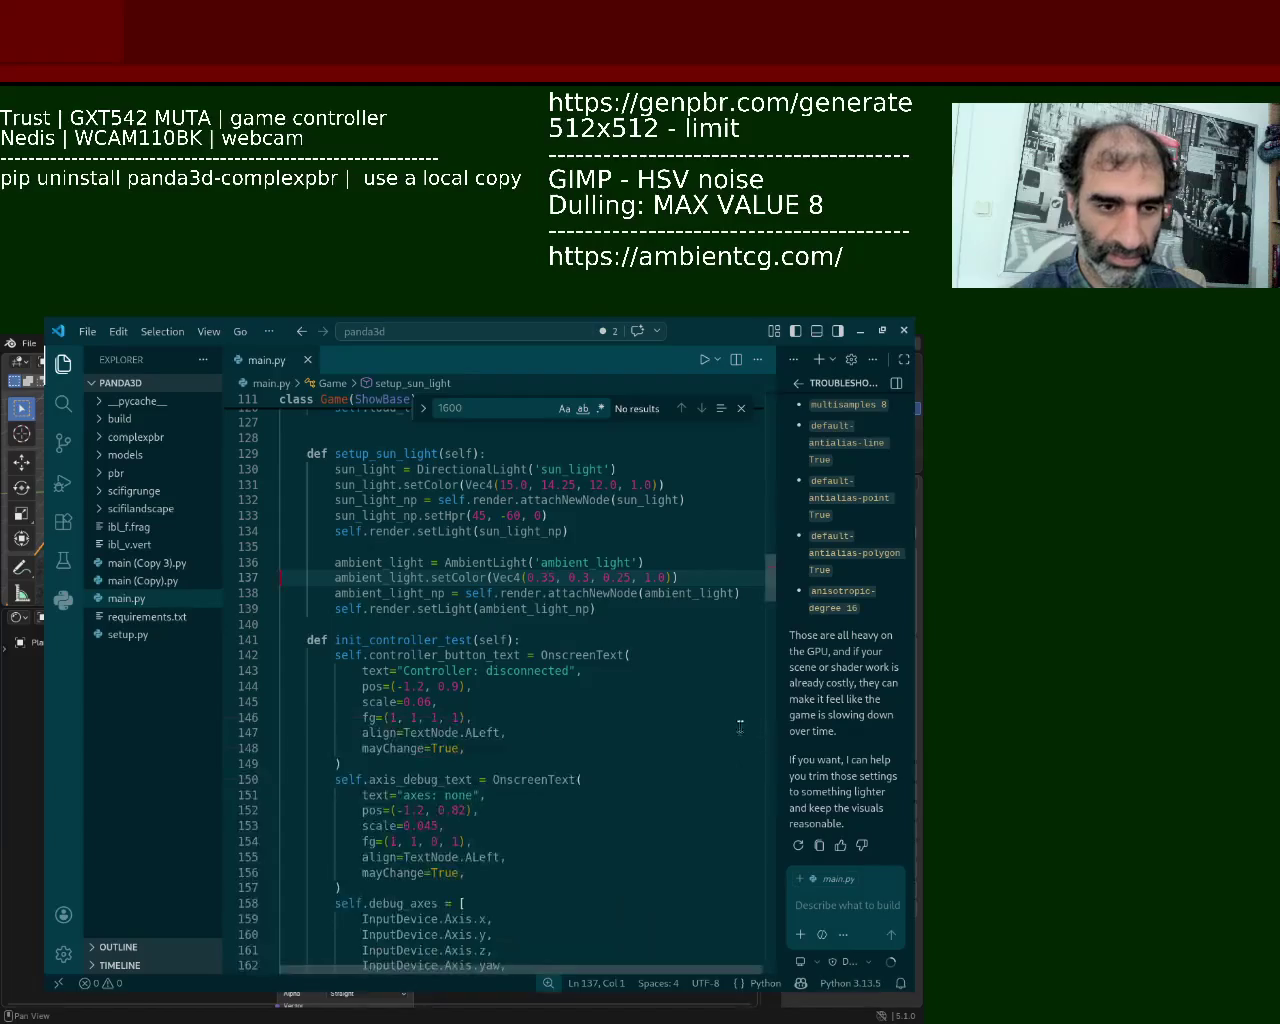
mouse_move(770, 578)
left_mouse_down()
mouse_move(789, 820)
mouse_move(777, 903)
left_mouse_up()
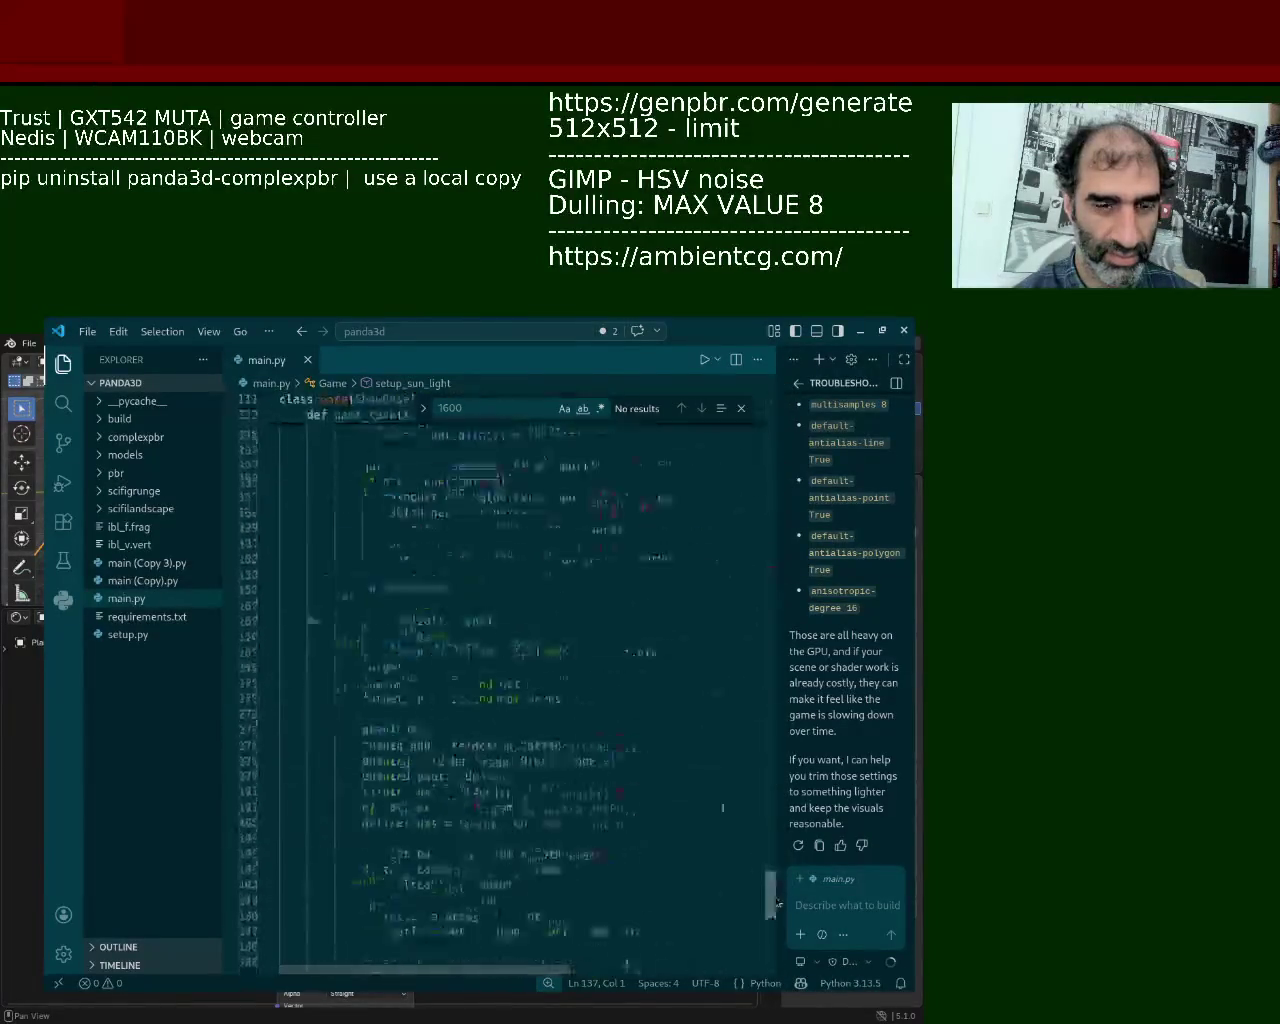
left_click_drag(777, 903, 525, 332)
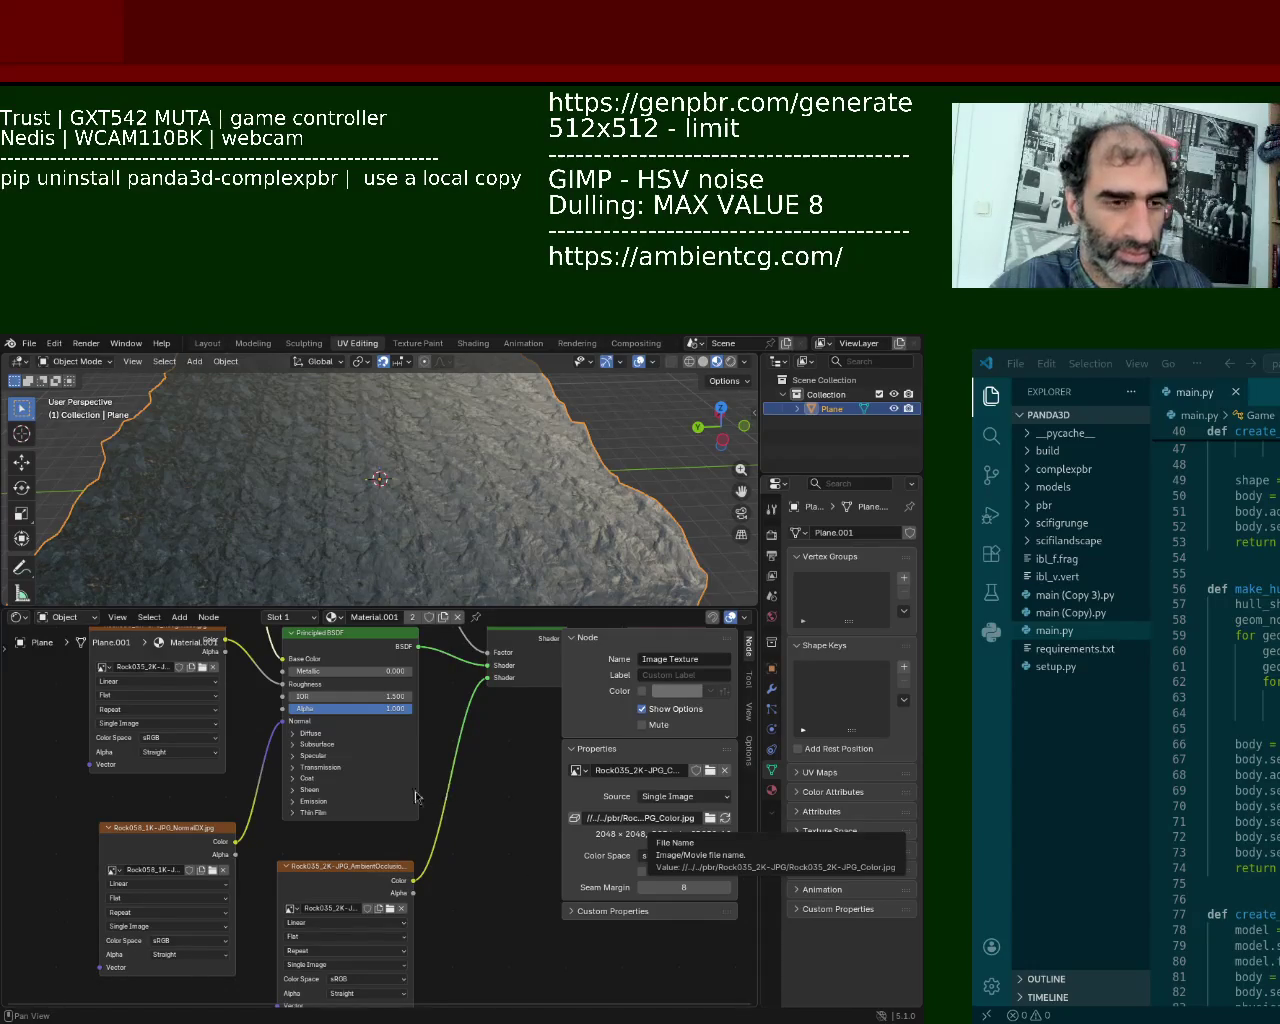
Step: Load a new General scene with the default cube, camera and light, and orbit around the cube
left_click(22, 346)
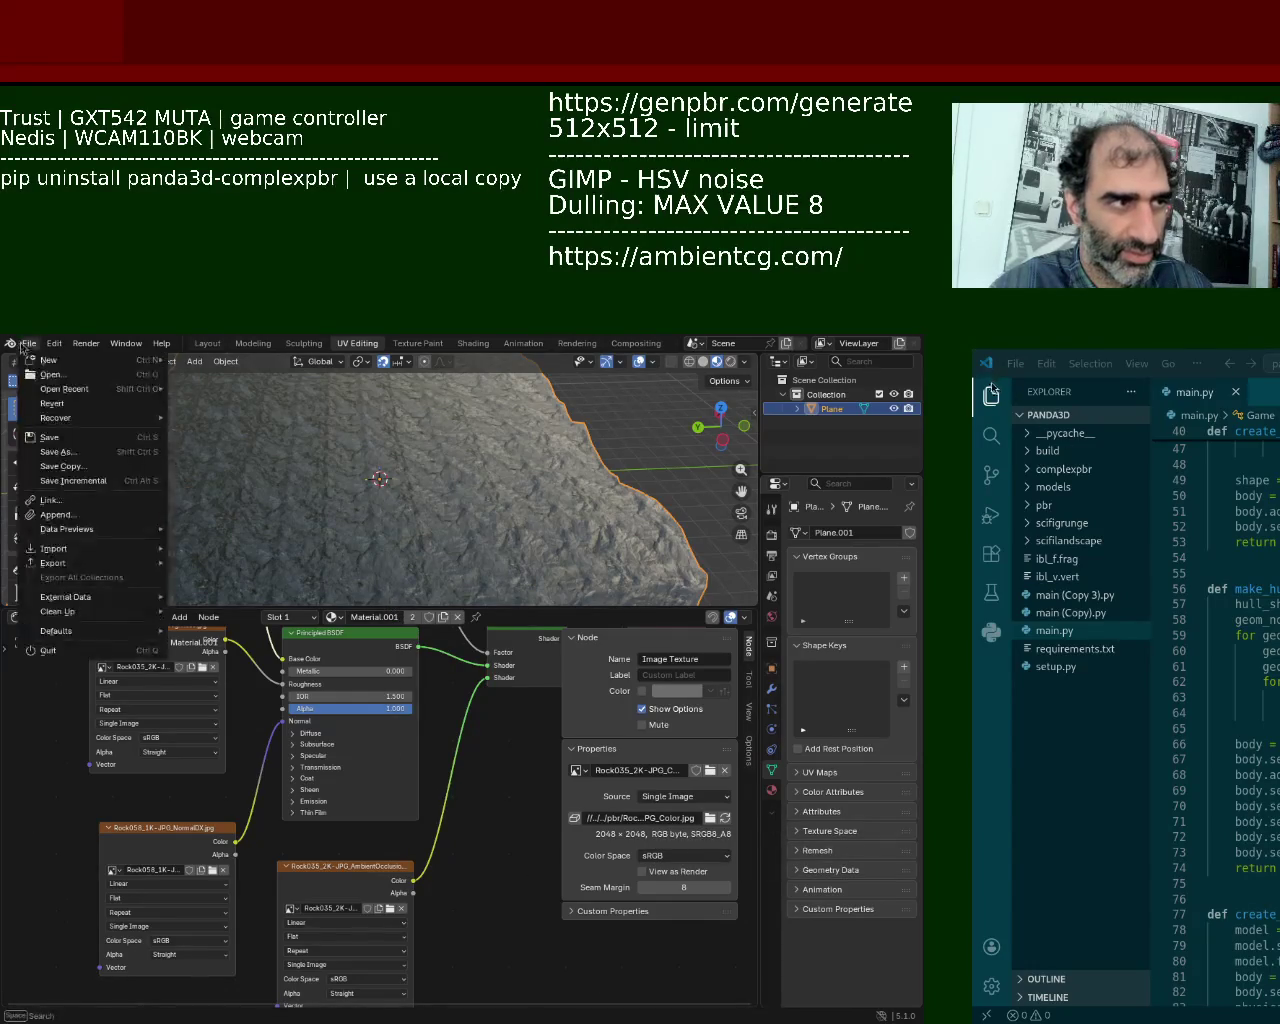
left_click(206, 359)
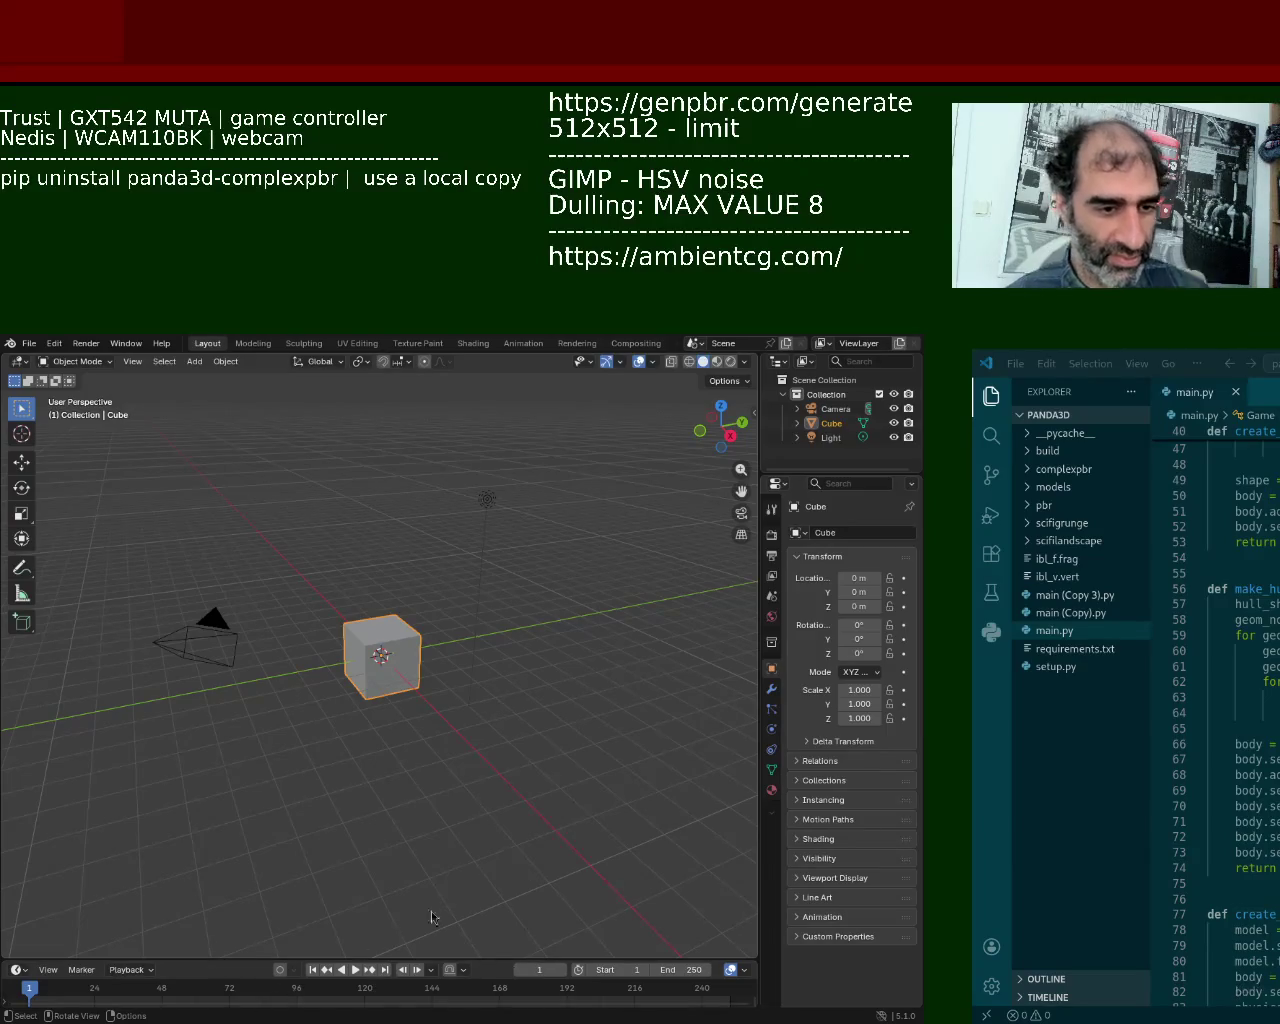
mouse_move(447, 632)
middle_mouse_down()
mouse_move(457, 717)
mouse_move(434, 646)
mouse_move(481, 657)
mouse_move(434, 630)
mouse_move(540, 576)
middle_mouse_up()
Step: In face Edit Mode, extrude the cube's side face outward twice into a long, wide box
key("Tab")
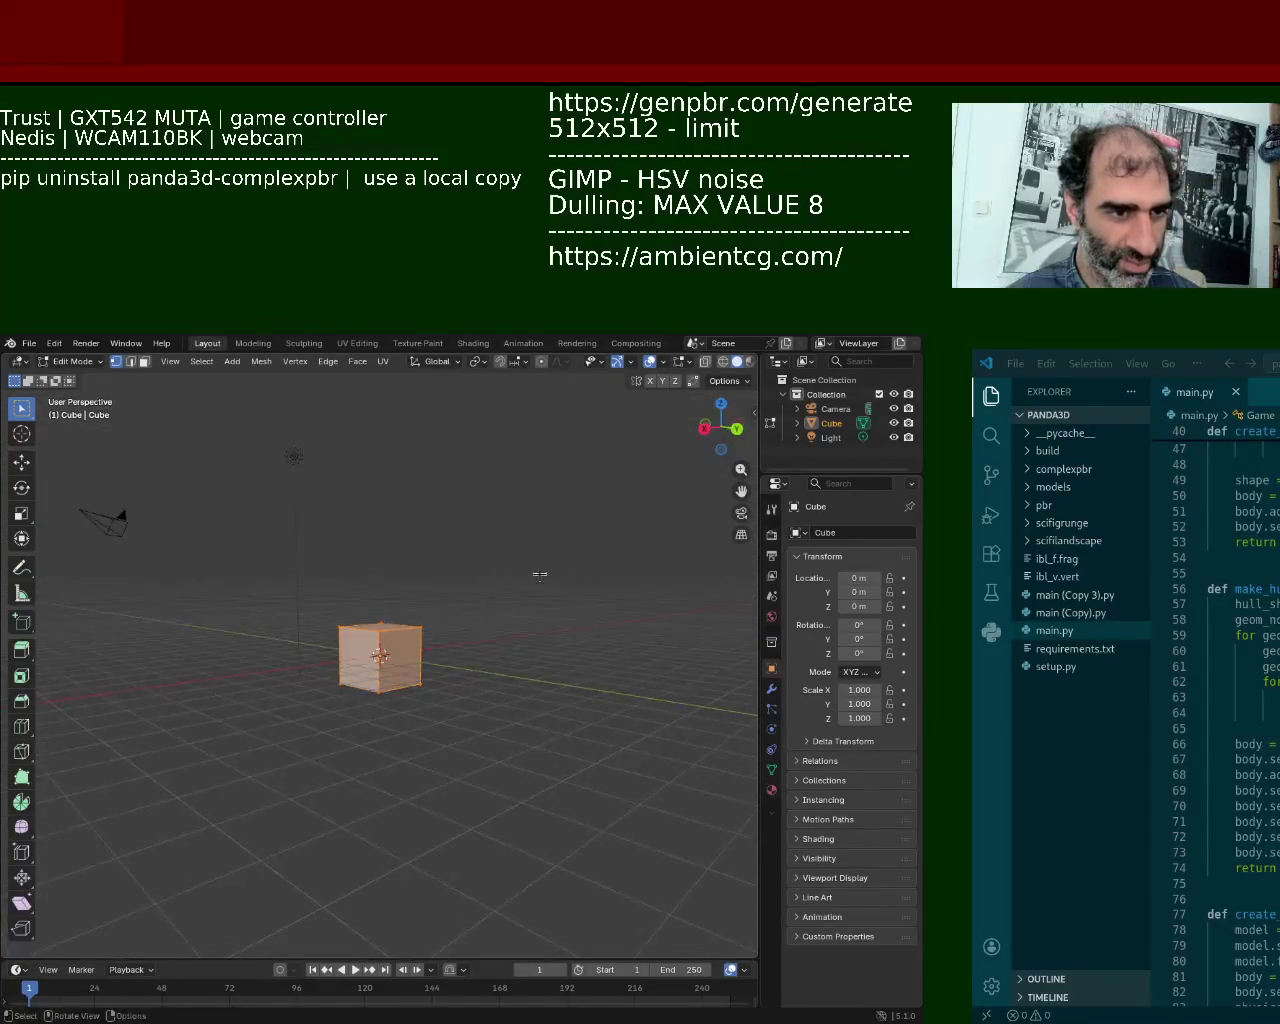
left_click(144, 362)
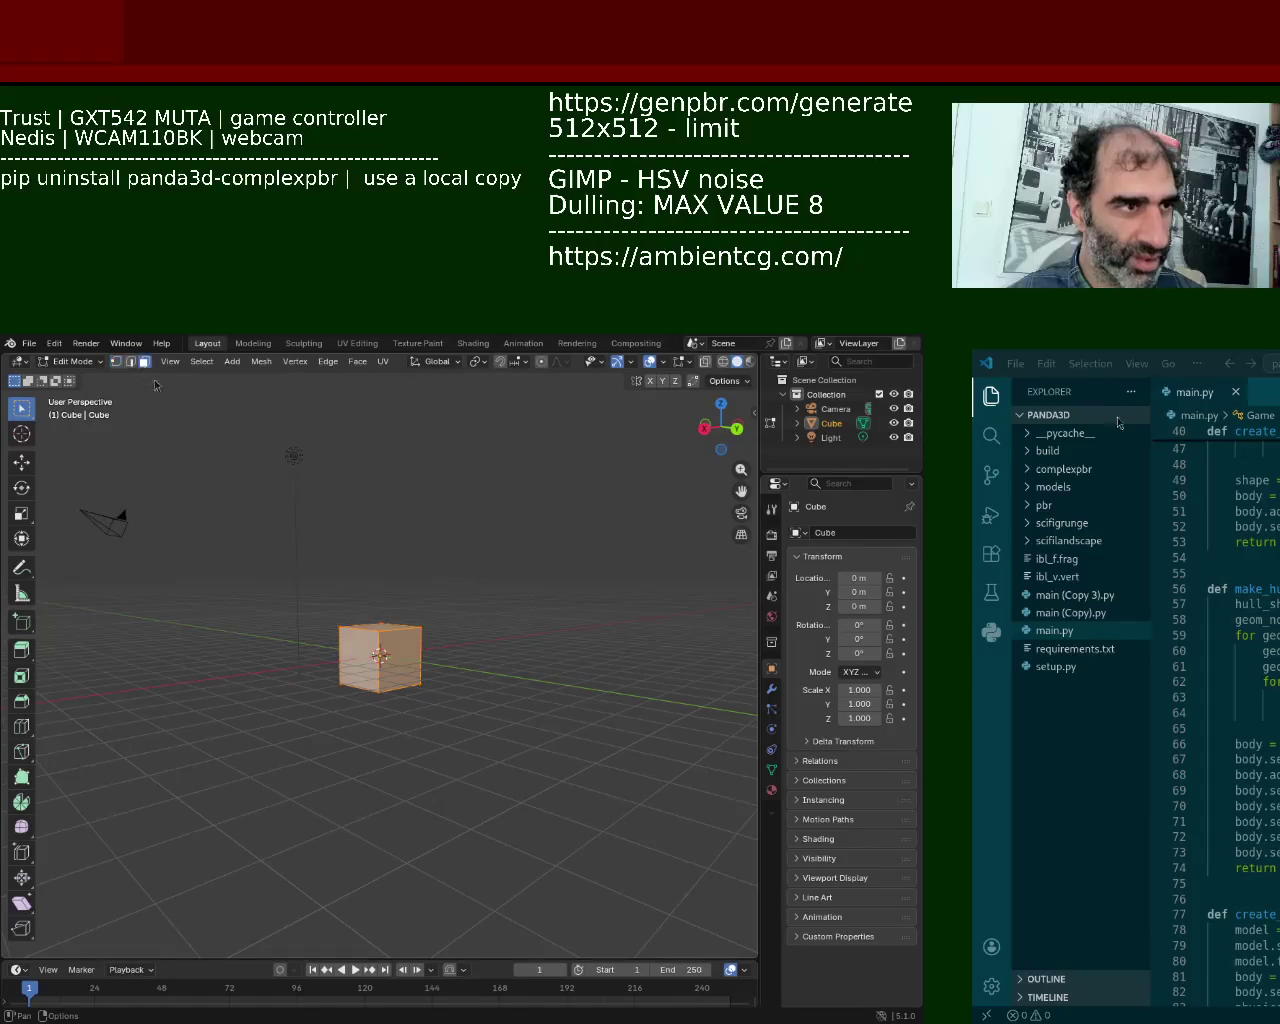
key("alt+a")
middle_click_drag(420, 674, 463, 728)
key("e")
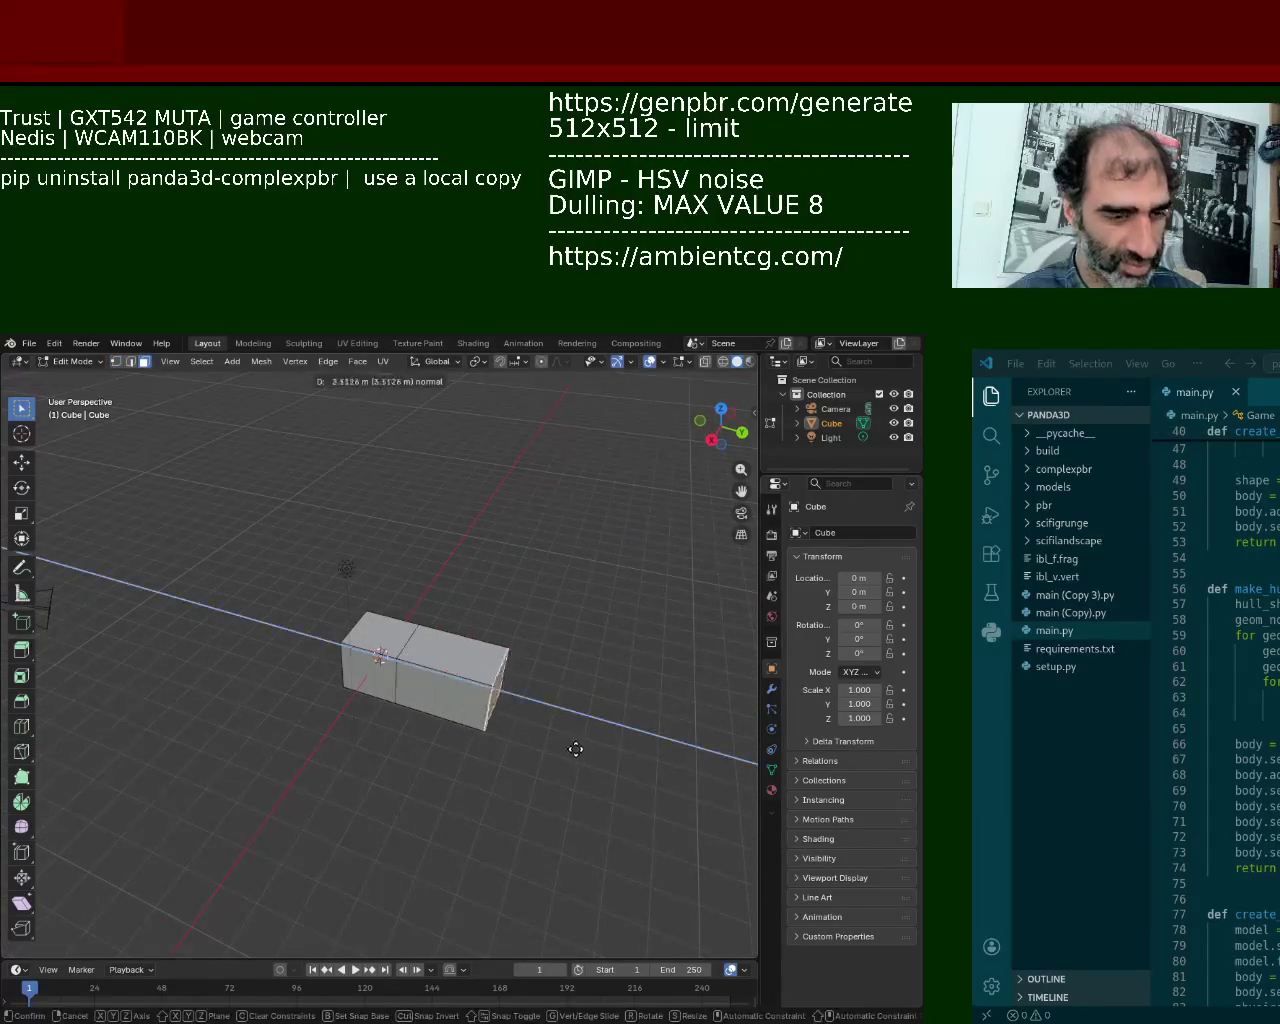
left_click(621, 787)
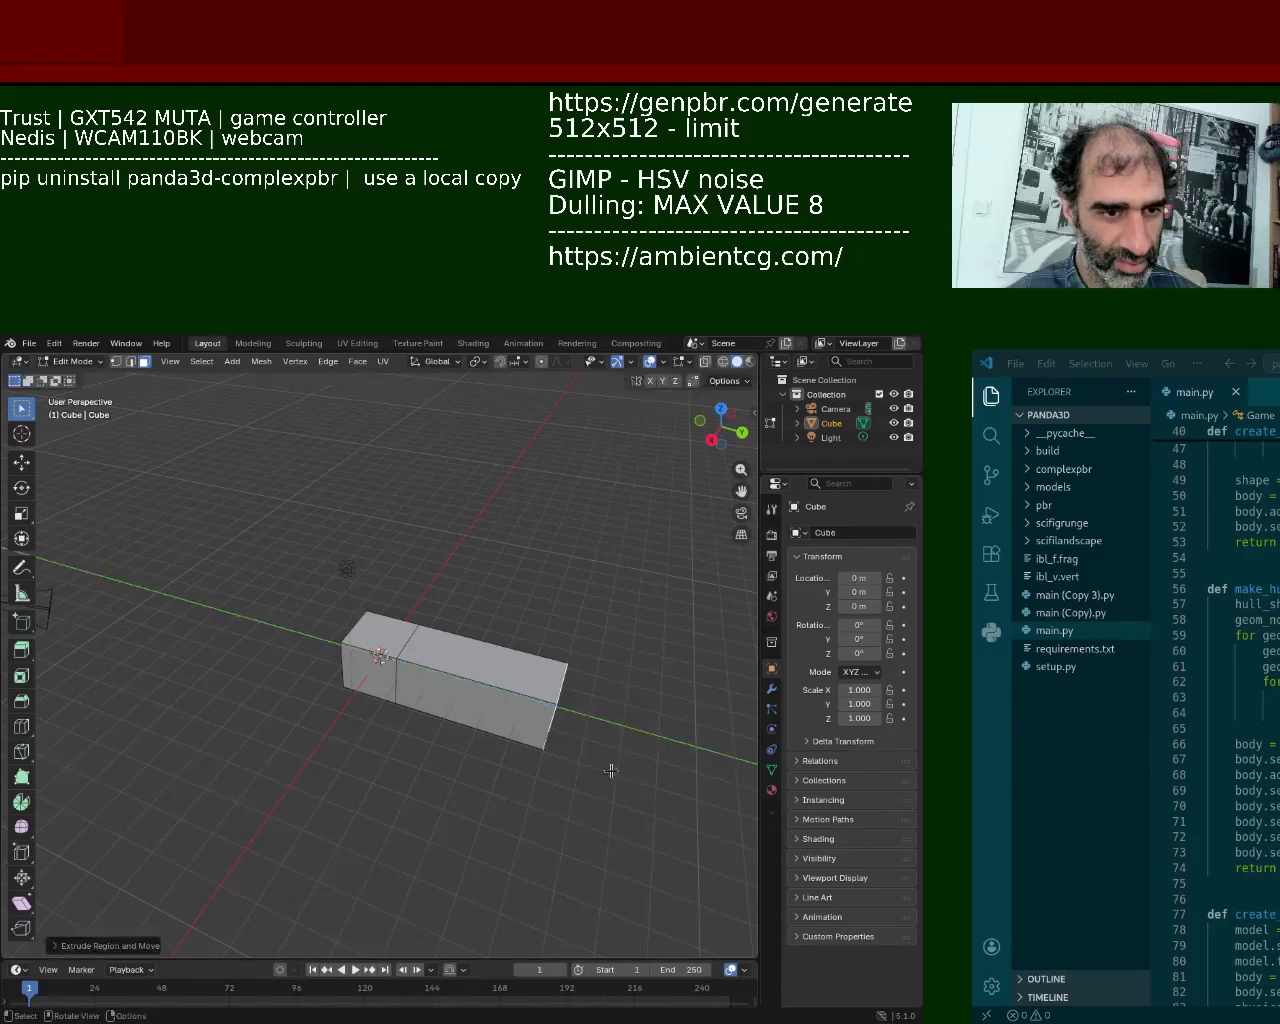
middle_click_drag(608, 766, 336, 676)
key("e")
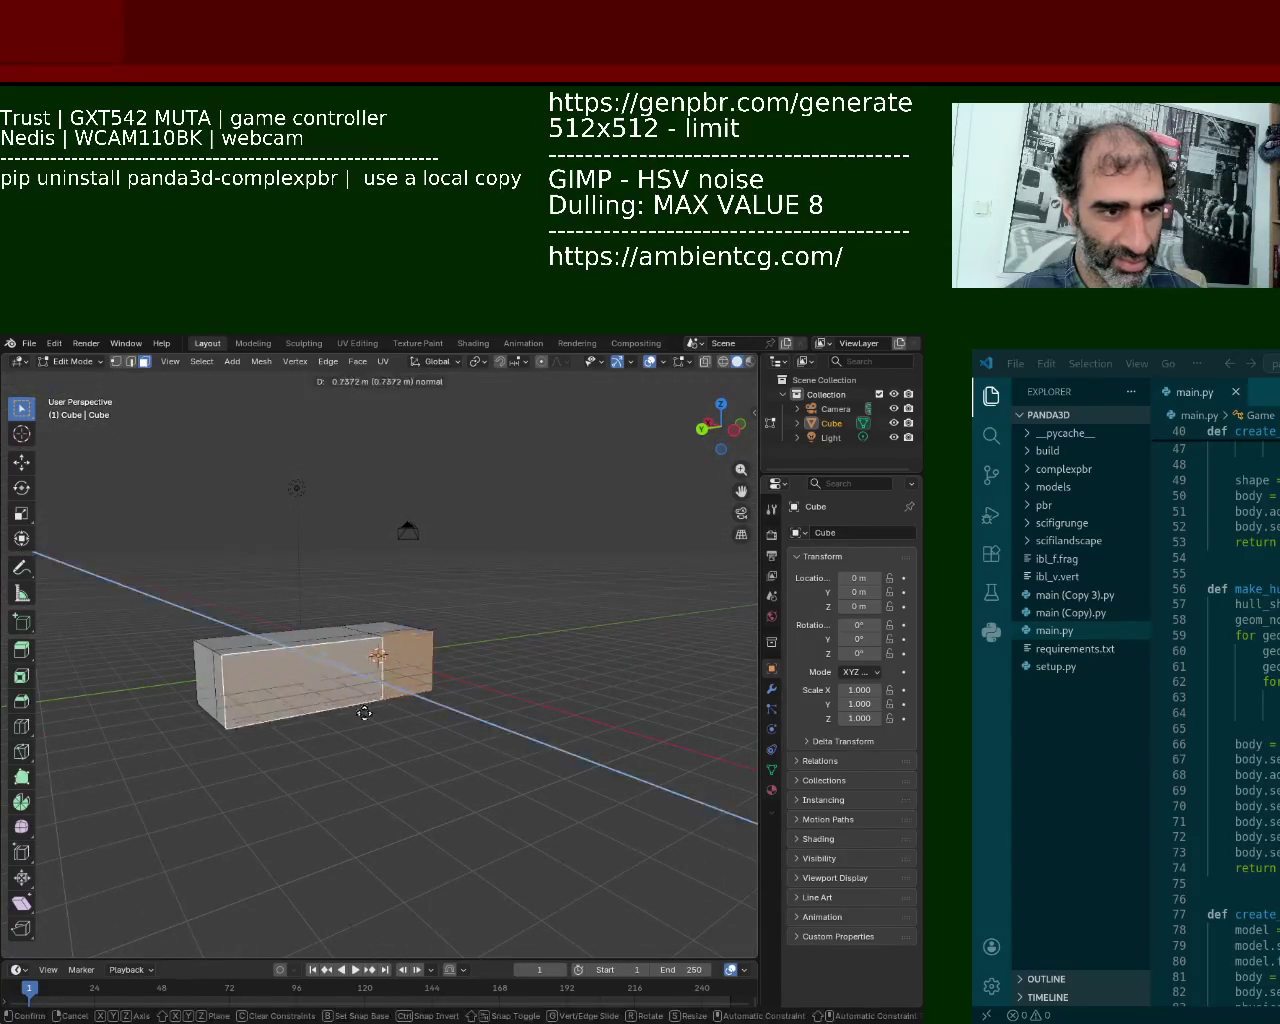
left_click(463, 789)
mouse_move(463, 789)
middle_mouse_down()
mouse_move(362, 714)
mouse_move(480, 700)
mouse_move(520, 635)
middle_mouse_up()
Step: Select the box's top faces and extrude them upward
left_click(497, 657)
left_click(395, 620, "ctrl")
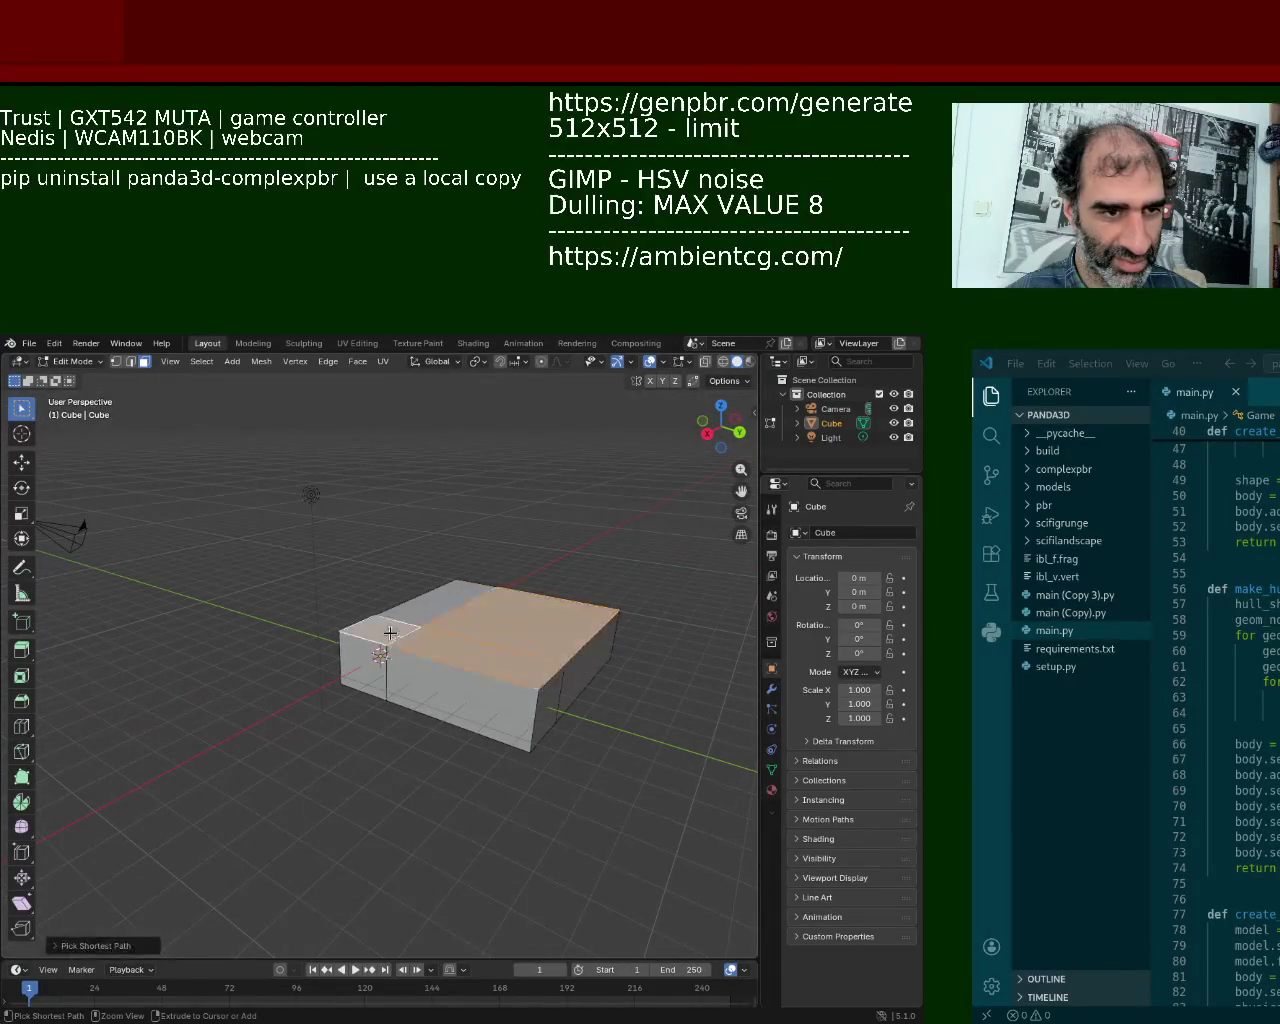
key("e")
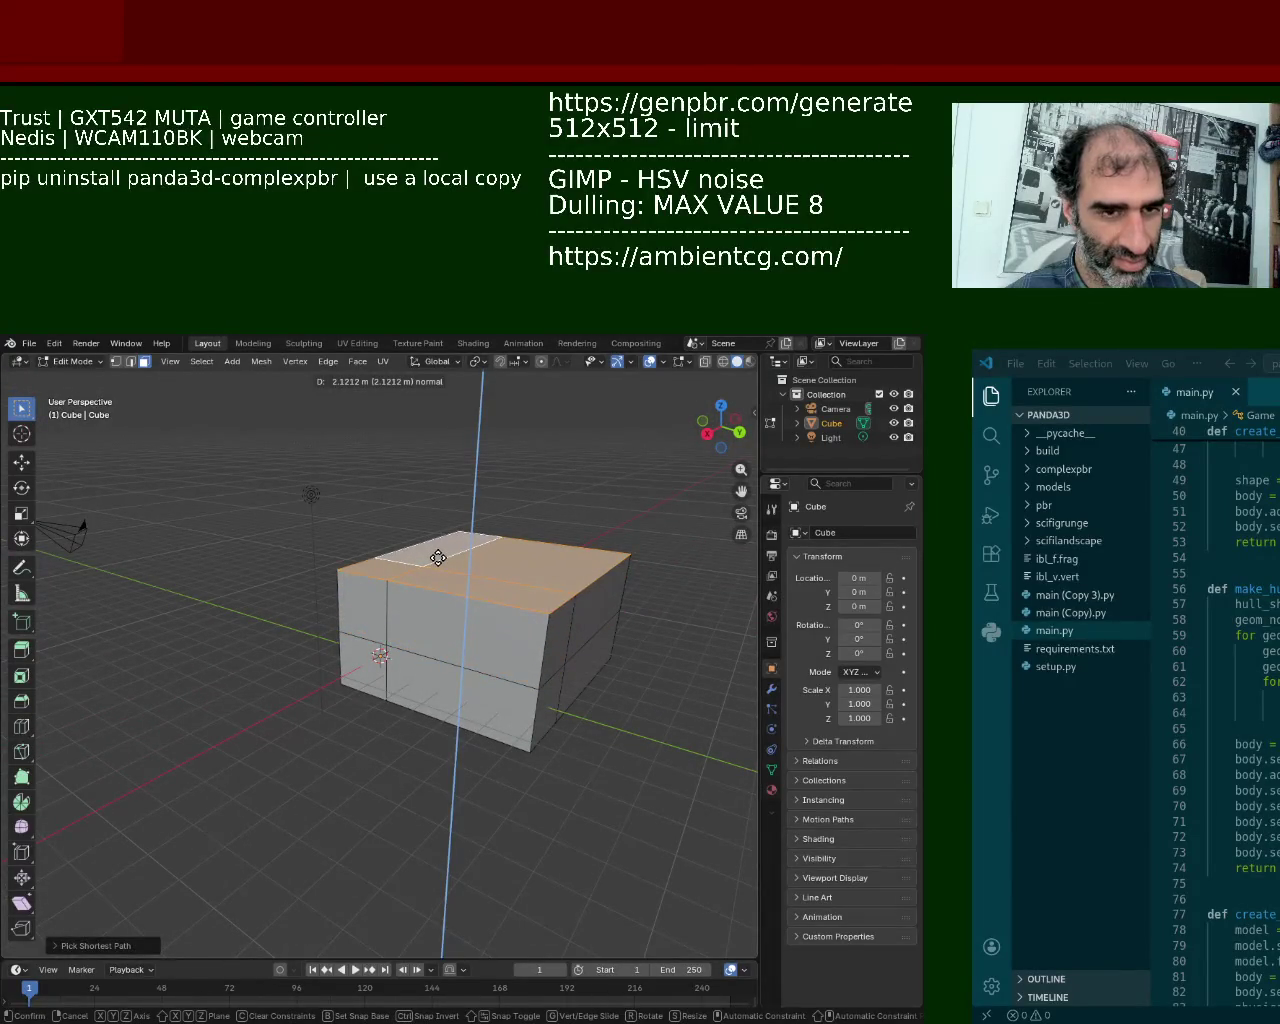
left_click(440, 573)
middle_click_drag(440, 573, 230, 600)
left_click(228, 600)
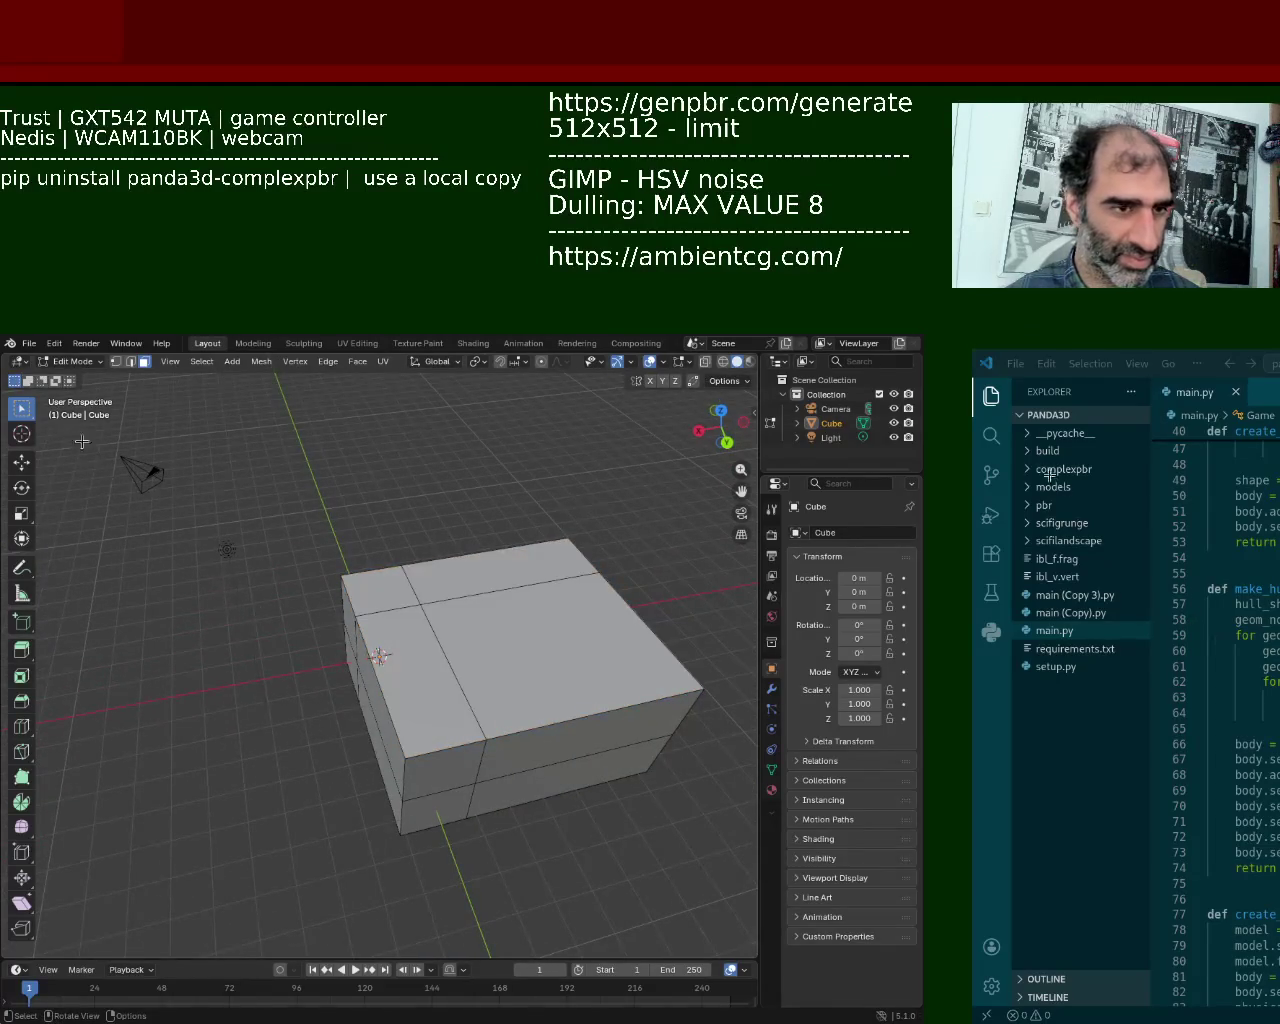
Step: Select the top edge loop, undo it and the upward extrusion, then delete the cube
left_click(130, 361)
left_click(482, 596)
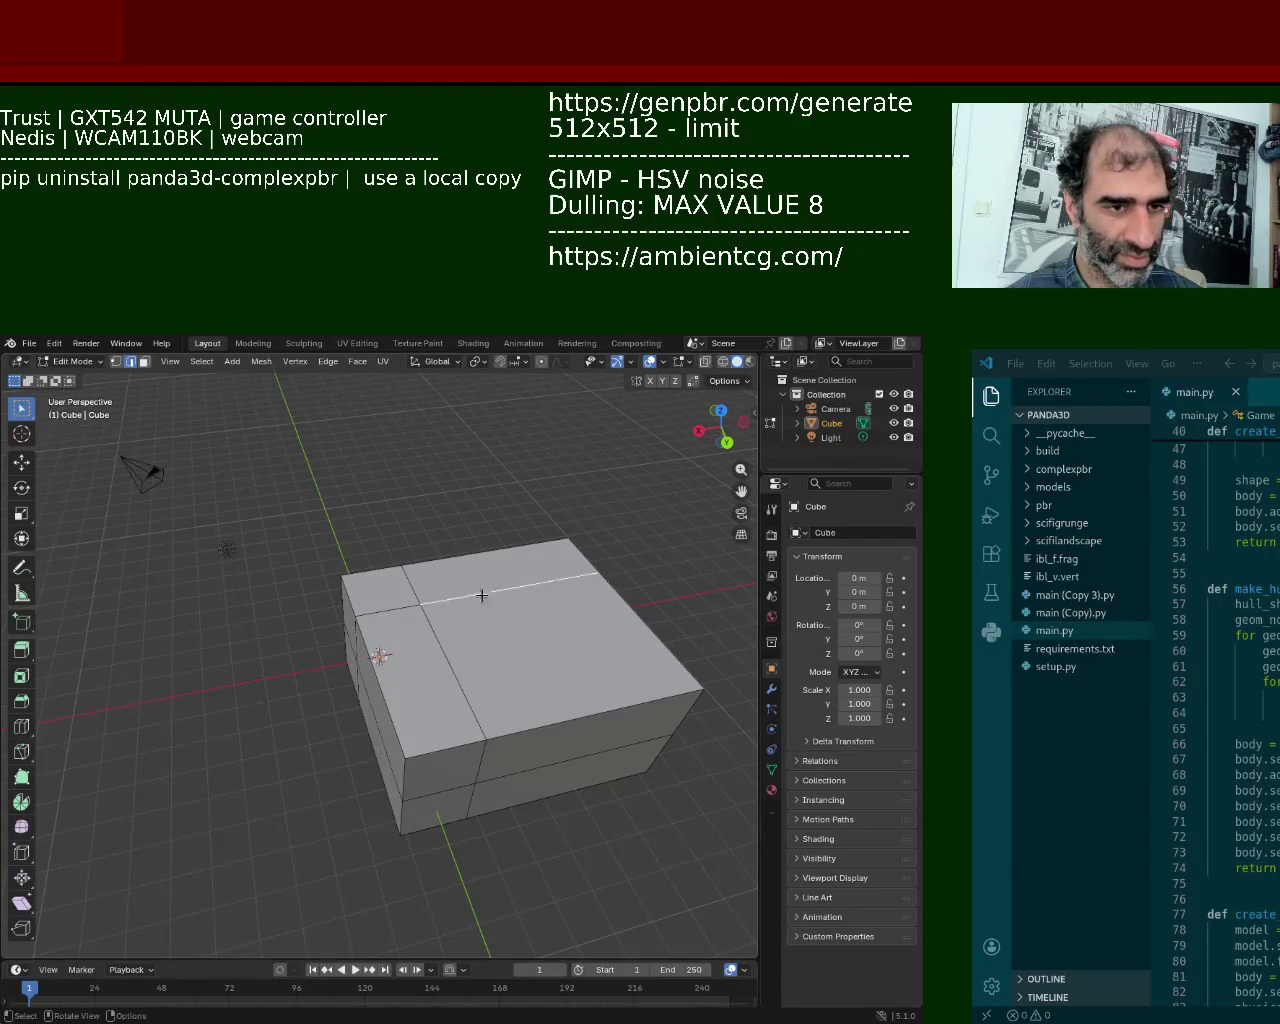
left_click(414, 614, "alt+shift")
left_click(411, 628, "alt+shift")
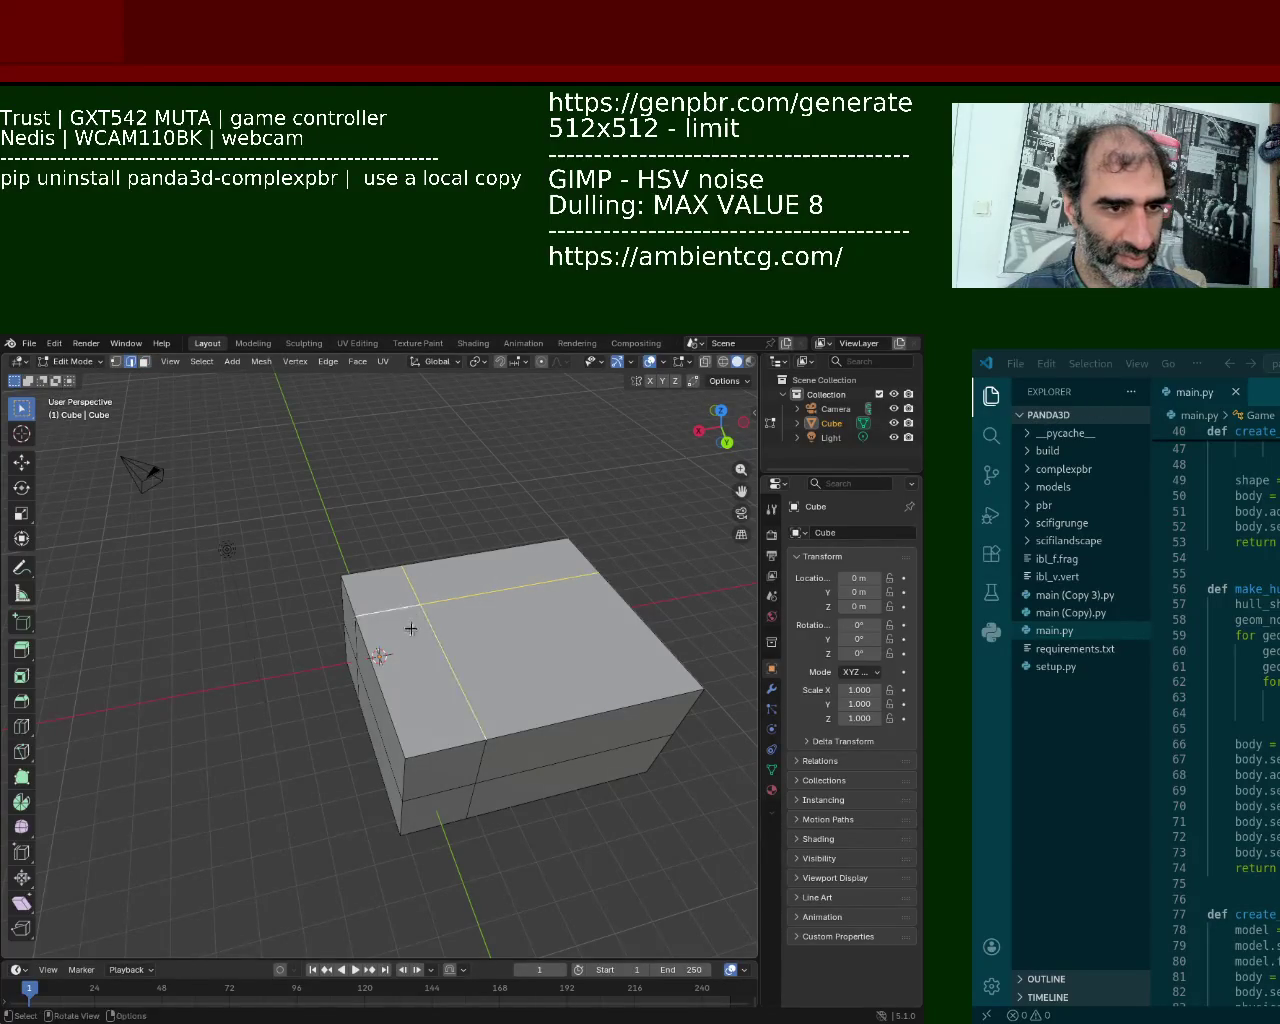
key("ctrl+z")
key("ctrl+z")
key("ctrl+z")
key("ctrl+z")
key("ctrl+z")
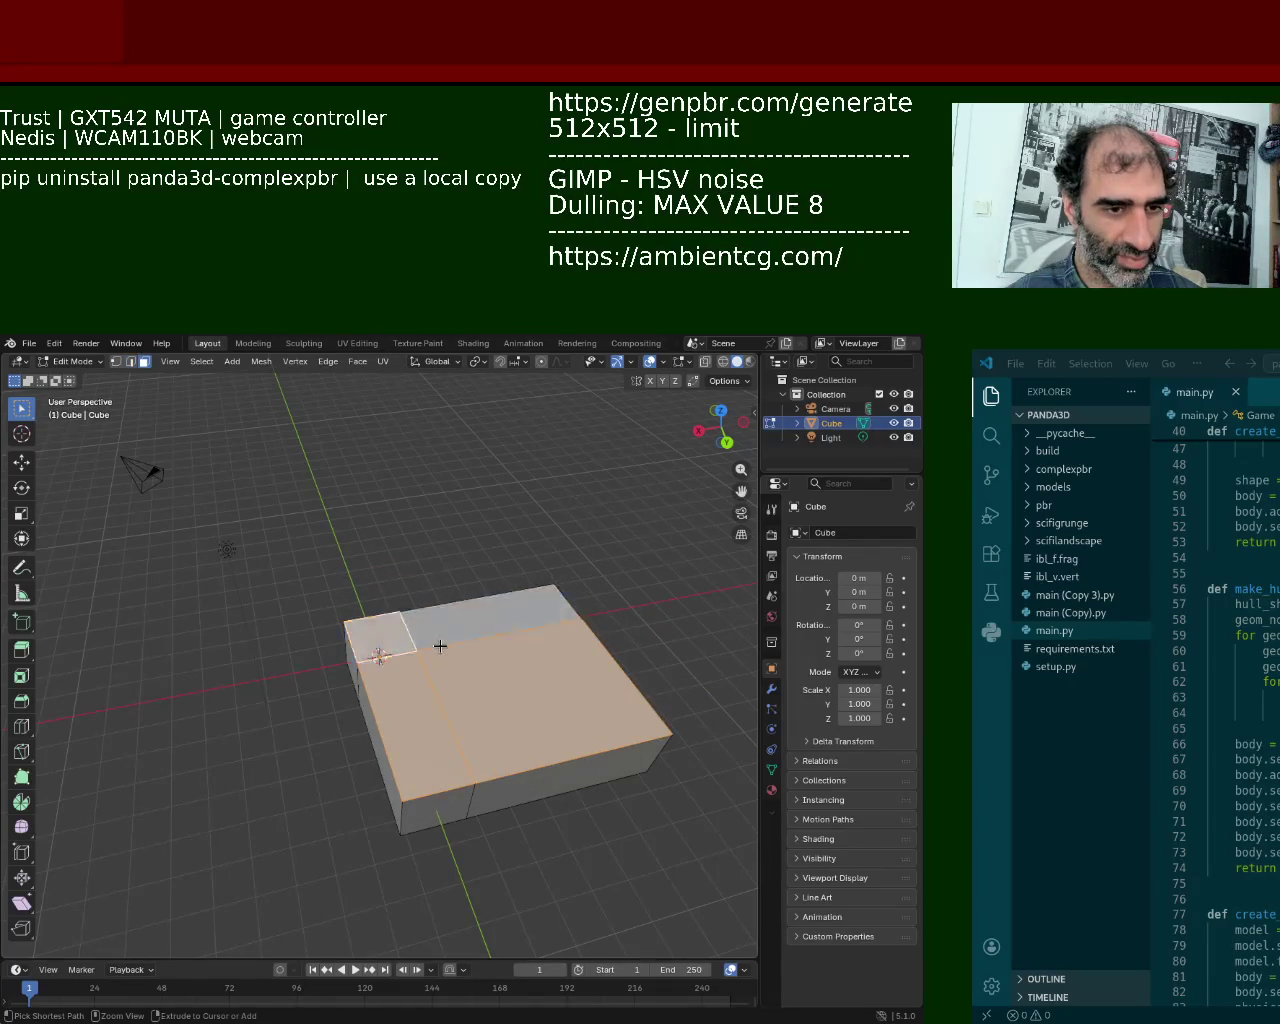
key("ctrl+z")
key("ctrl+z")
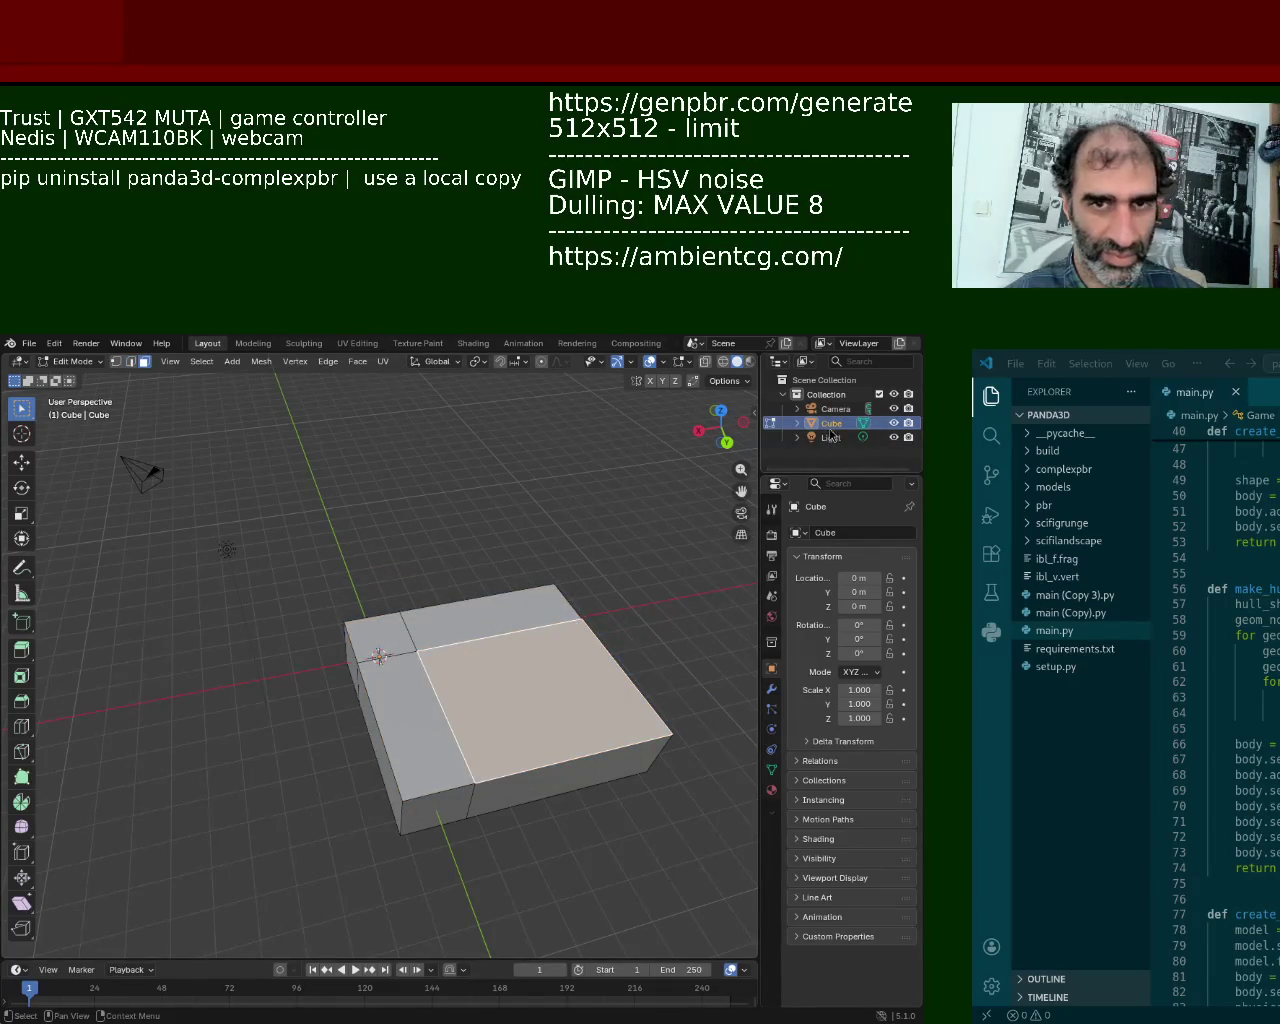
key("Delete")
left_click(220, 362)
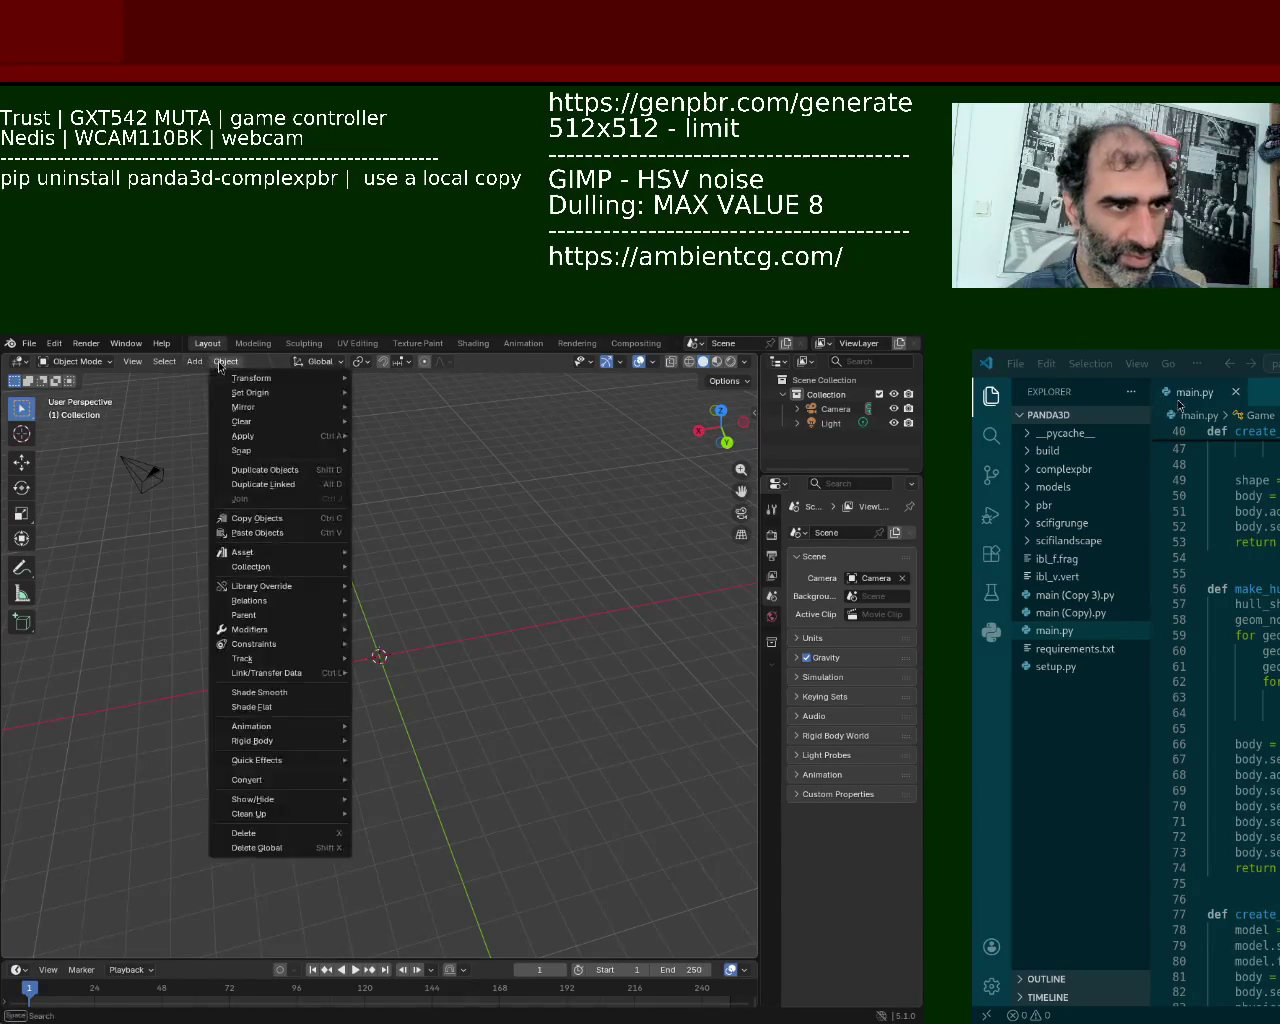
mouse_move(240, 378)
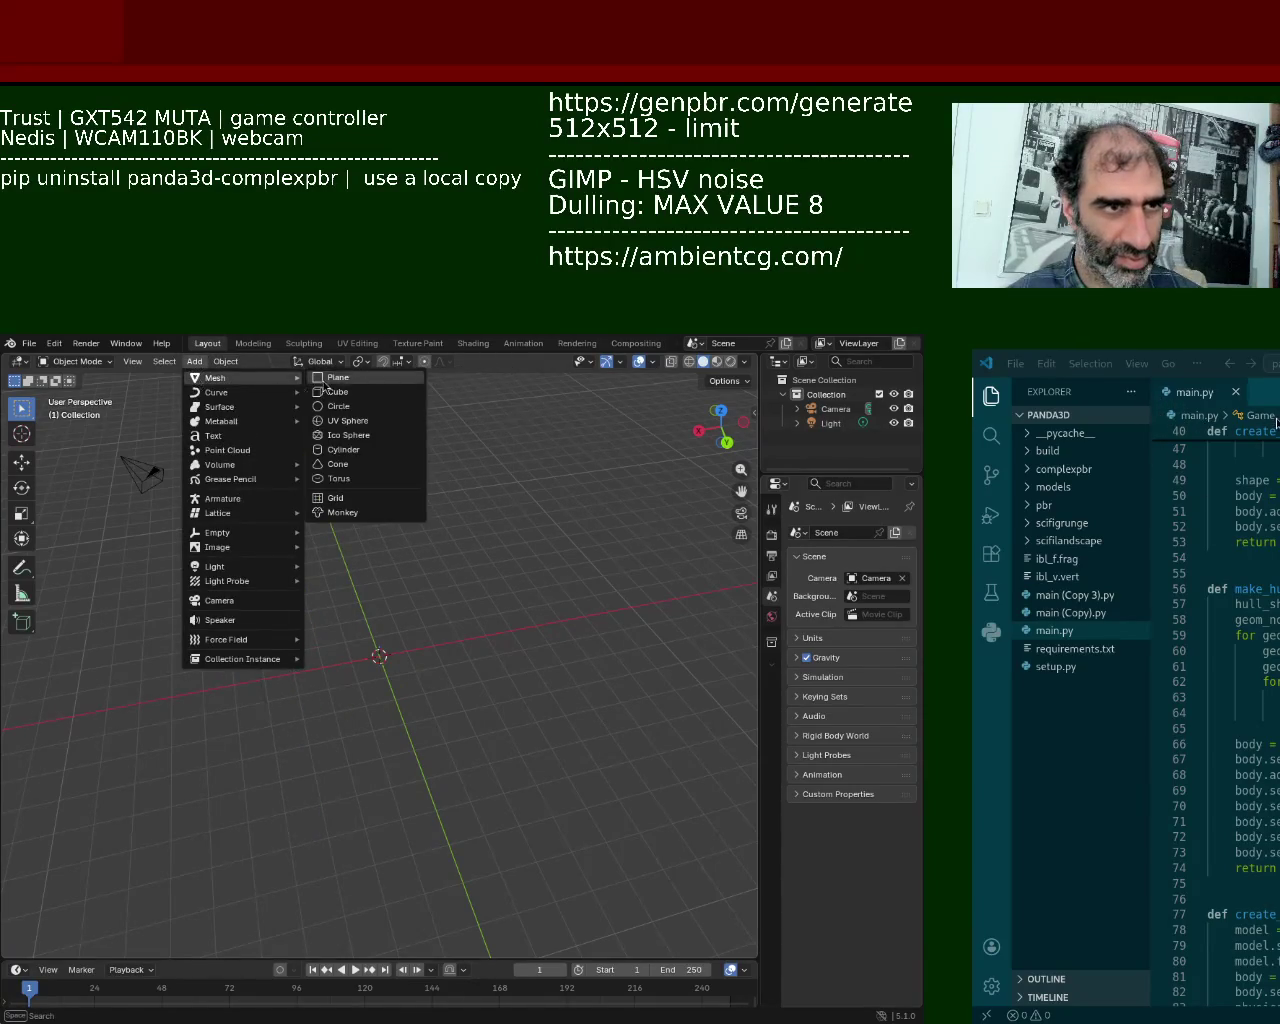
Step: Add a plane scaled to 7.592 and enter Edit Mode on its mesh
left_click(324, 382)
key("s")
left_click(200, 700)
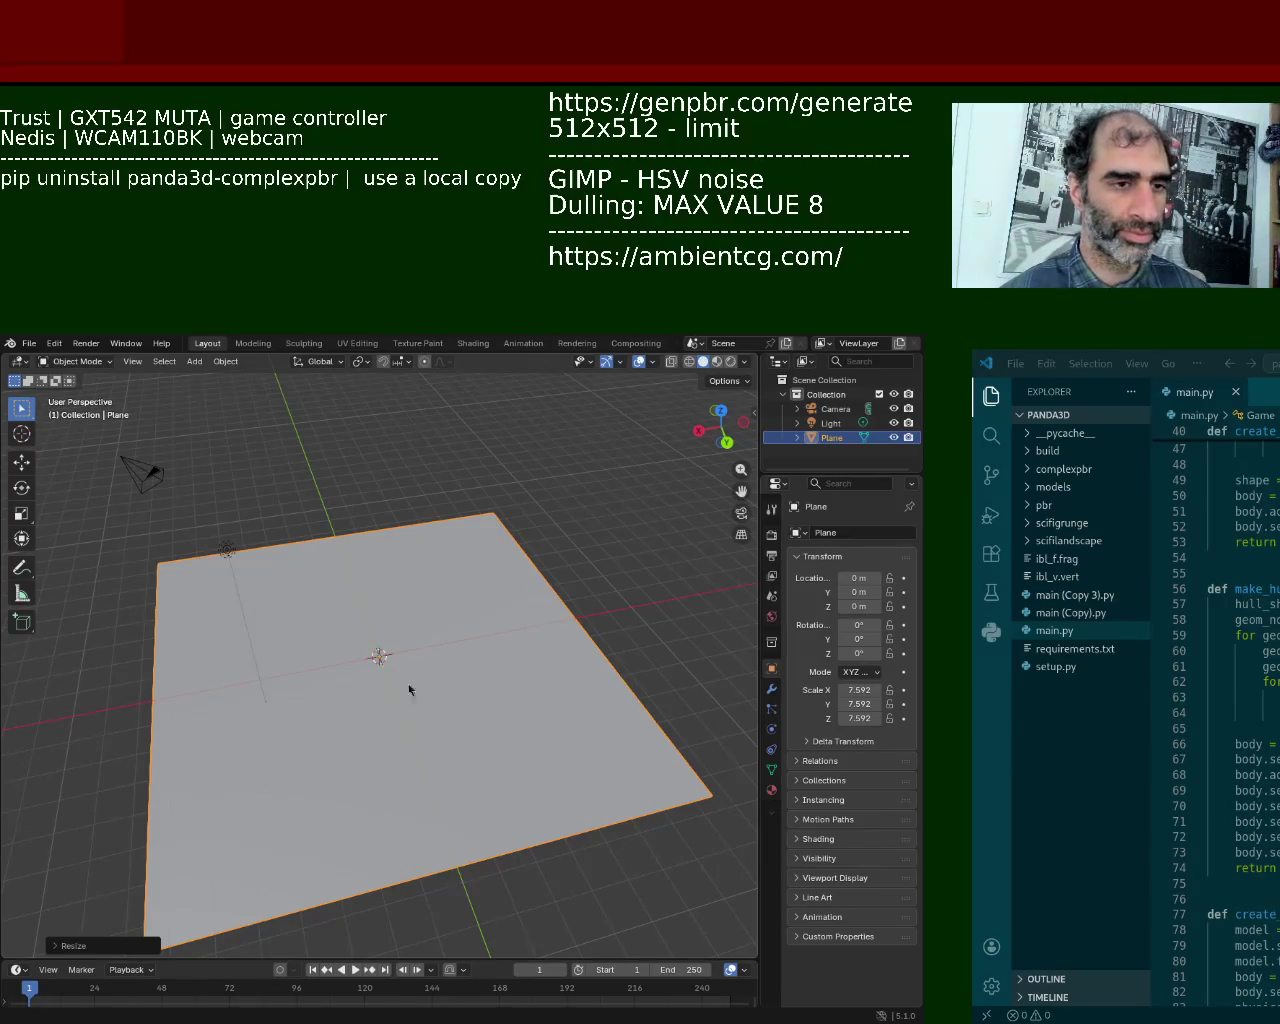
key("Tab")
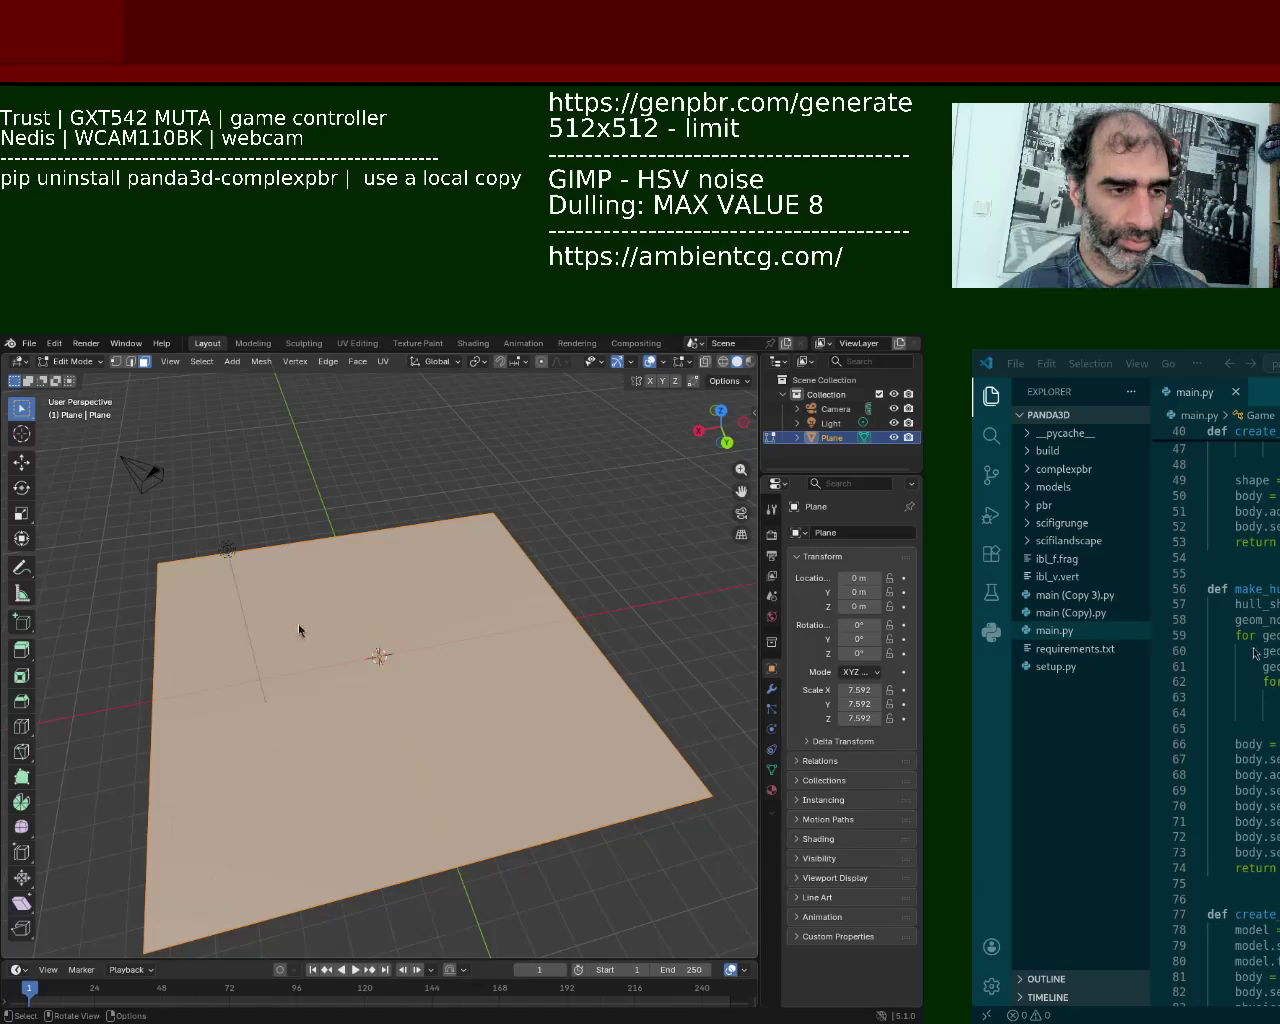
key("Tab")
key("Tab")
right_click(423, 628)
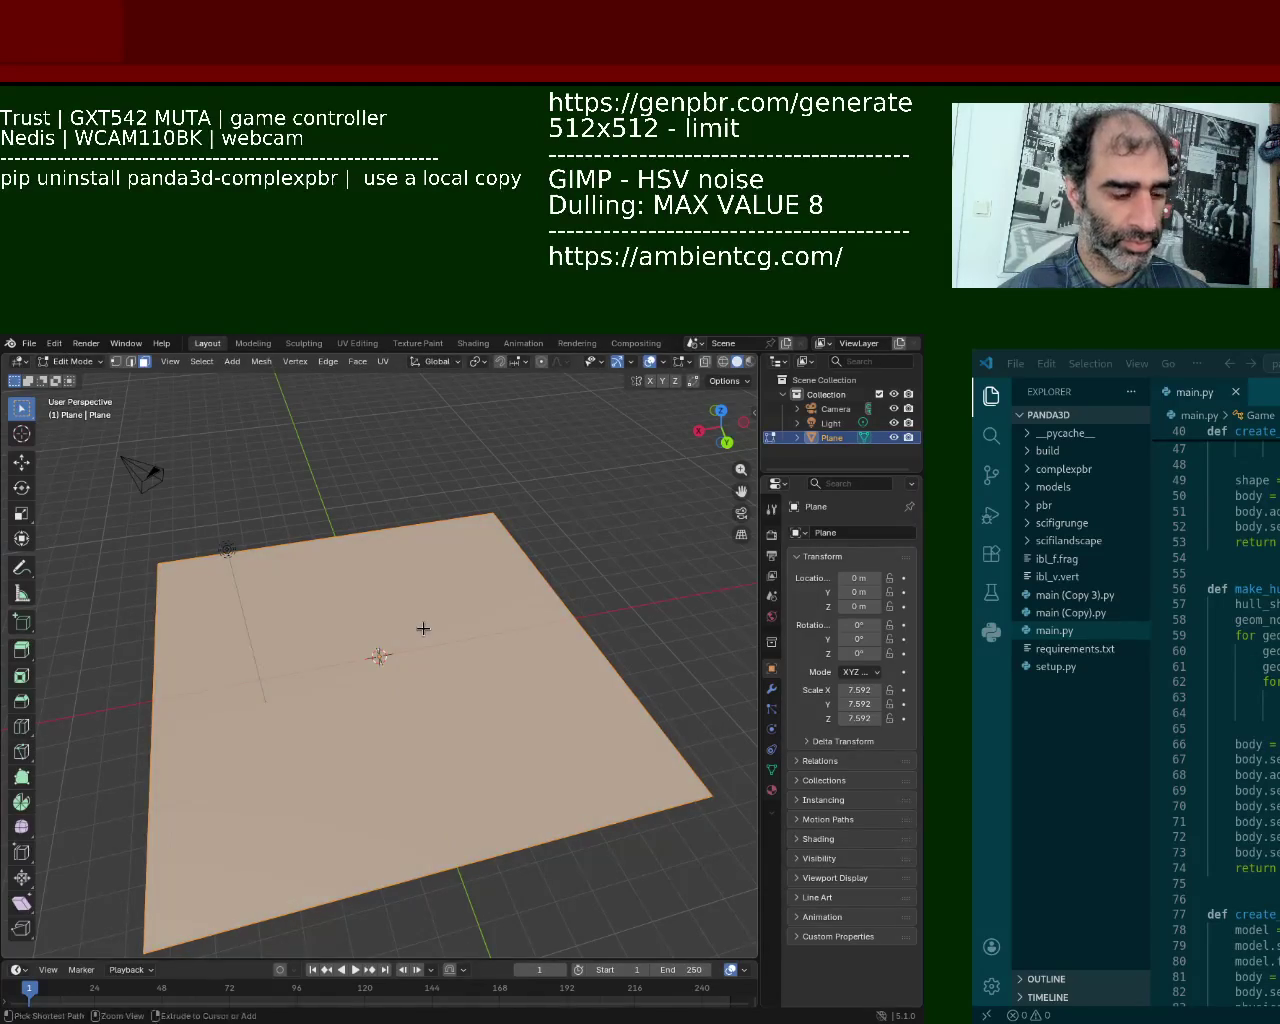
Step: Subdivide the plane into a grid, select it all, and undo a too-thick trial extrusion
left_click(423, 628)
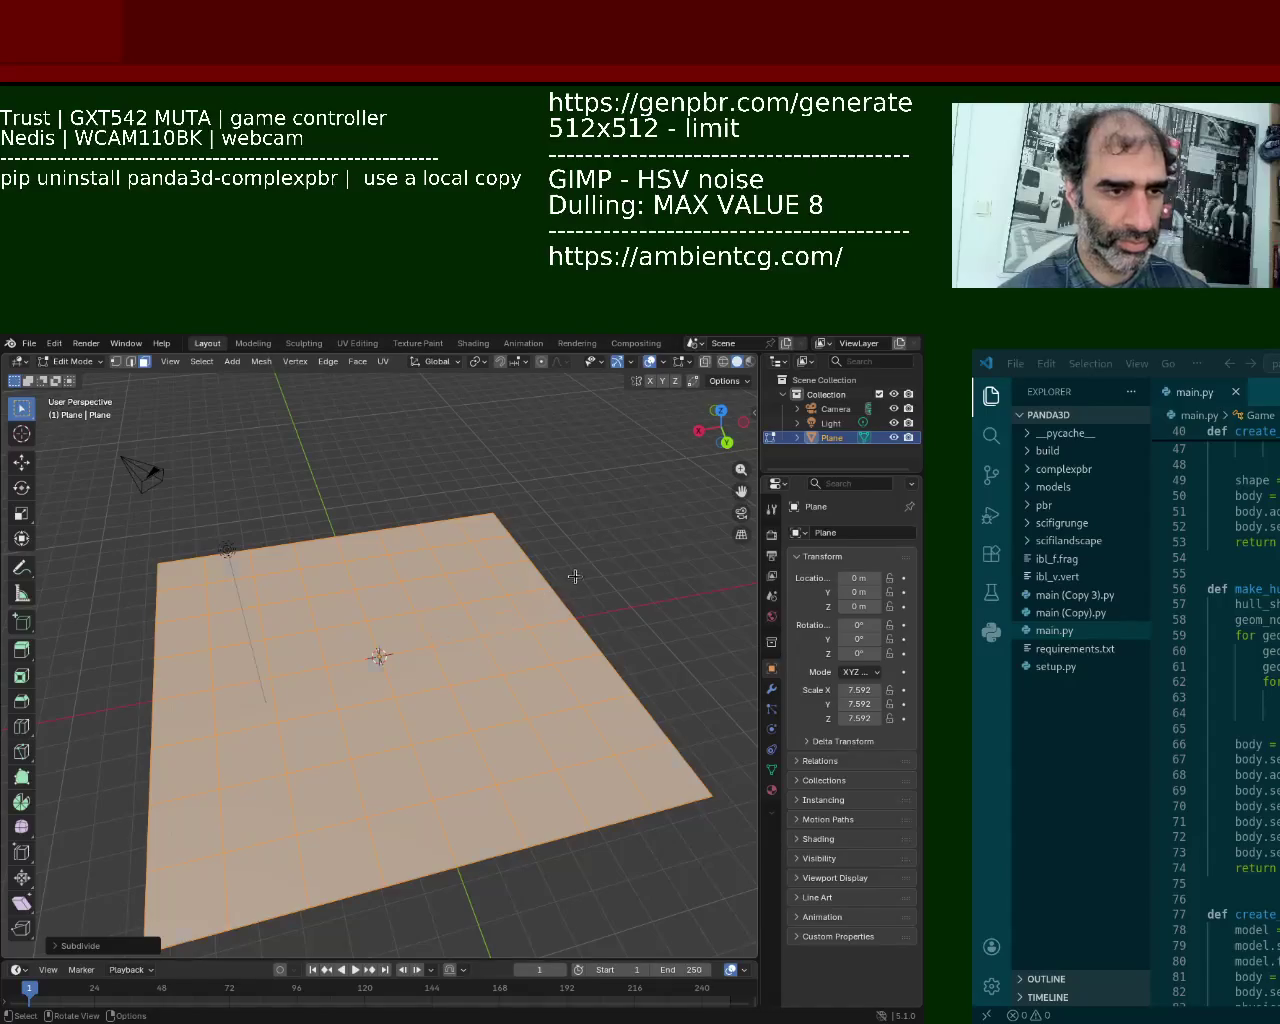
key("alt+a")
key("a")
key("e")
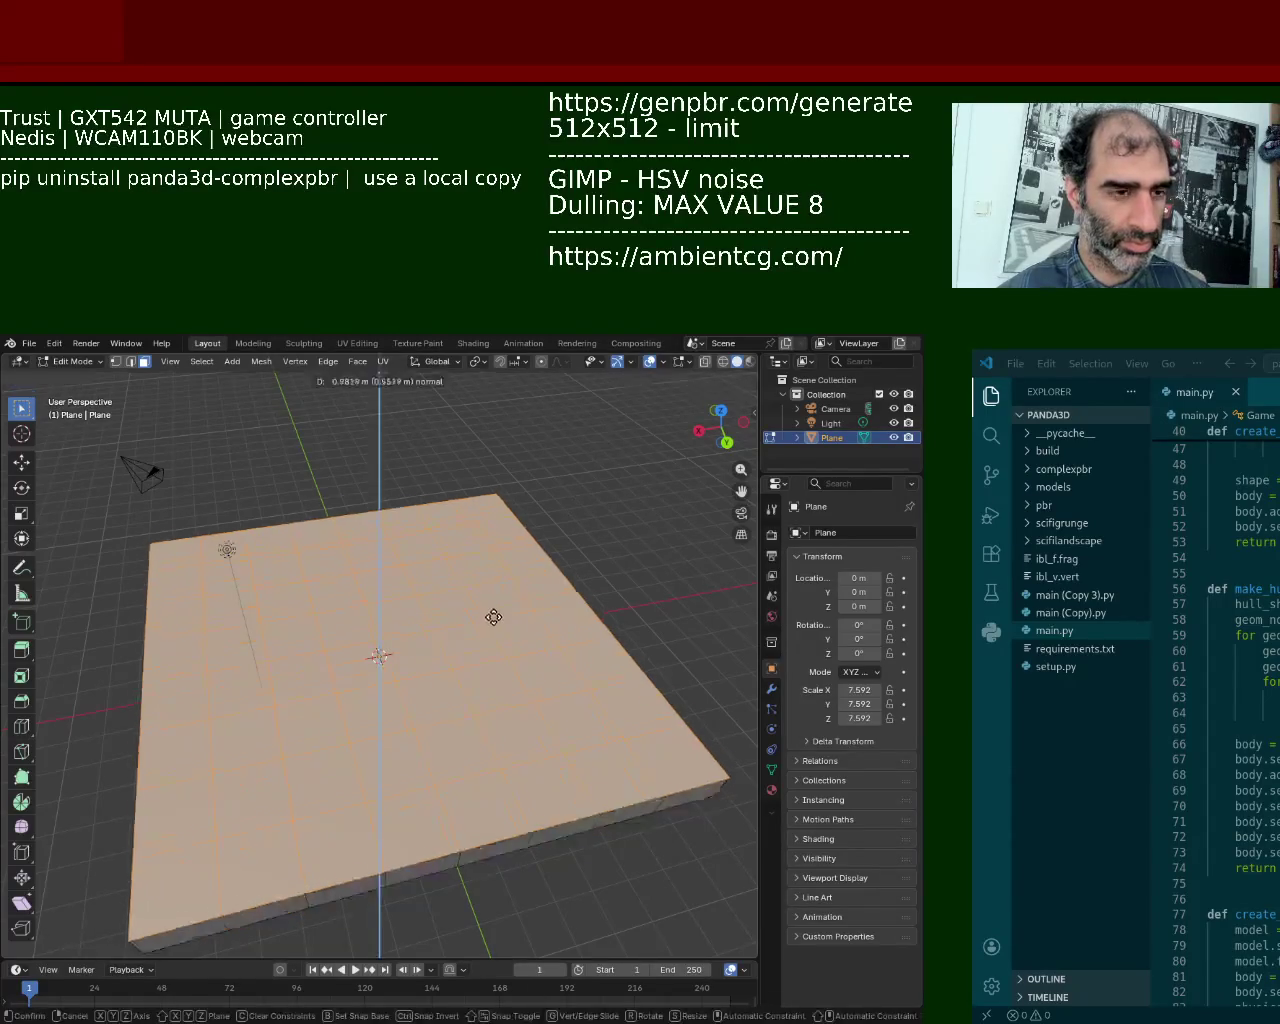
left_click(477, 731)
middle_click_drag(477, 731, 505, 645)
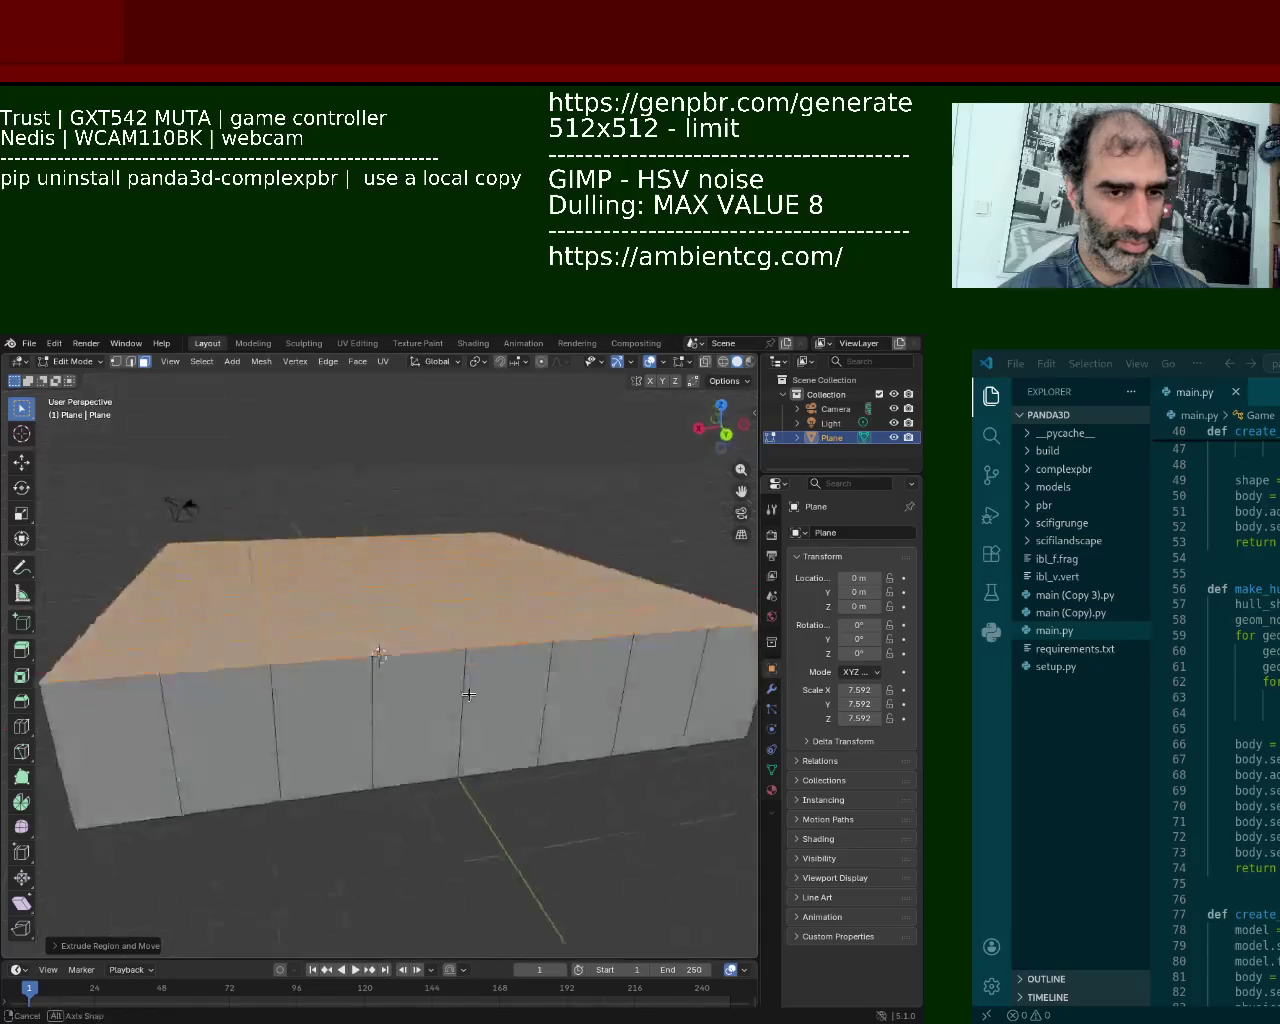
key("ctrl+z")
Step: Extrude the plane 2 m along its normal twice, forming two rows of side faces
key("e")
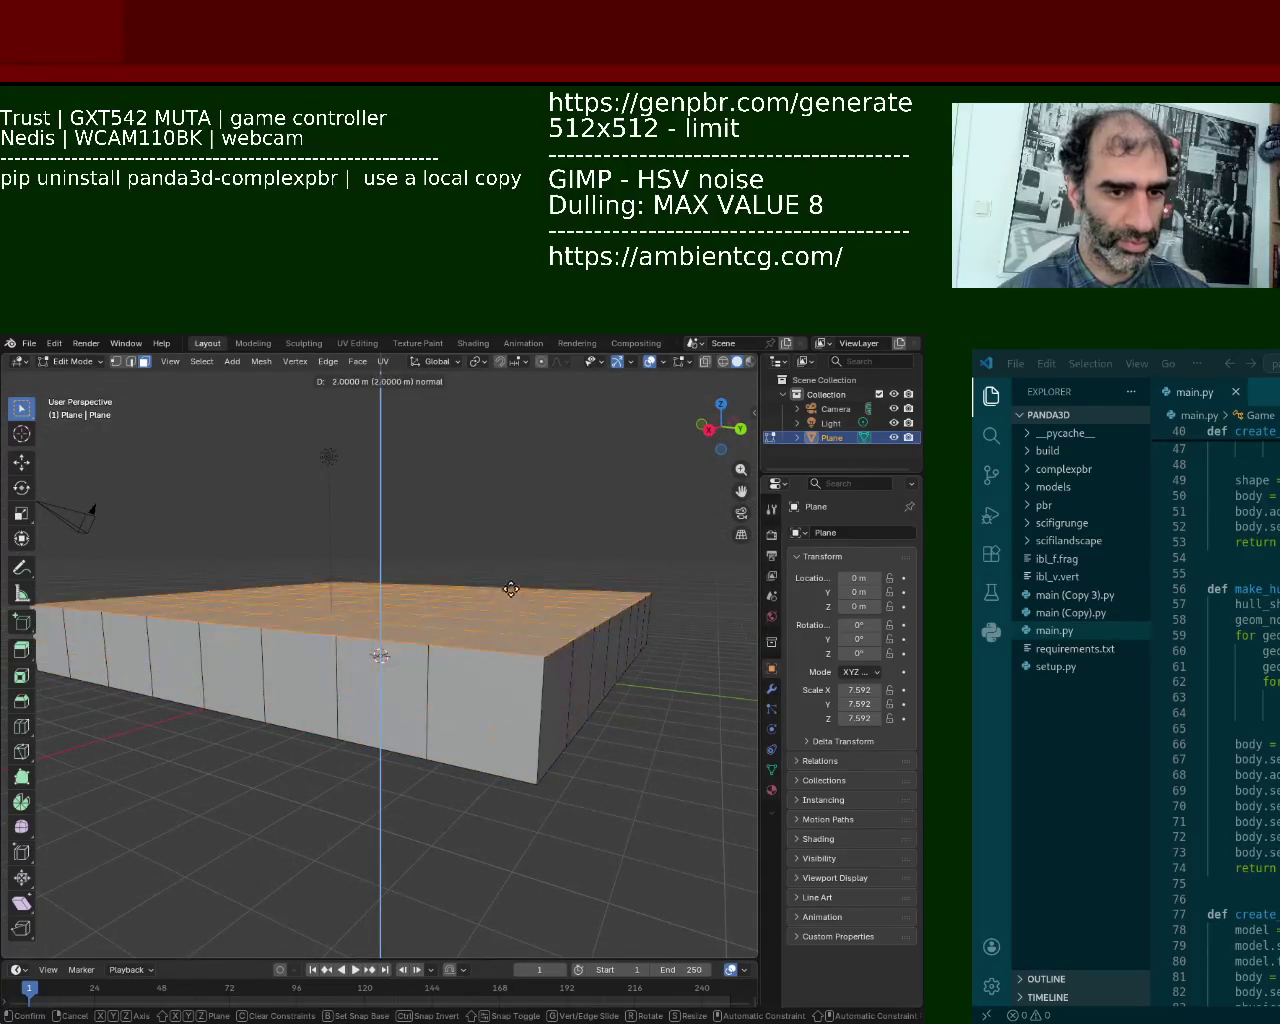
left_click(503, 613)
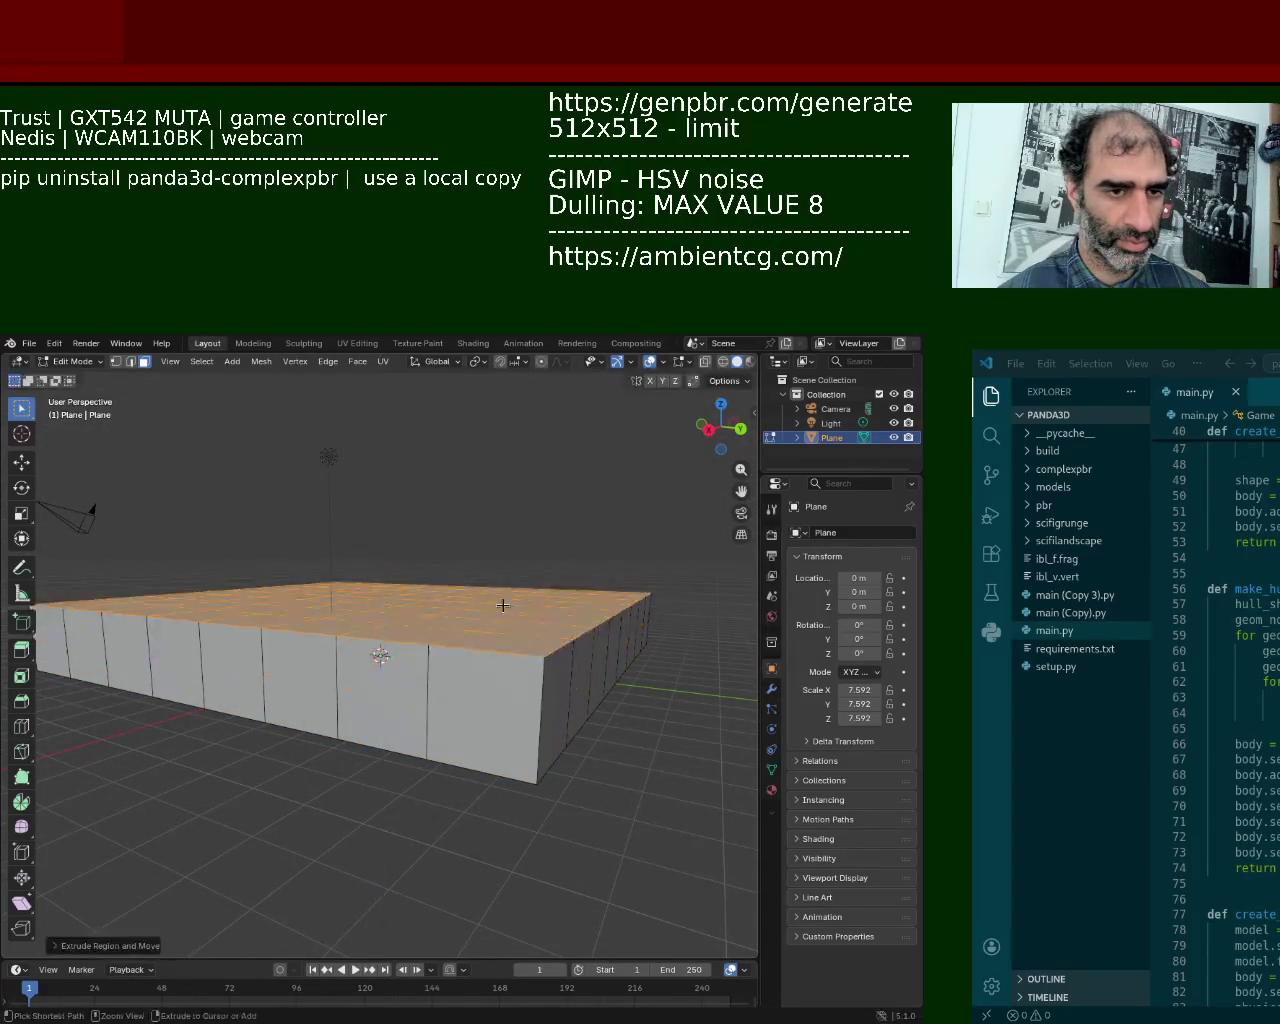
mouse_move(563, 746)
middle_mouse_down()
mouse_move(493, 715)
mouse_move(523, 738)
middle_mouse_up()
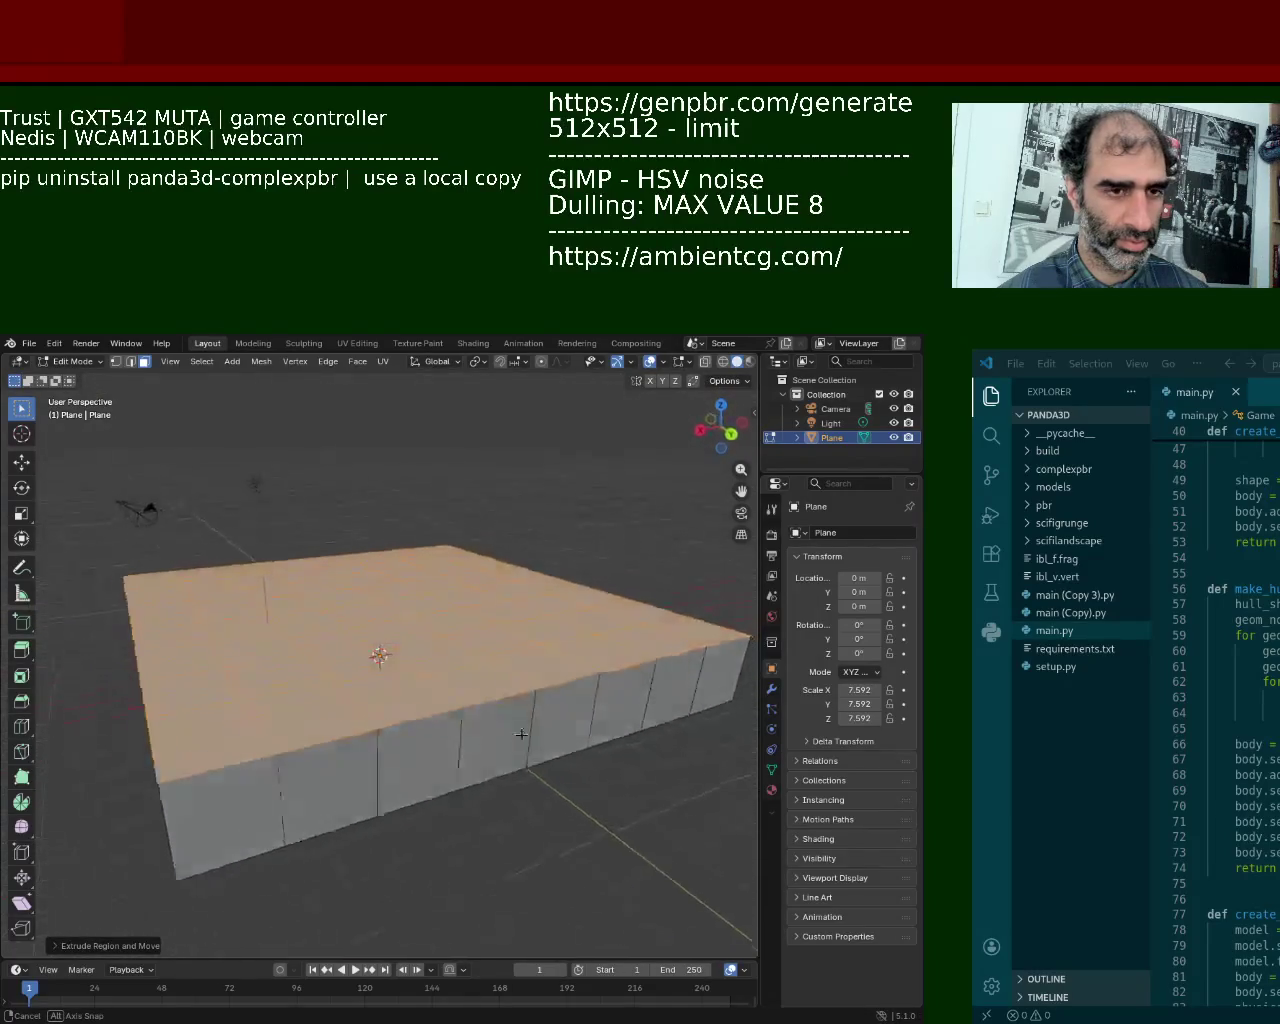
key("e")
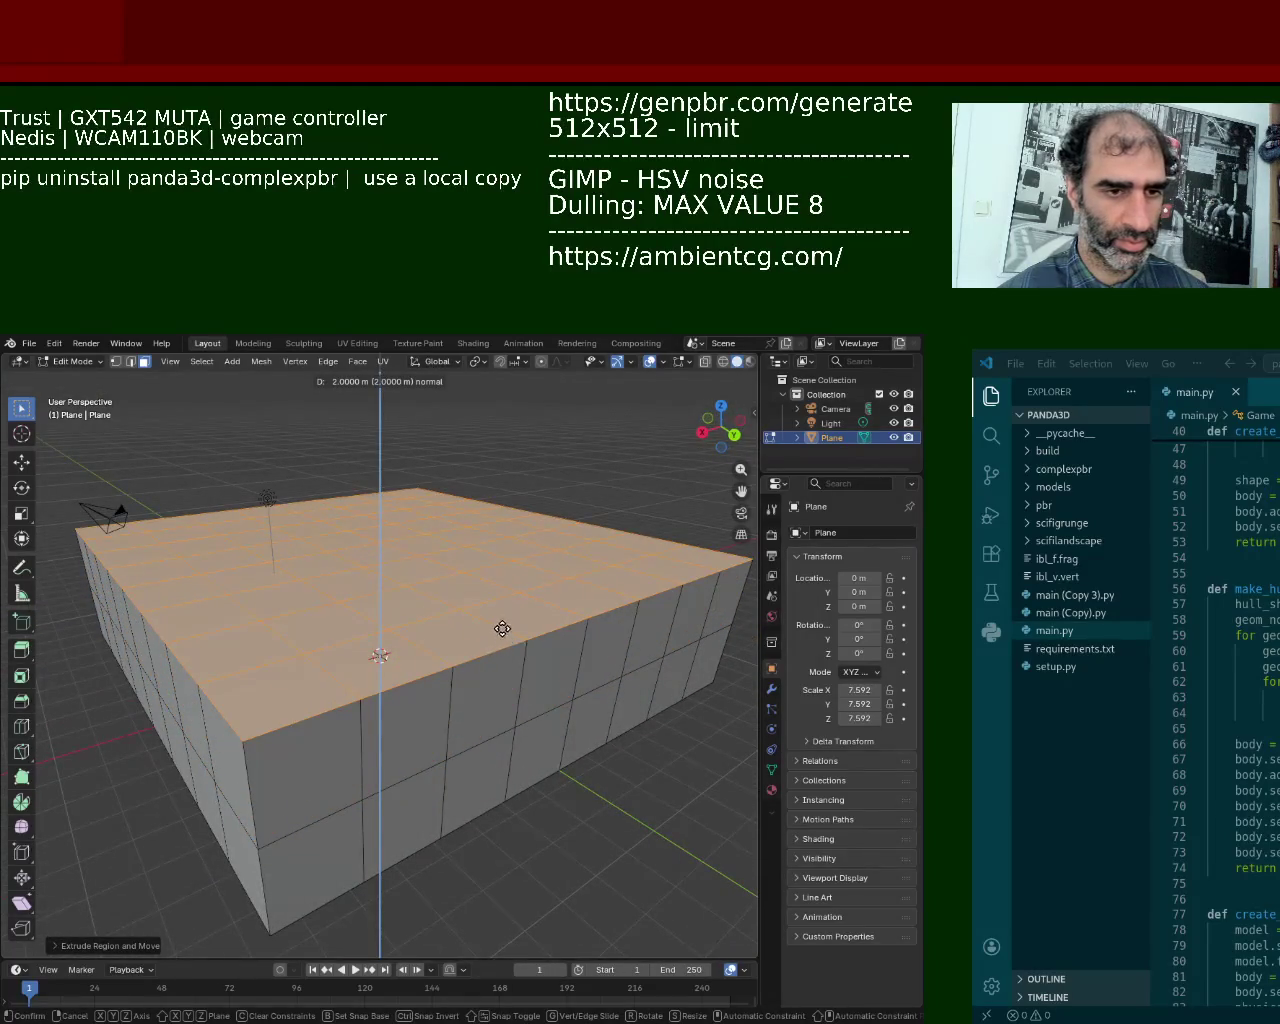
left_click(505, 627)
middle_click_drag(466, 711, 579, 736)
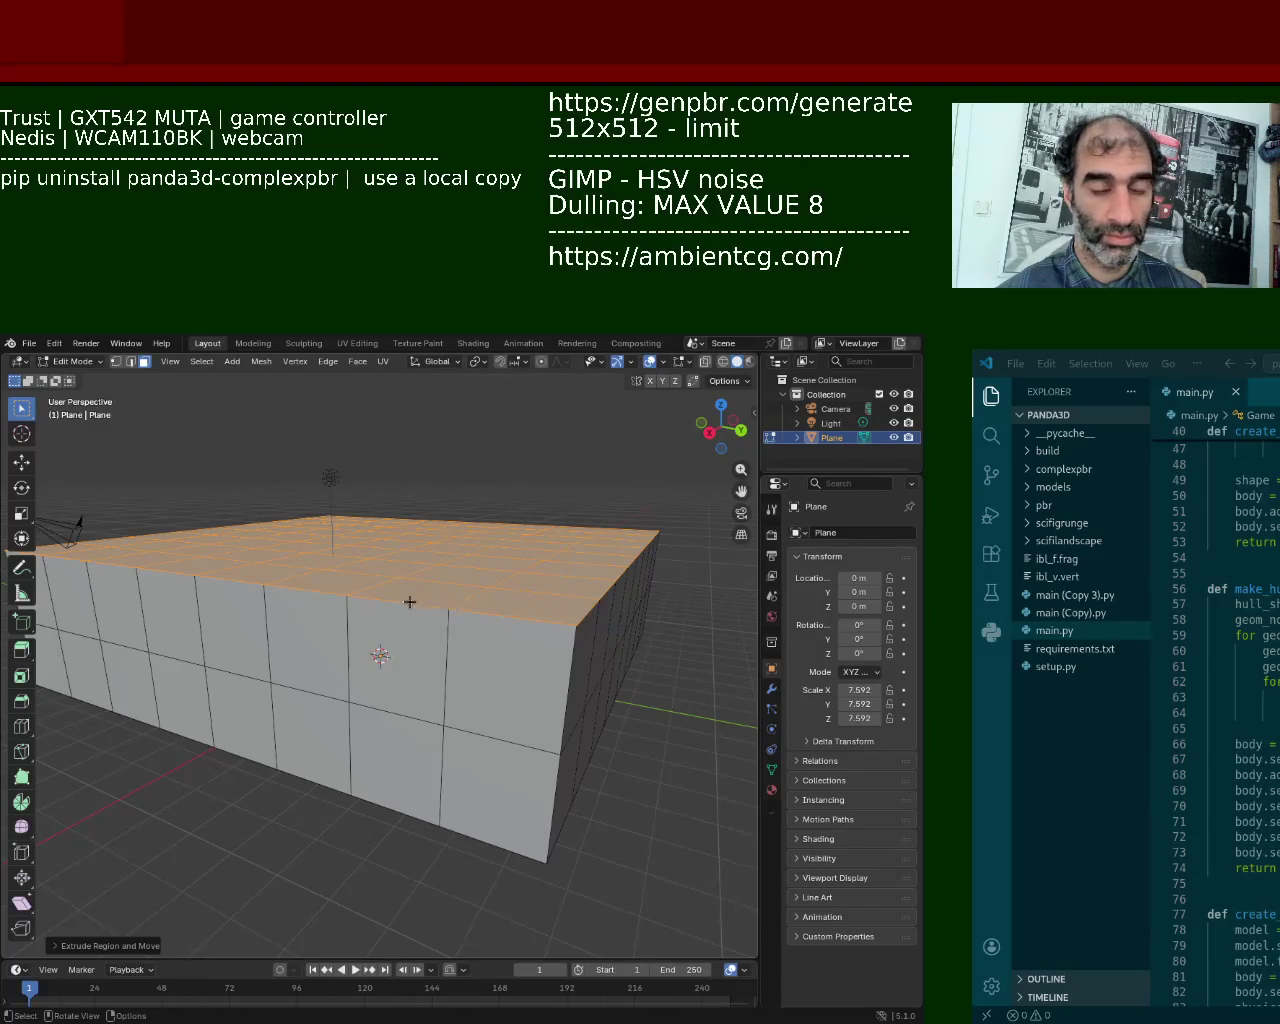
Step: Extrude the block's top 3 m higher for a third row of side faces, and enlarge the timeline area
middle_click_drag(409, 601, 466, 646)
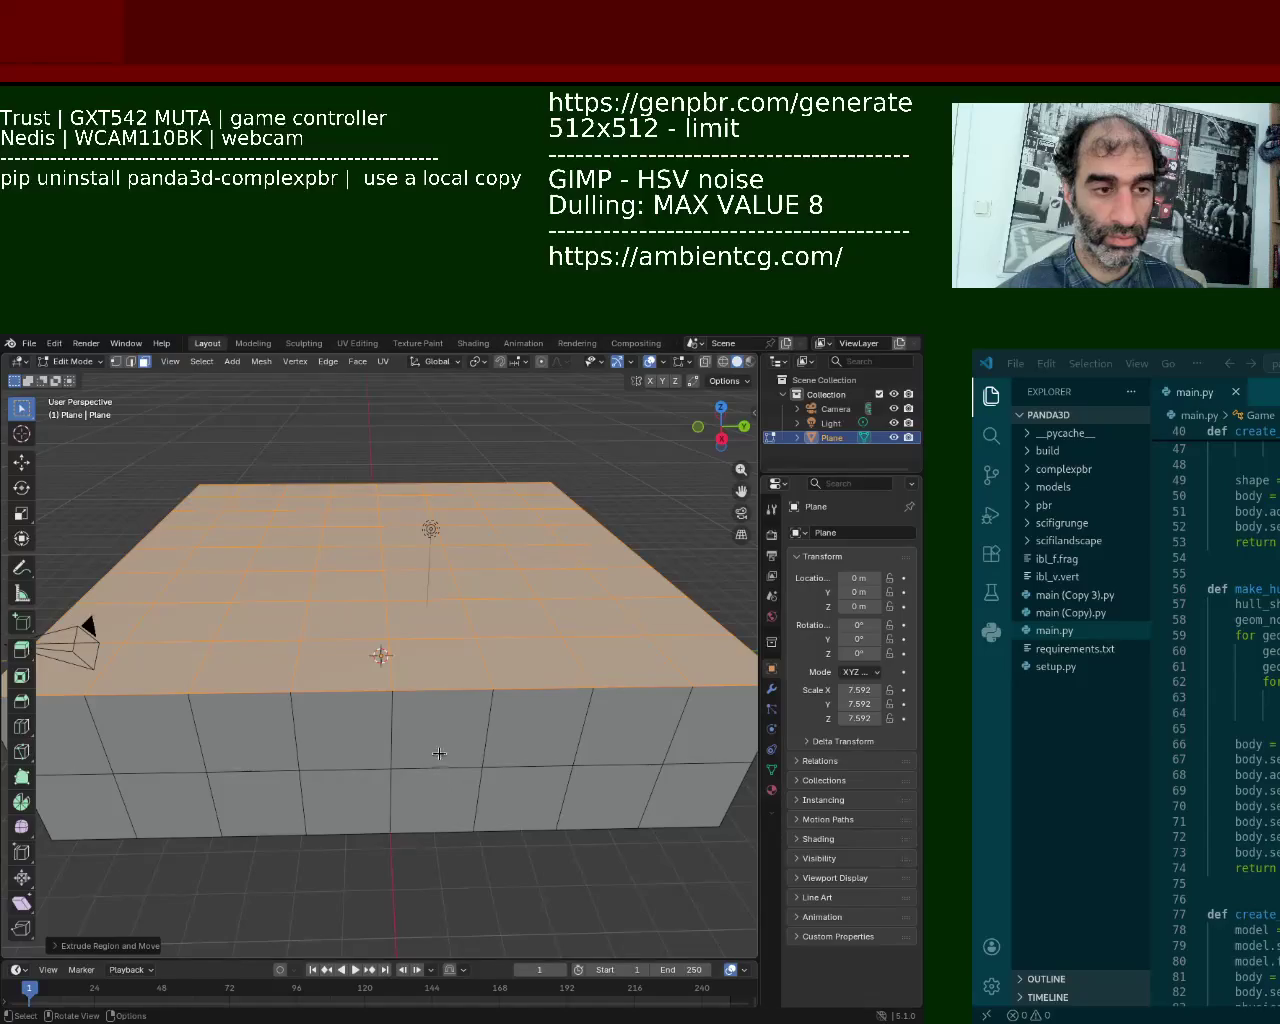
key("e")
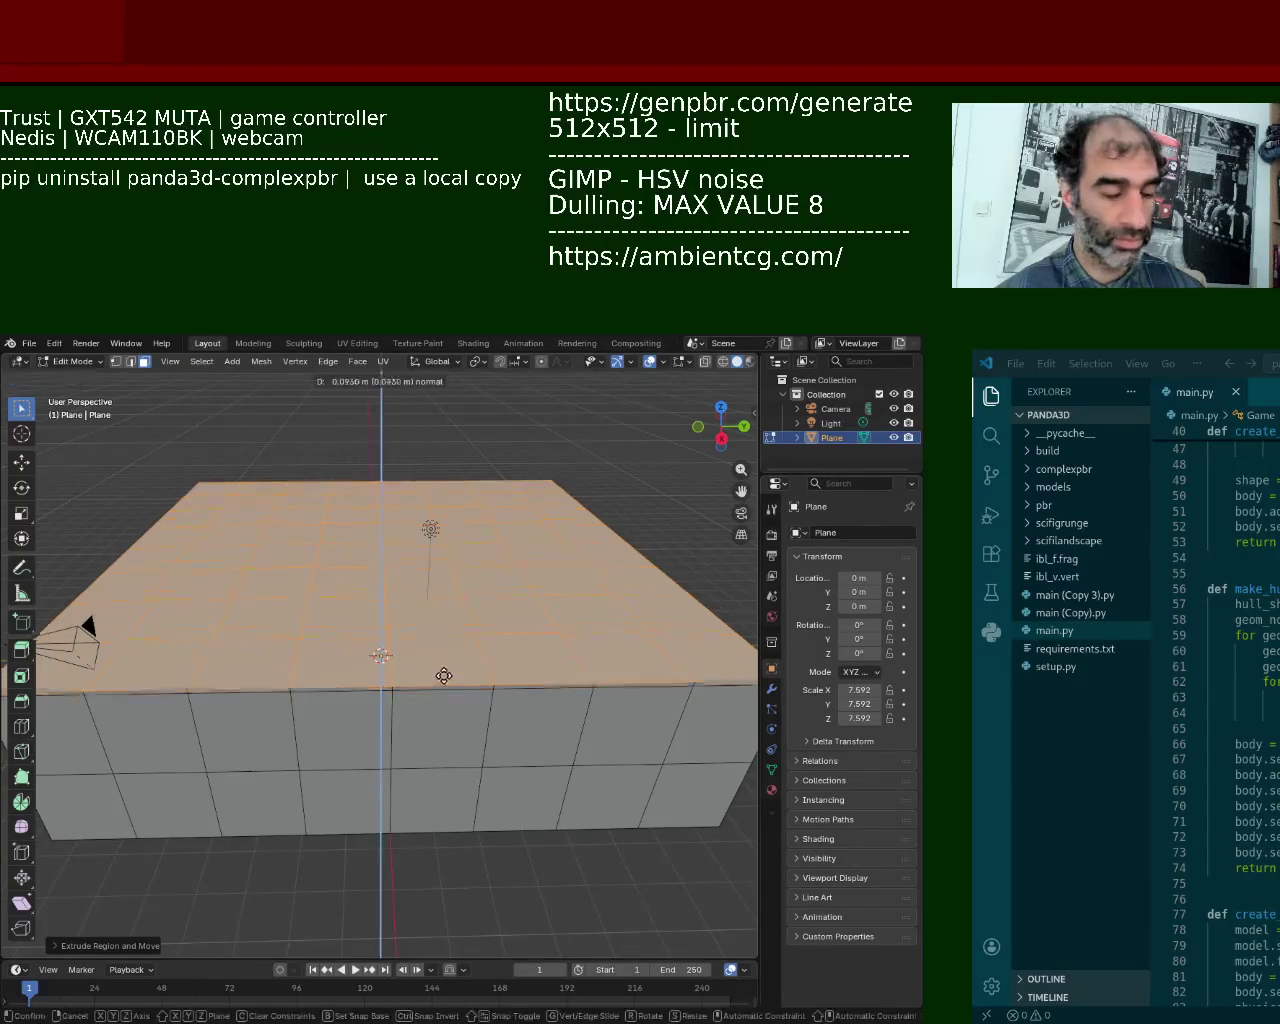
left_click(440, 615)
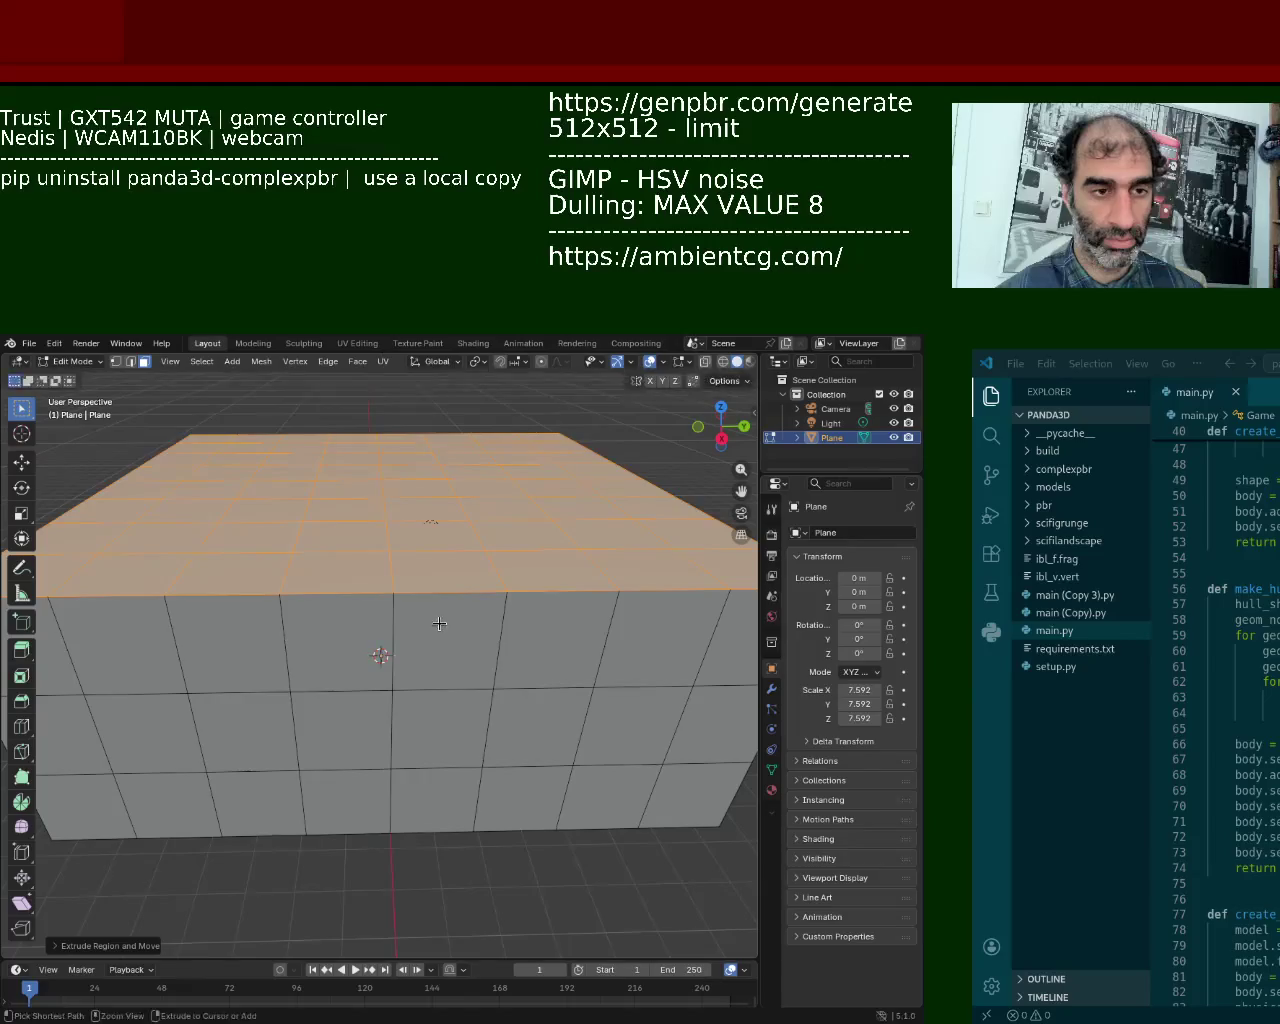
mouse_move(449, 608)
middle_mouse_down("ctrl")
mouse_move(445, 677)
mouse_move(527, 741)
middle_mouse_up("ctrl")
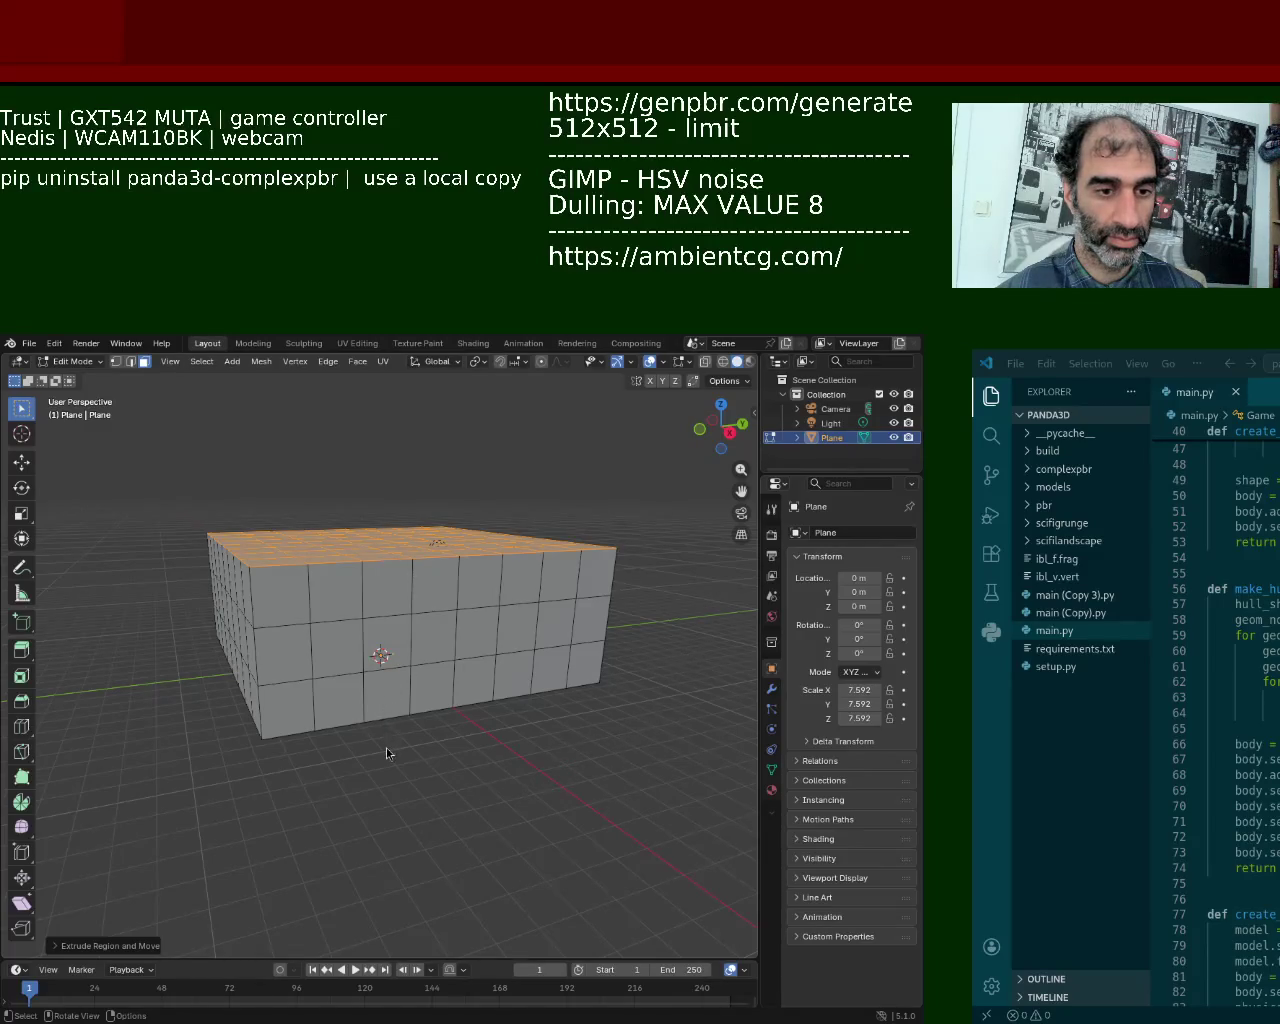
mouse_move(395, 653)
middle_mouse_down()
mouse_move(427, 617)
mouse_move(437, 637)
middle_mouse_up()
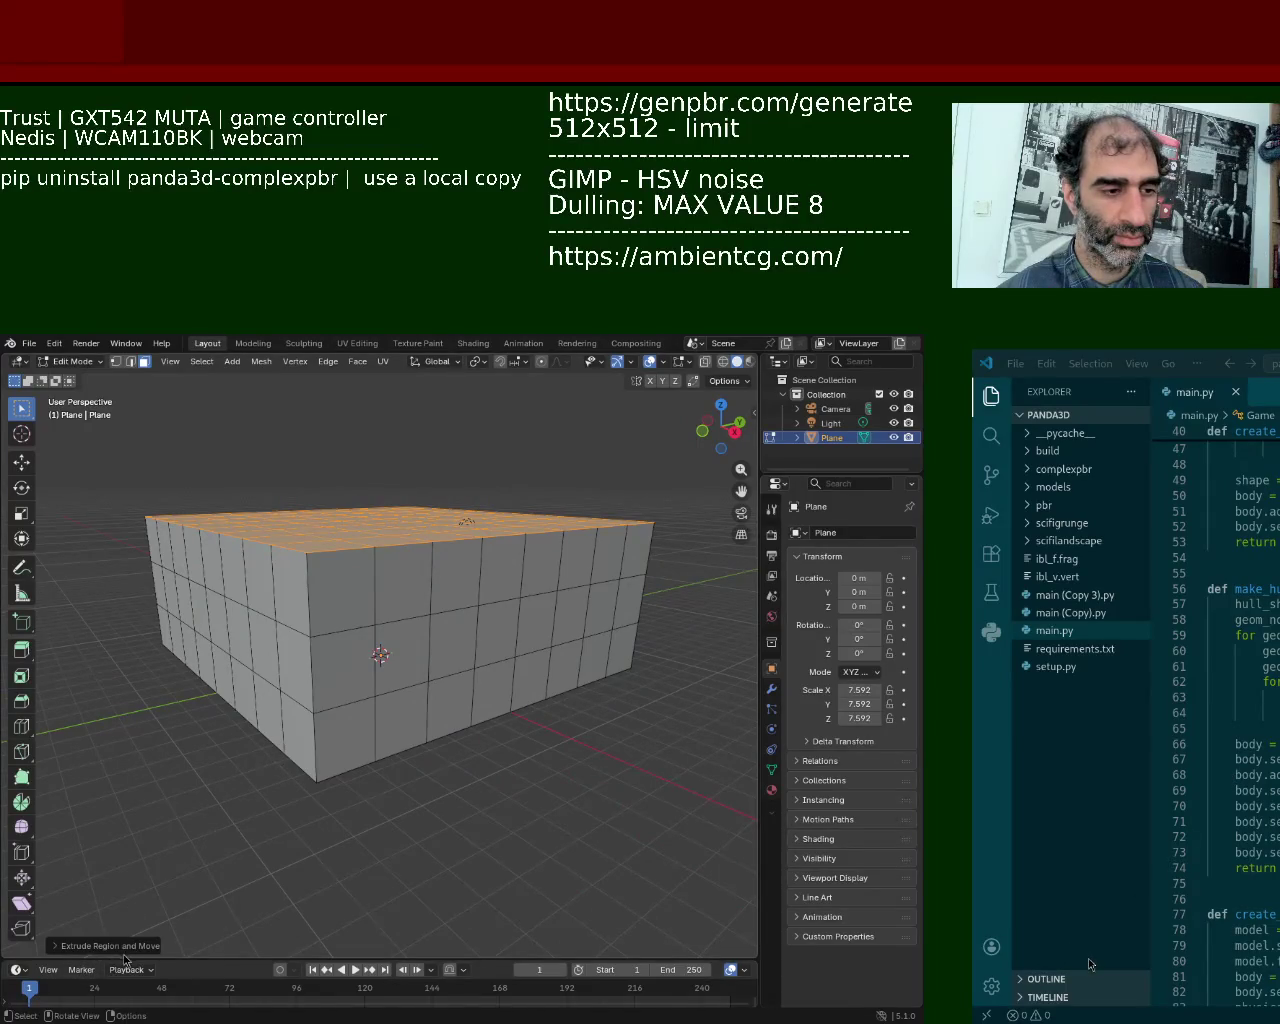
left_click_drag(125, 958, 472, 716)
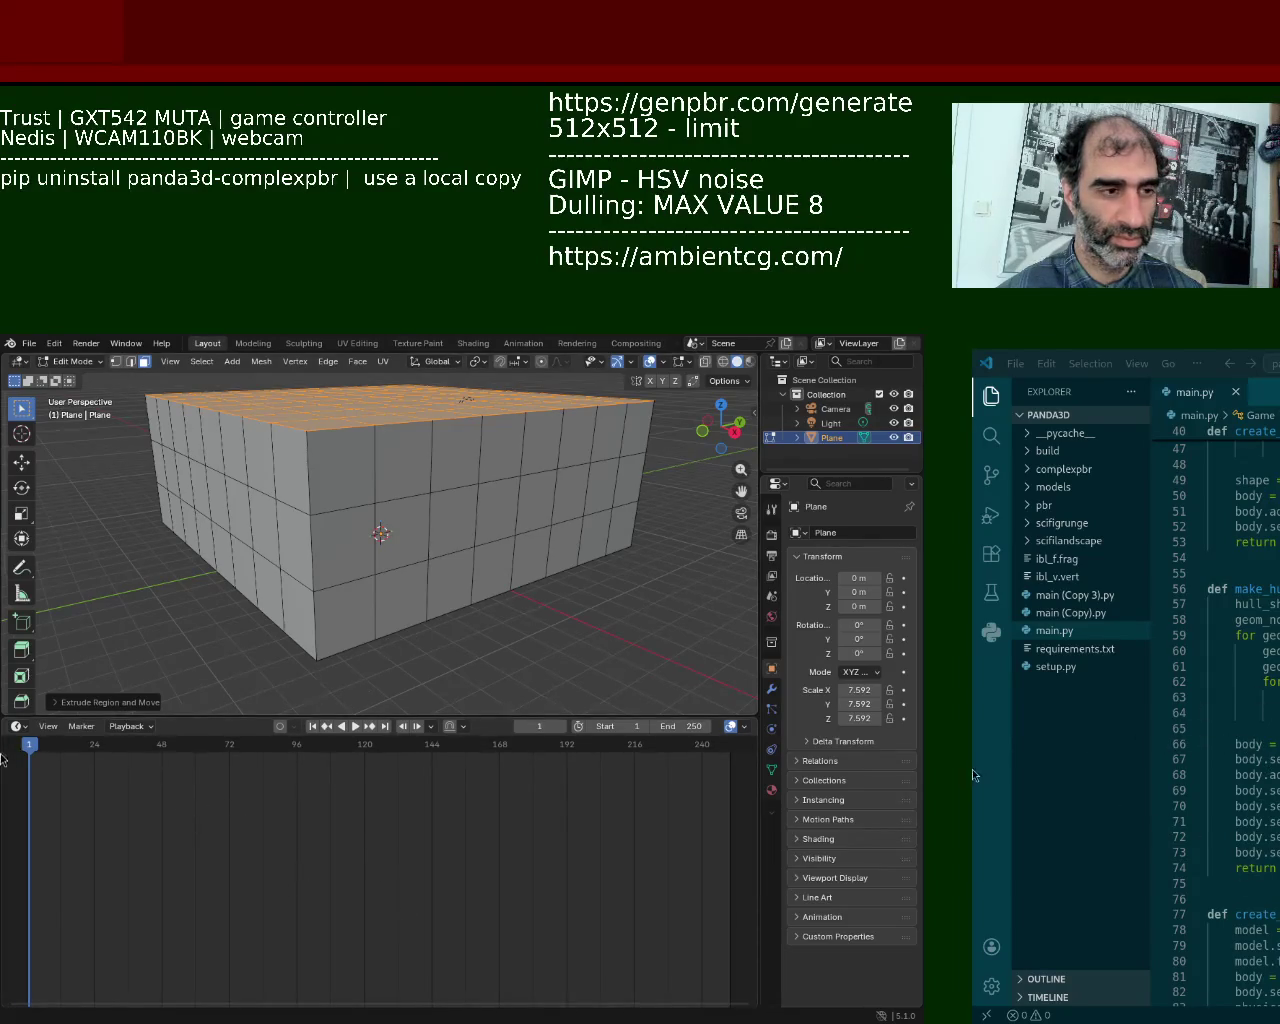
left_click(18, 726)
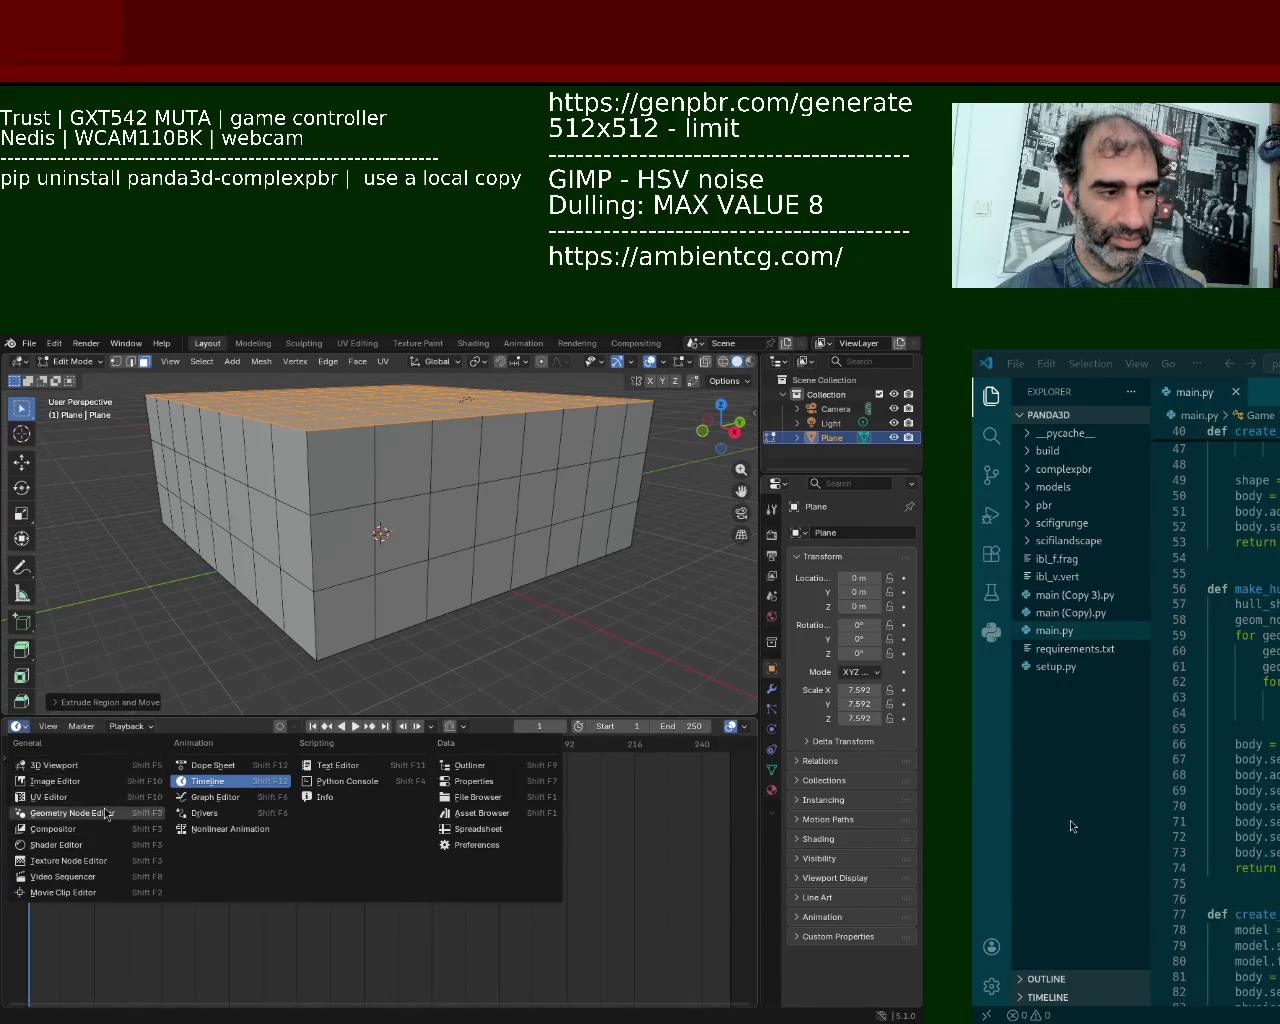
Step: Switch the timeline area to the Geometry Node editor and add a Geometry Nodes modifier with a new node group
left_click(100, 813)
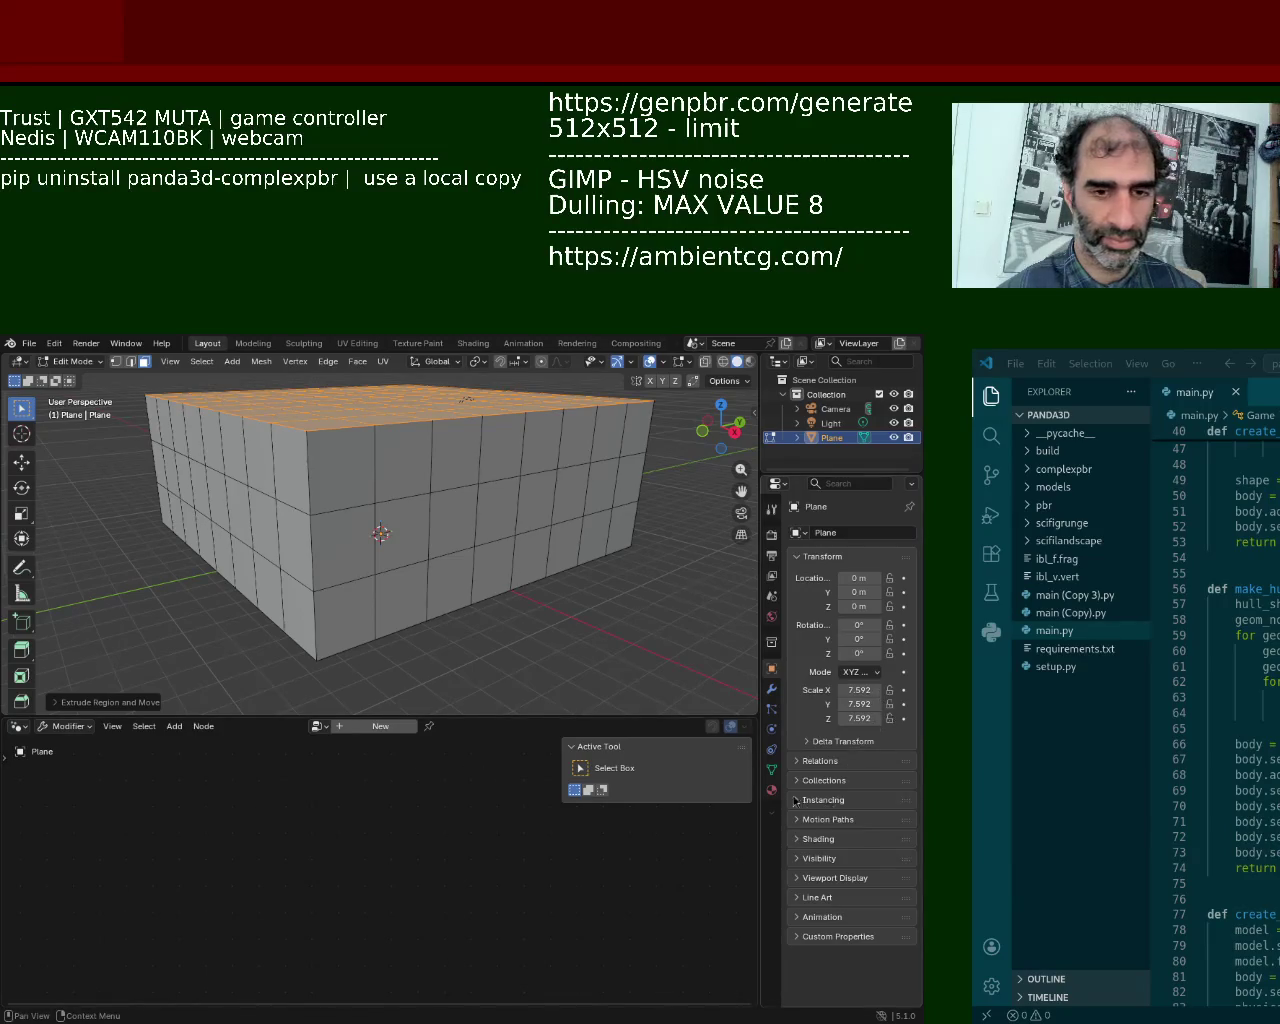
left_click(771, 689)
left_click(831, 547)
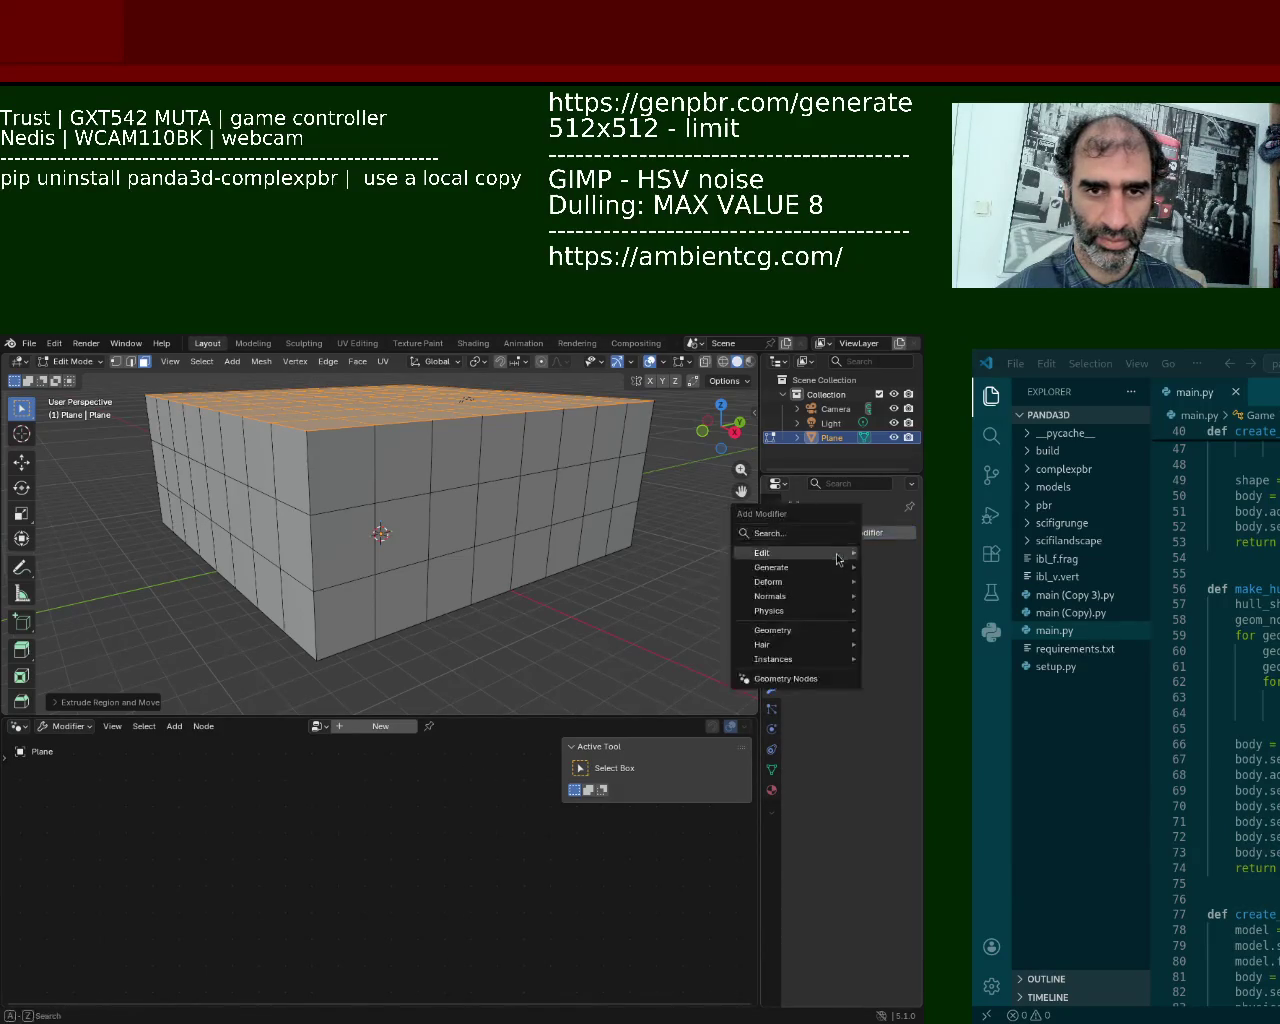
left_click(785, 538)
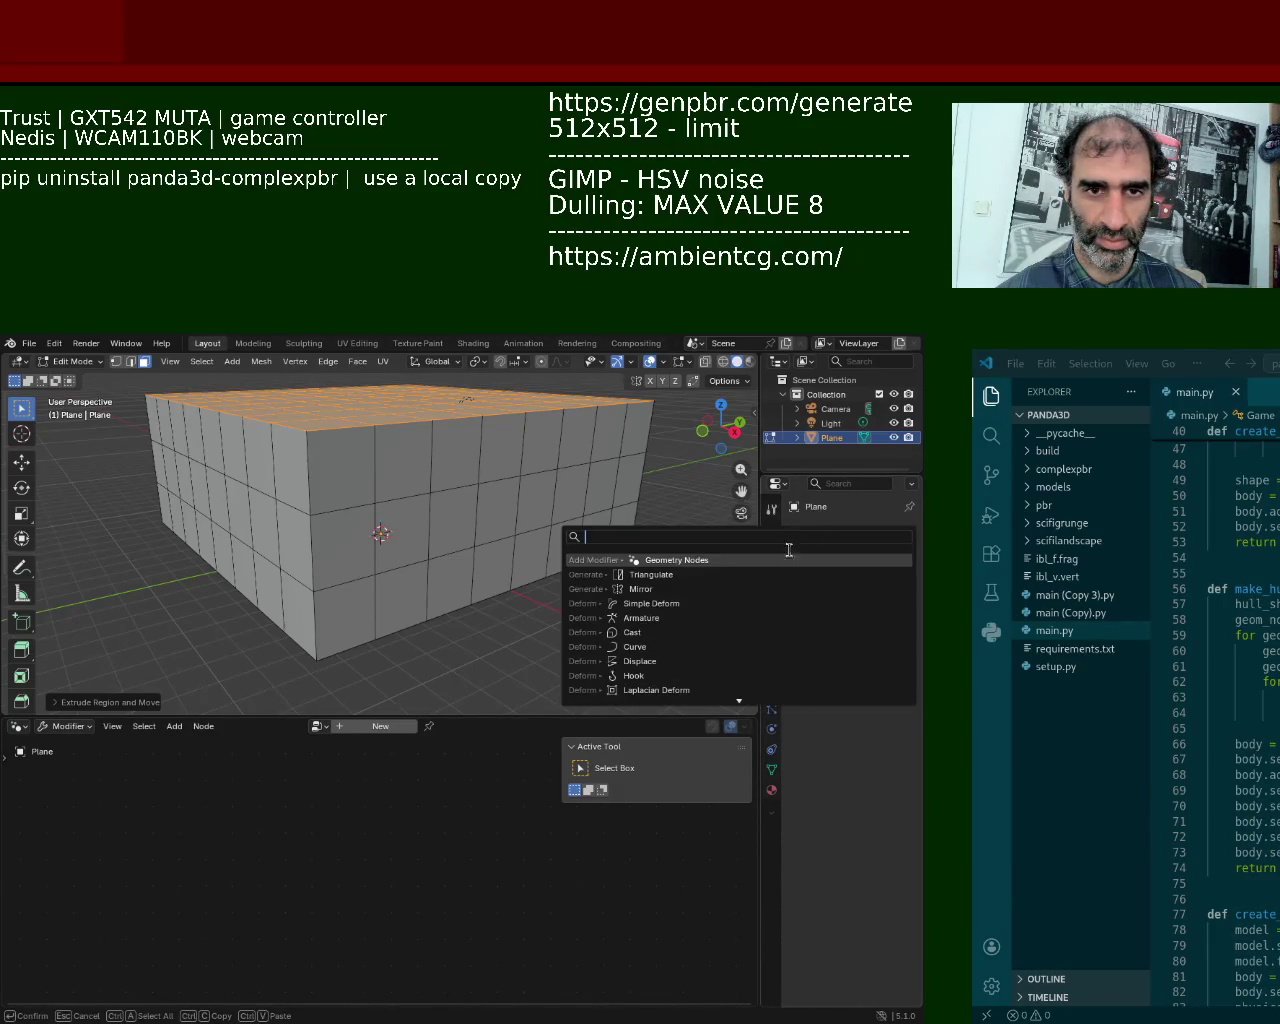
left_click(684, 562)
left_click(845, 578)
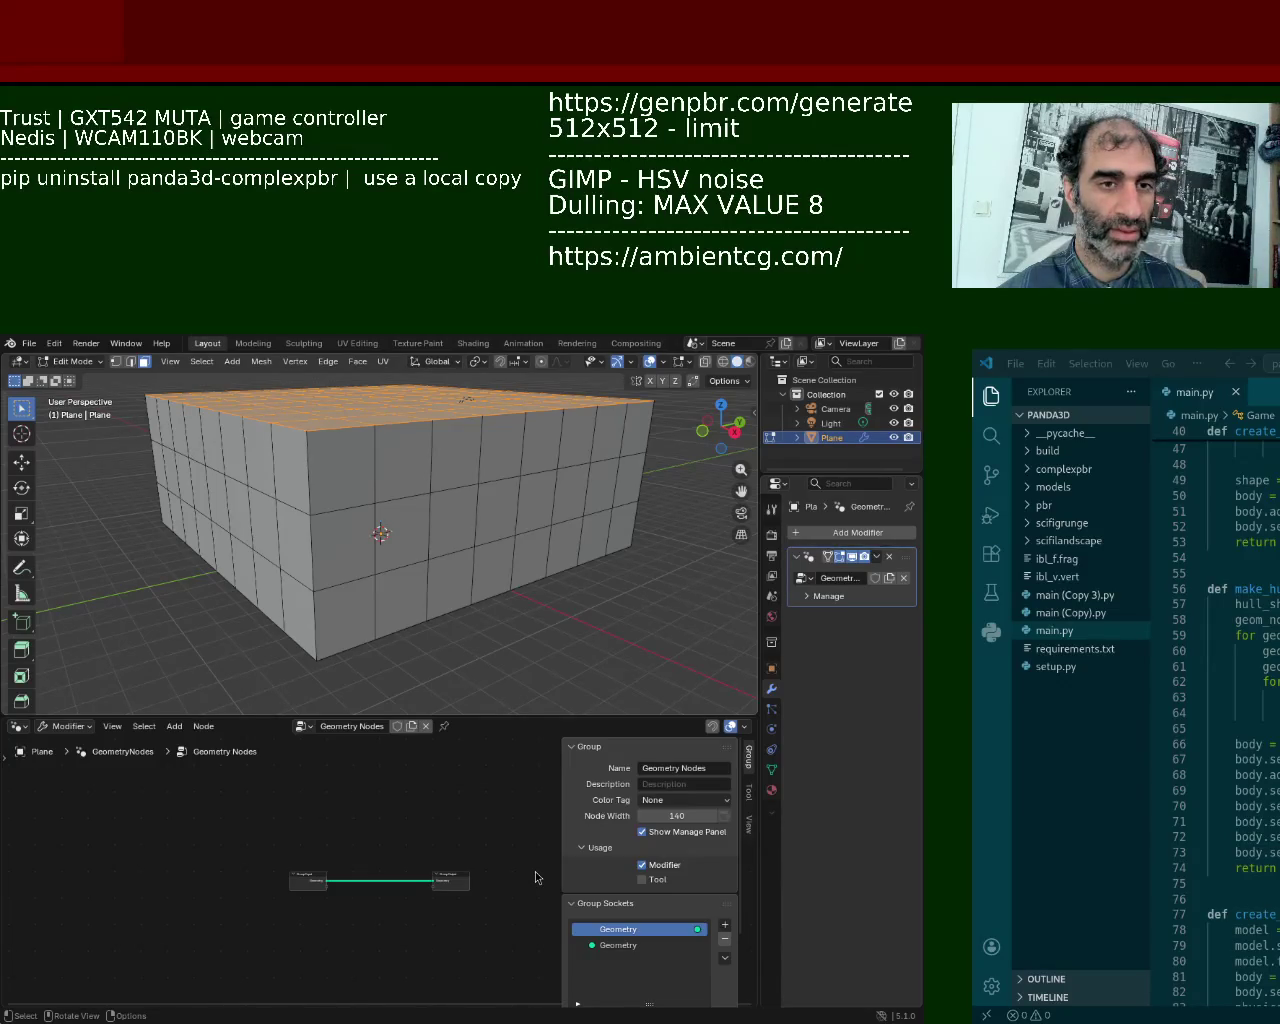
Step: Add a Noise Texture node at the lower left of the node graph
middle_click_drag(277, 867, 290, 805)
scroll(400, 790, "up", 3)
left_click_drag(436, 717, 436, 608)
key("shift+a")
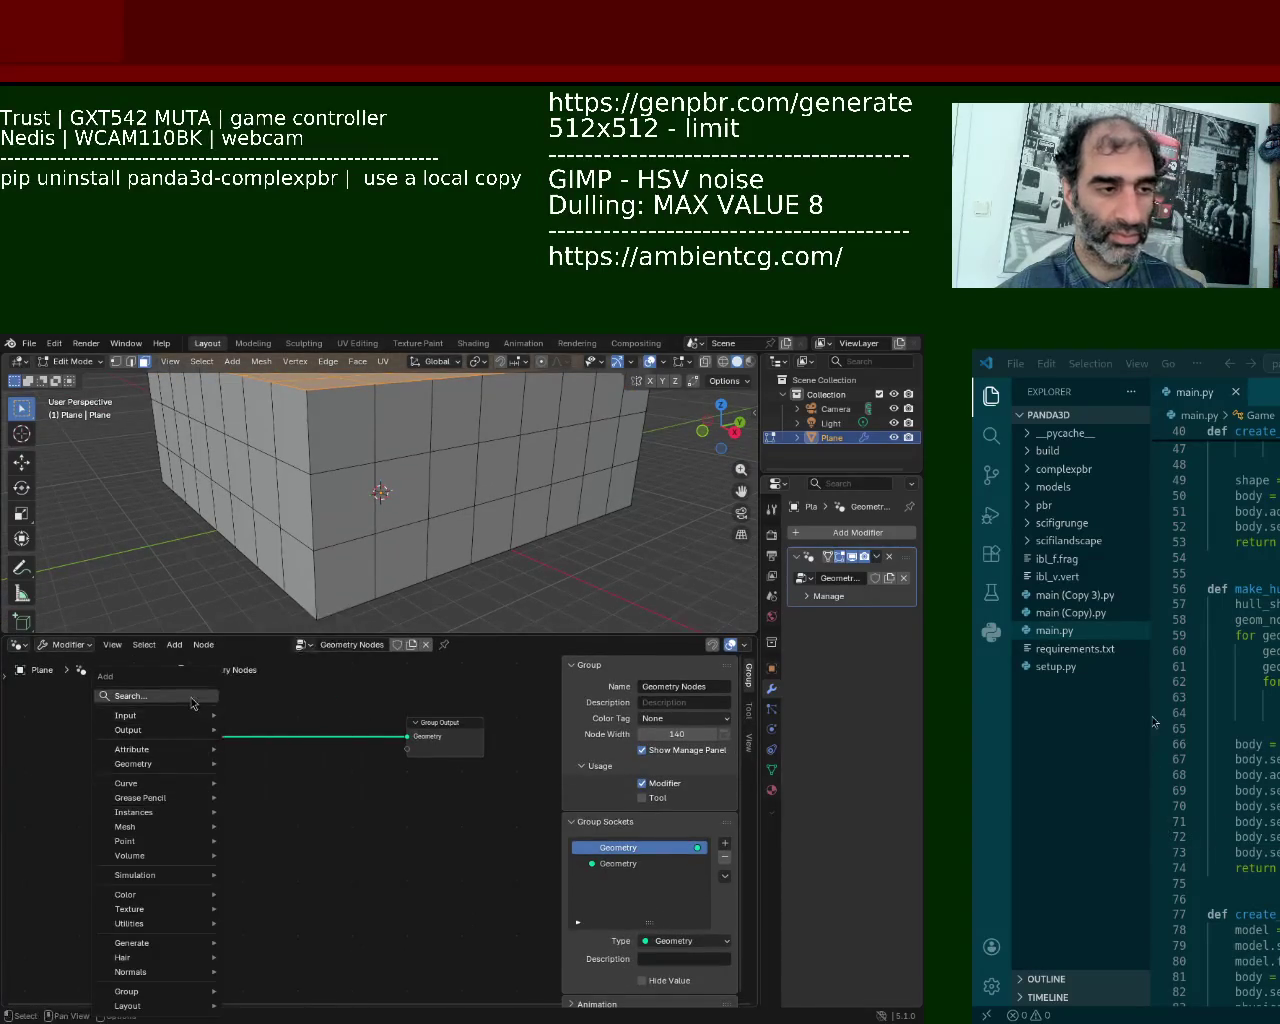
left_click(190, 697)
type("noise")
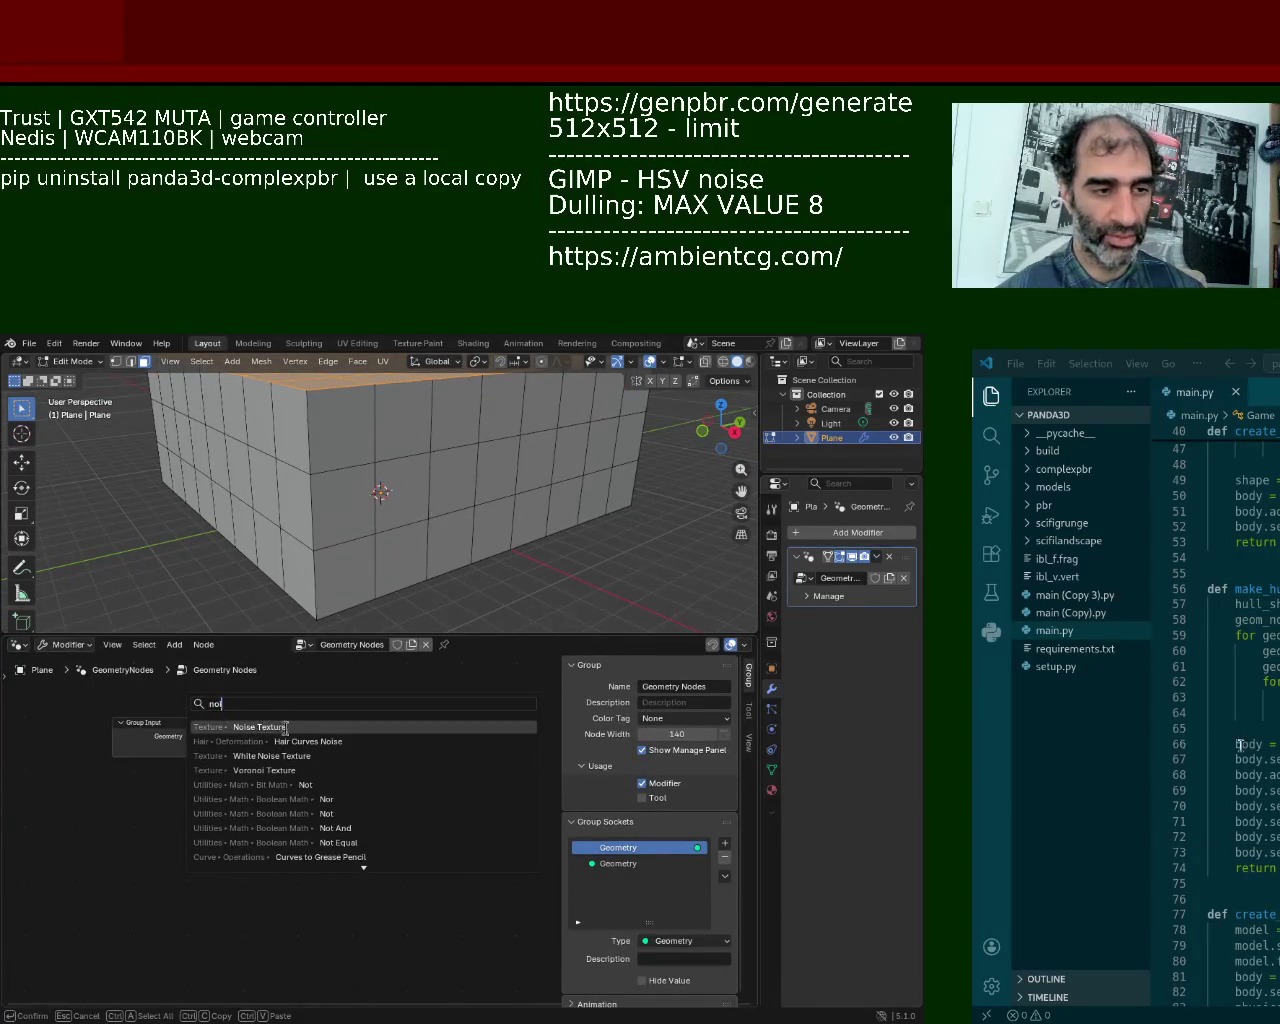
key("Return")
left_click(30, 830)
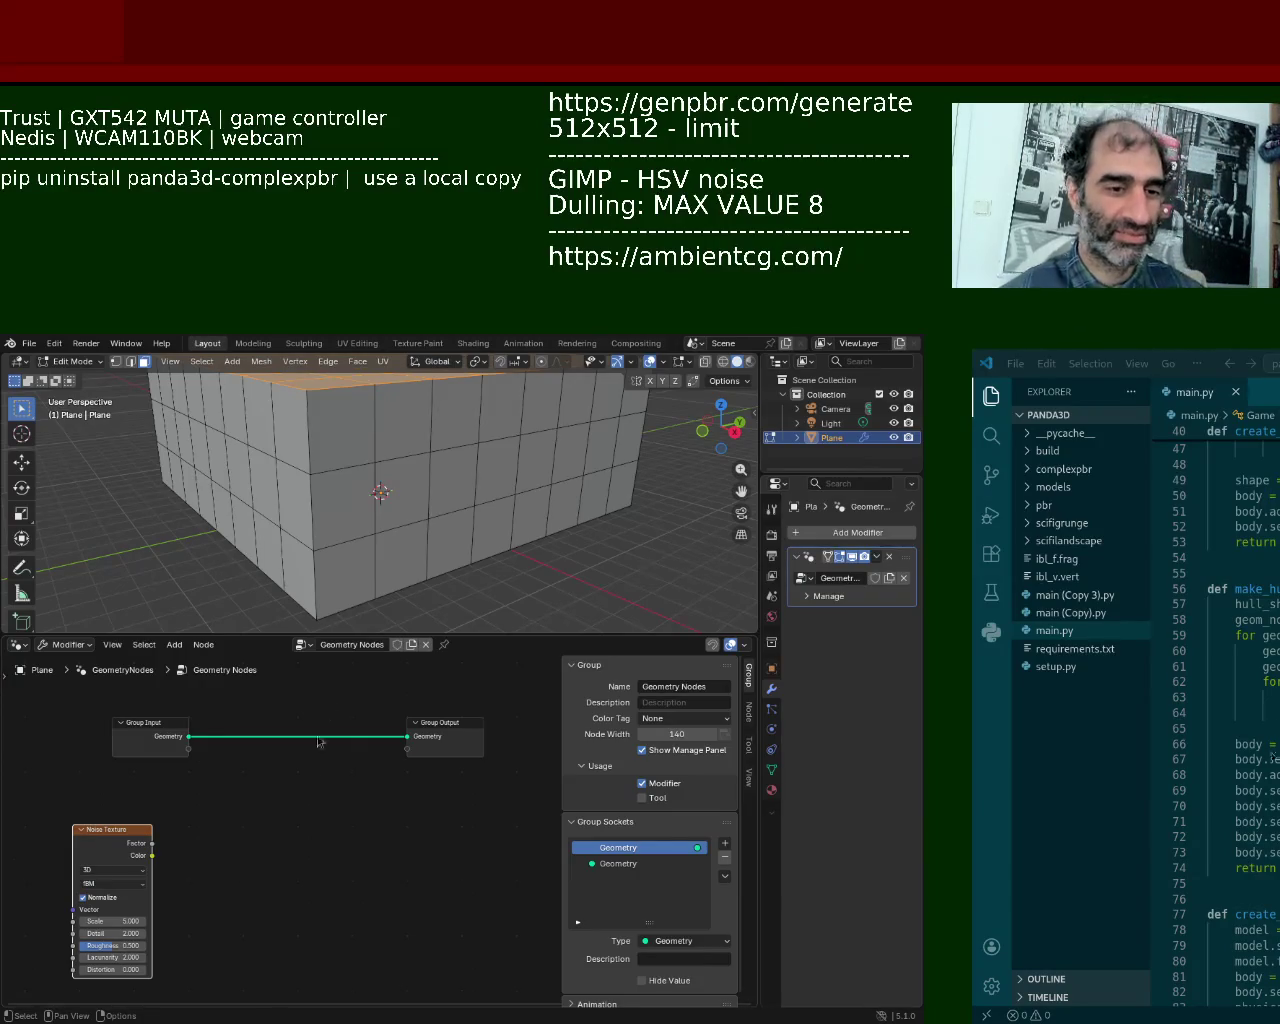
Step: Add an RGB Curves node next to the Noise Texture
key("shift+a")
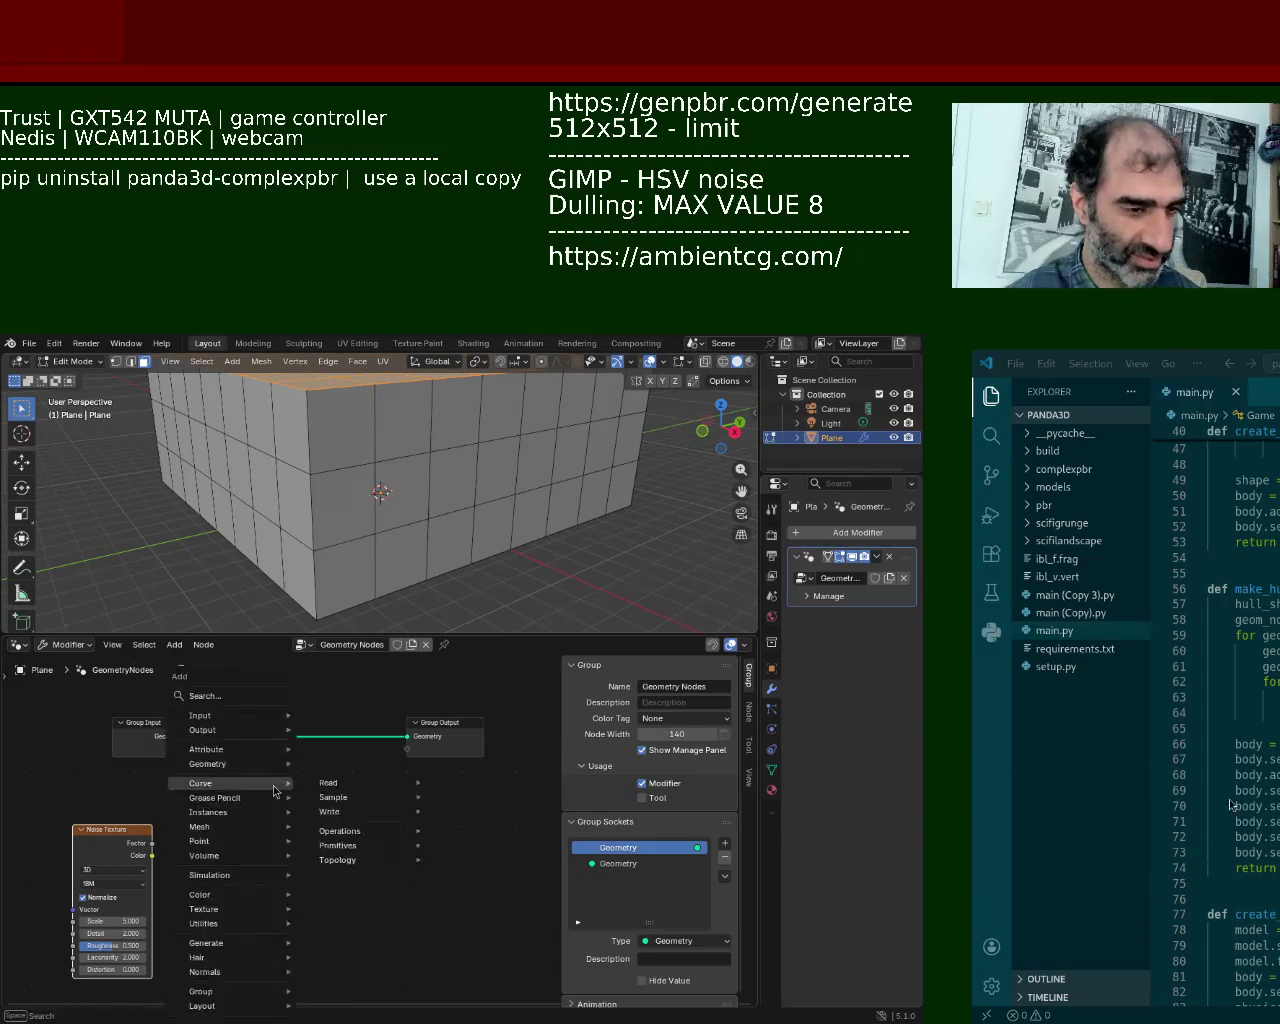
left_click(263, 697)
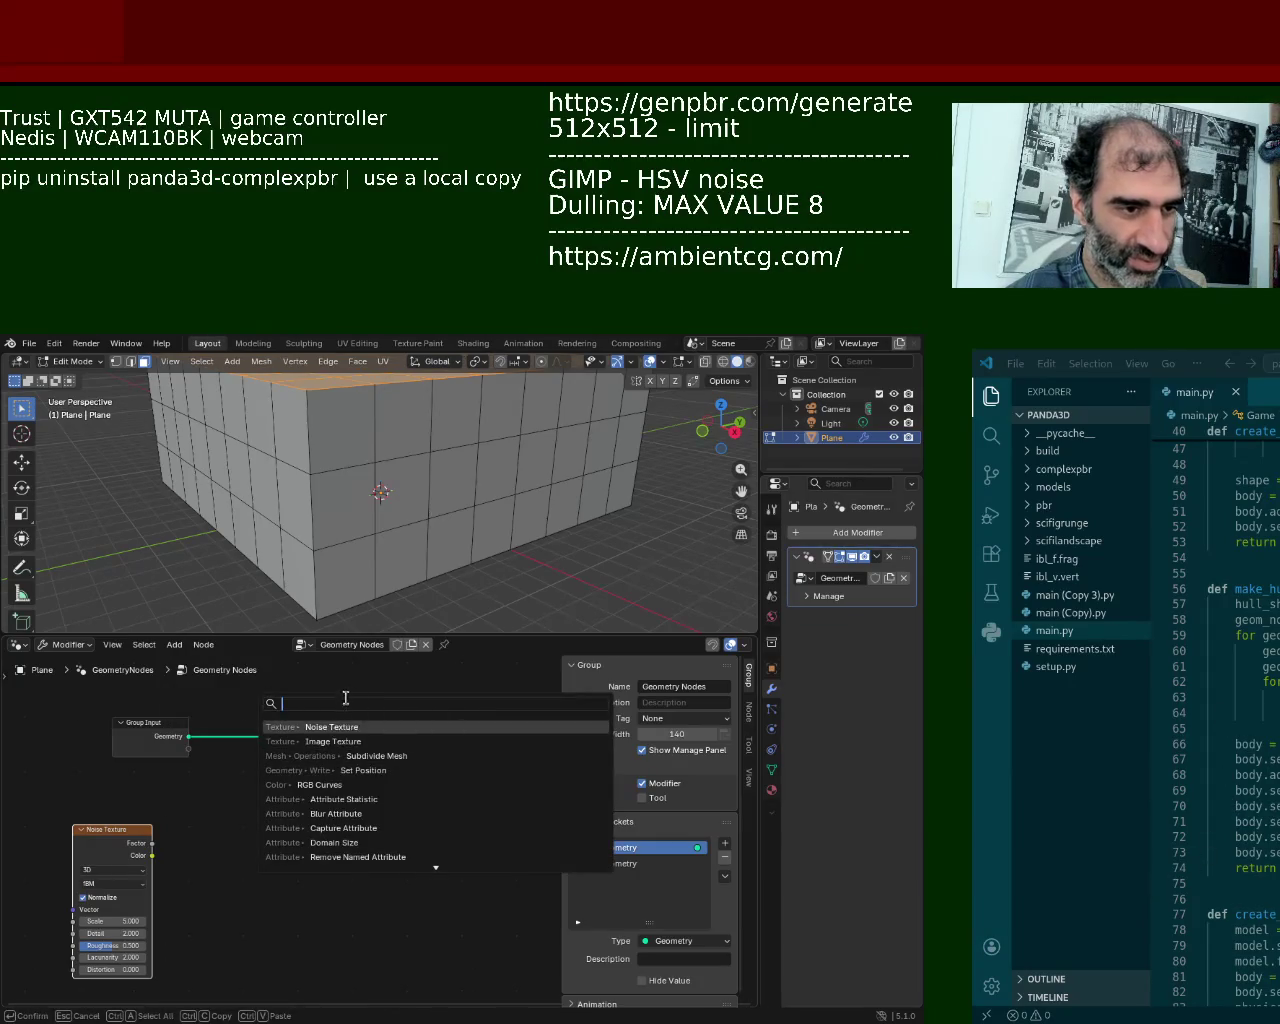
type("rg")
left_click(403, 733)
left_click(185, 852)
Step: Insert a Set Position node between Group Input and Group Output
key("shift+a")
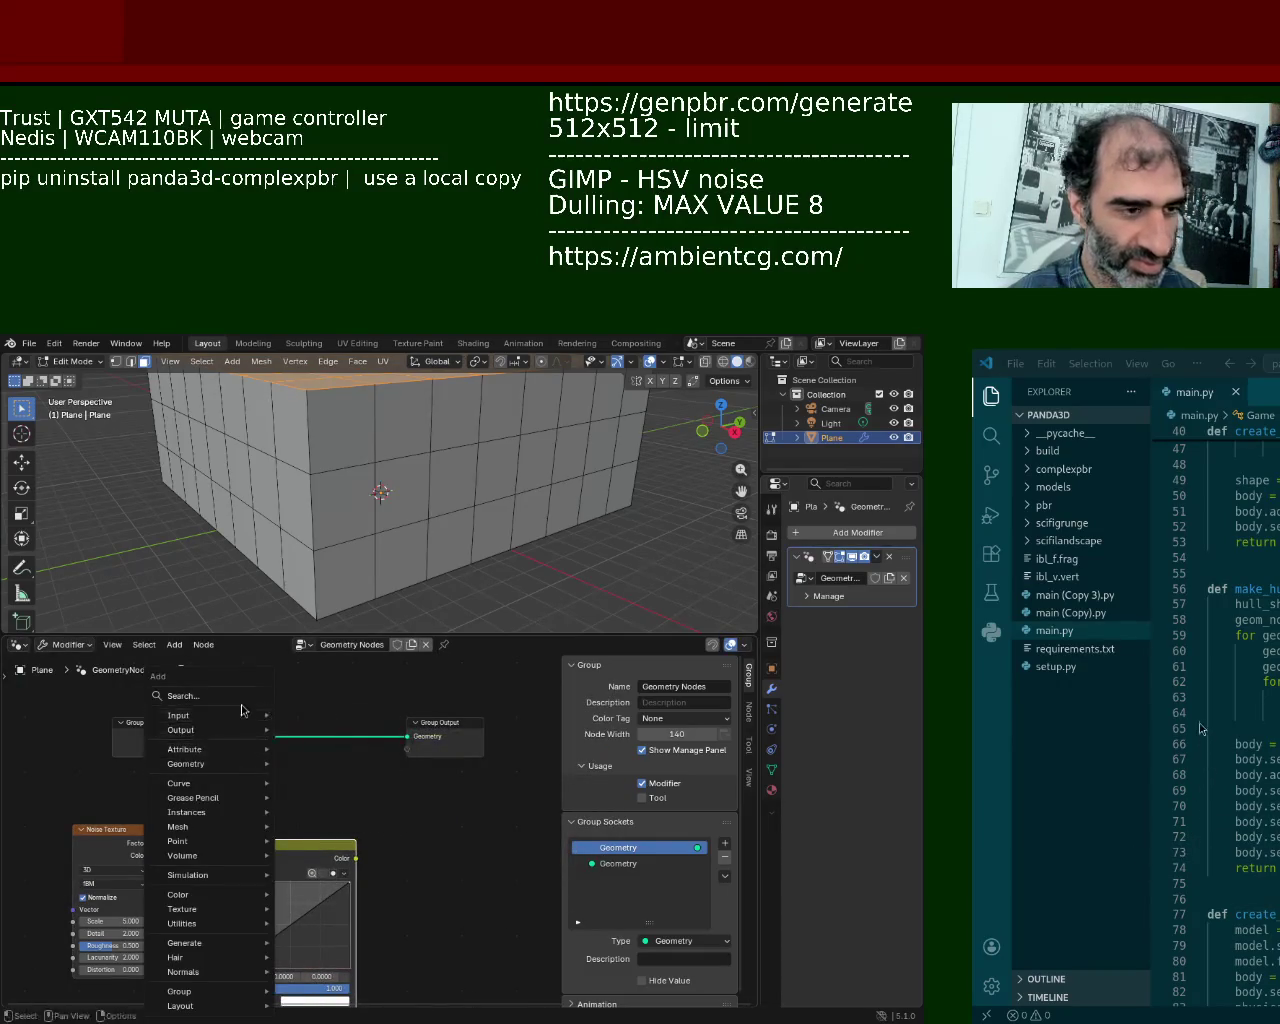
type("set")
key("Return")
left_click(300, 713)
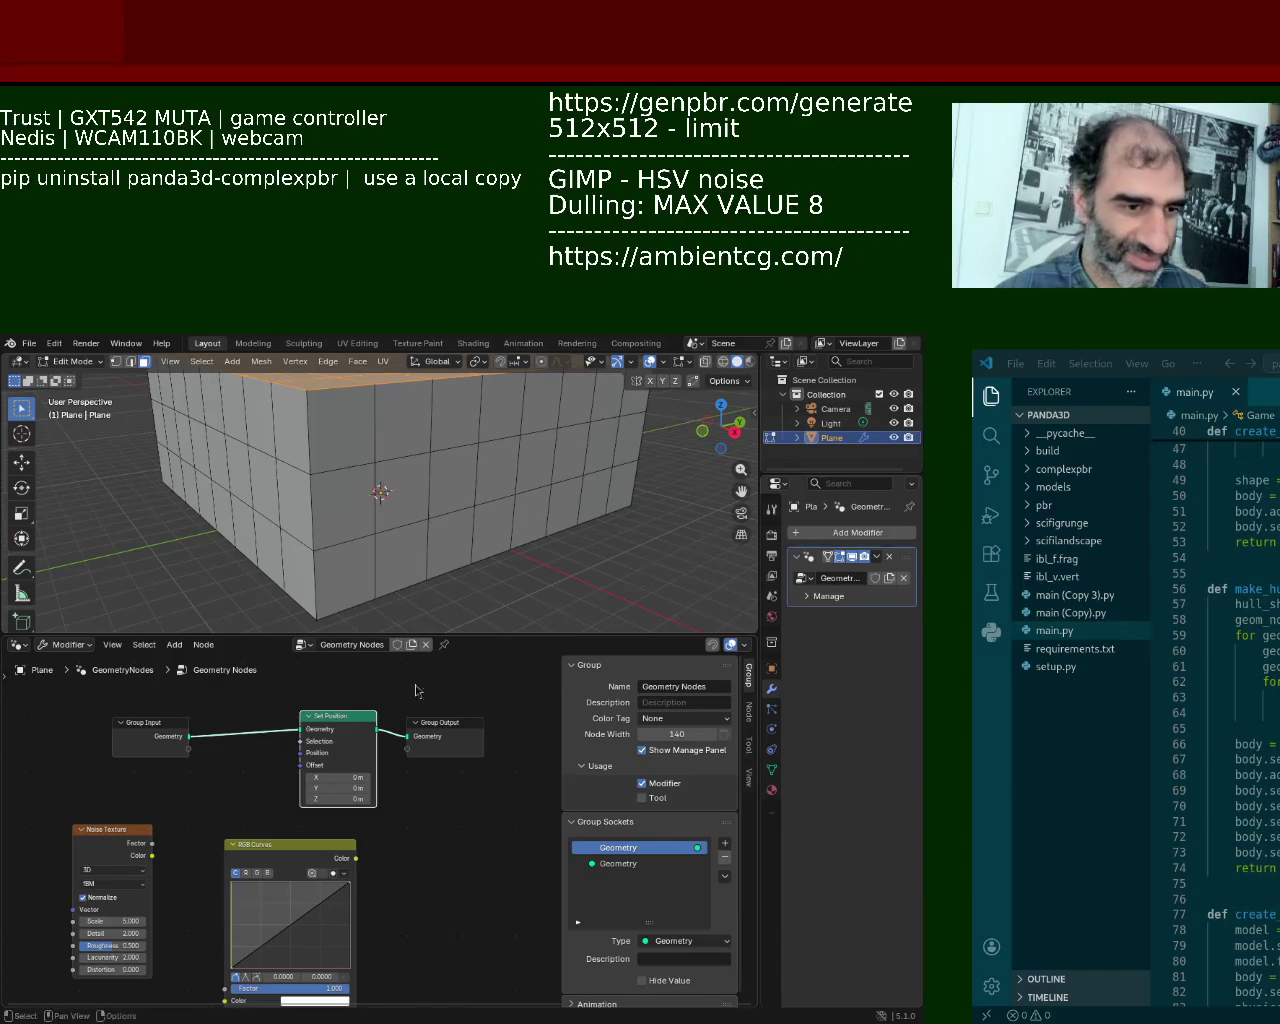
Step: Connect the Noise Texture Color output into the RGB Curves Color input
left_click_drag(478, 636, 470, 584)
middle_click_drag(410, 641, 122, 791, "ctrl")
scroll(240, 720, "down", 1)
left_click(101, 783)
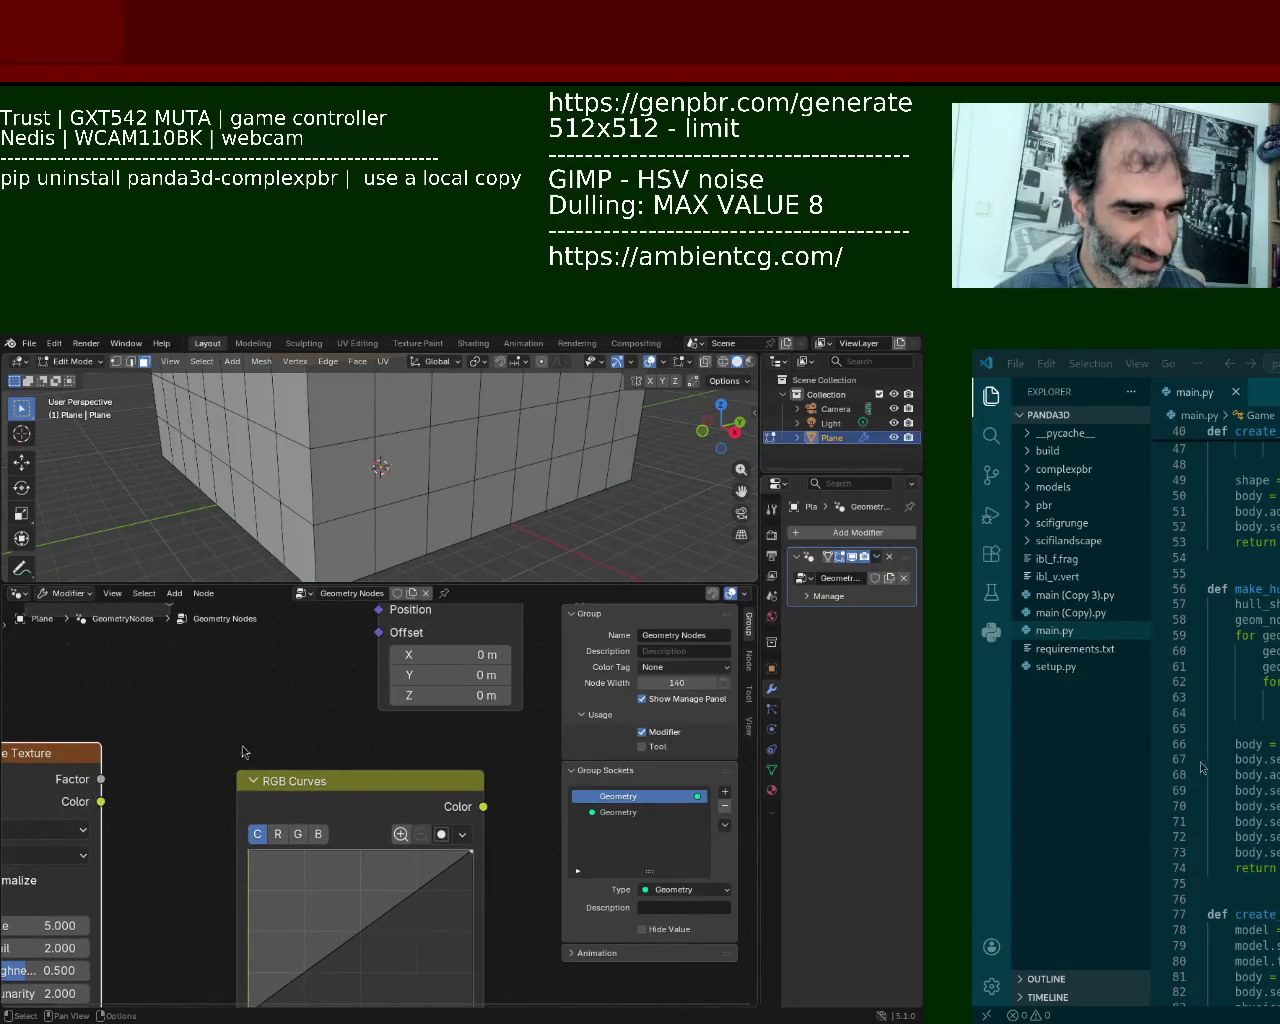
scroll(242, 752, "down", 1)
middle_click_drag(242, 752, 143, 737)
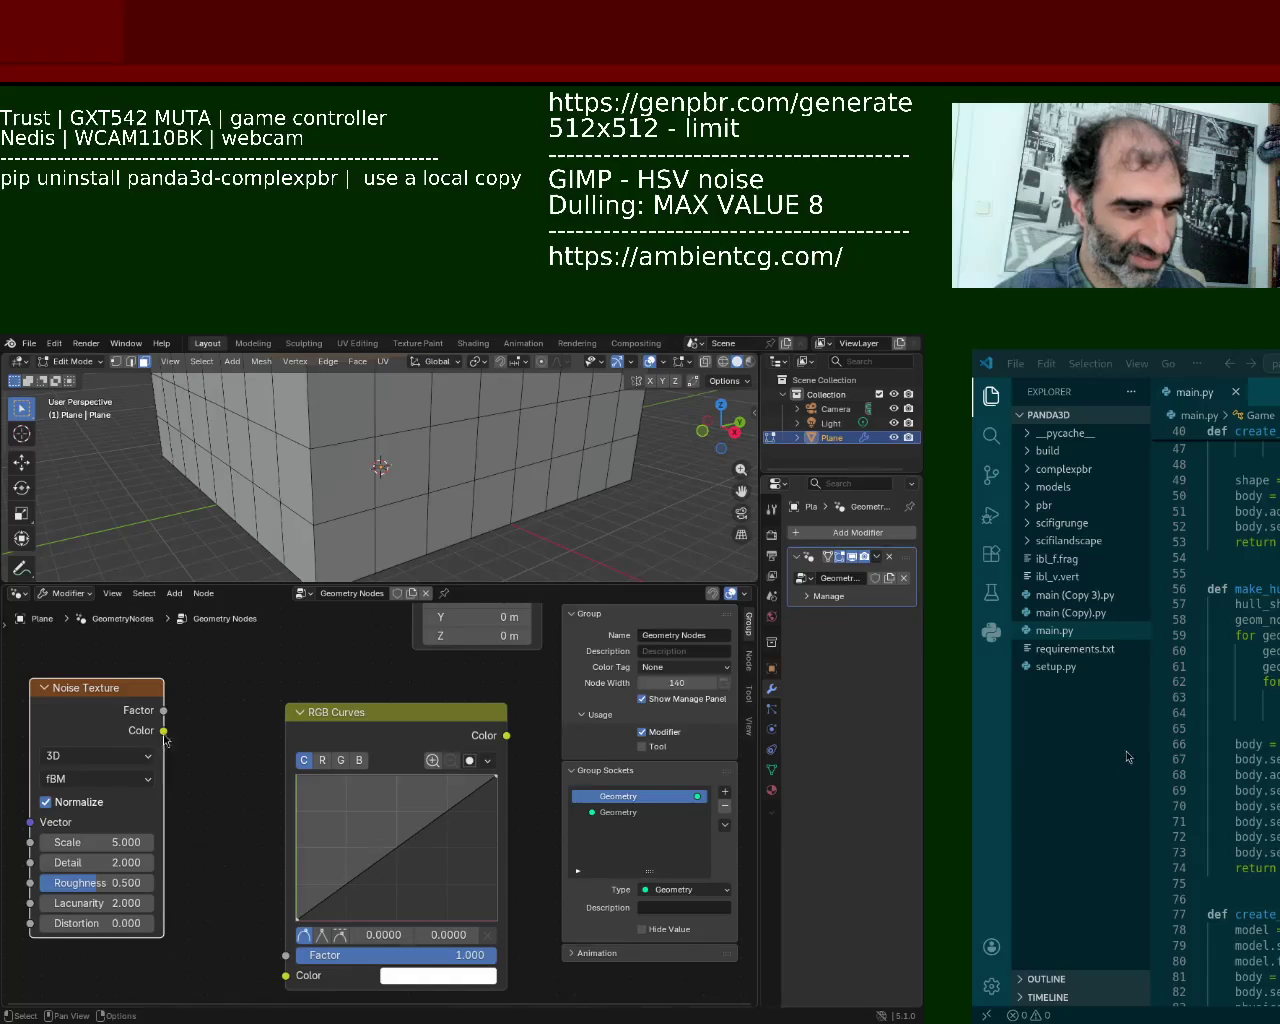
left_click_drag(164, 731, 287, 974)
Step: Rearrange the Noise Texture and RGB Curves nodes and enlarge the 3D view
mouse_move(150, 712)
left_mouse_down()
mouse_move(197, 758)
mouse_move(224, 755)
left_mouse_up()
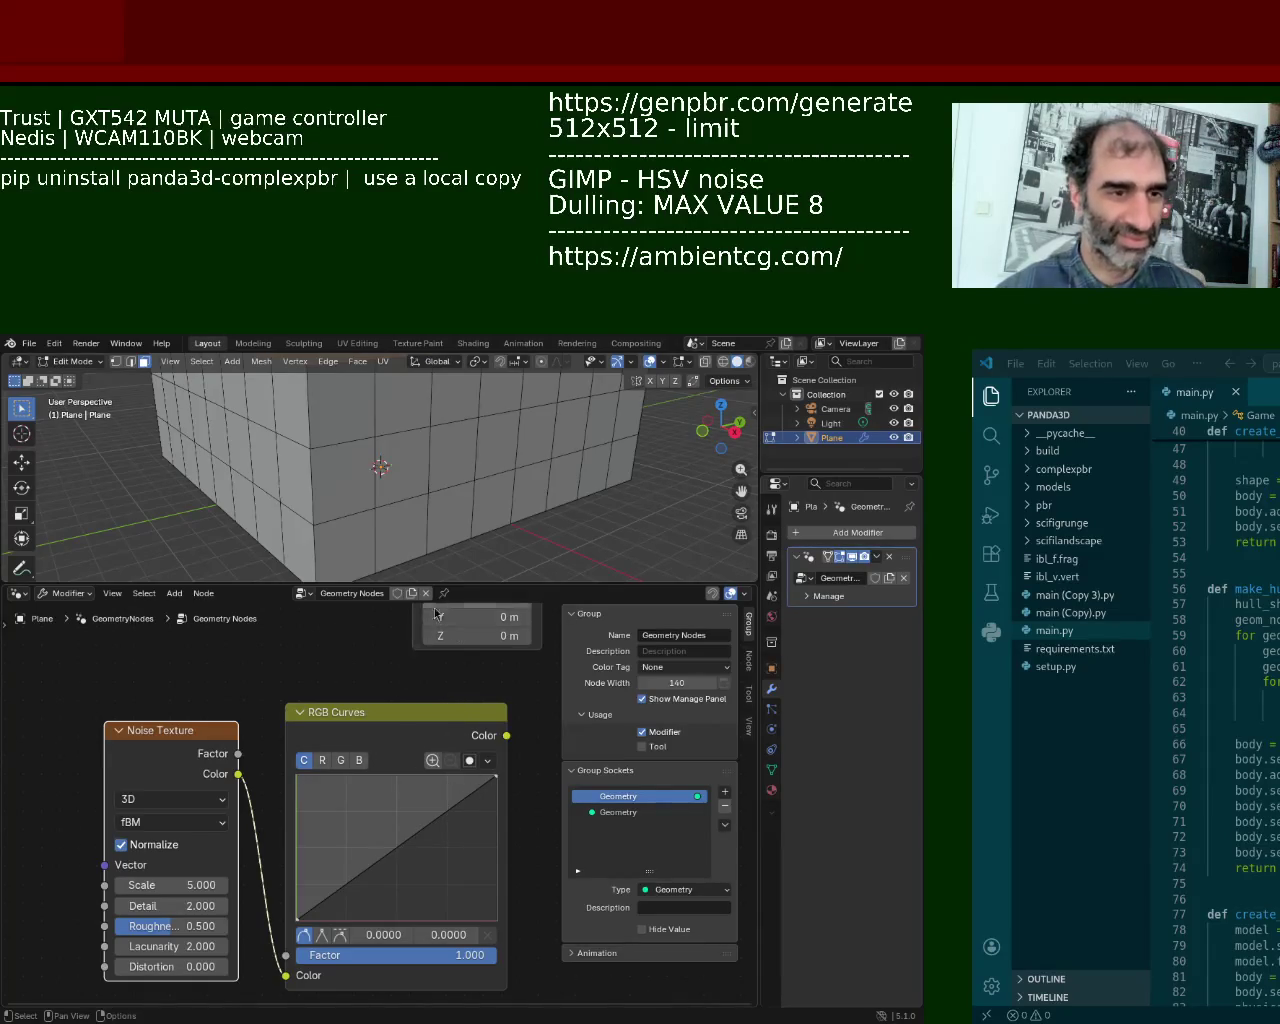
scroll(362, 659, "down", 1)
scroll(271, 738, "down", 1)
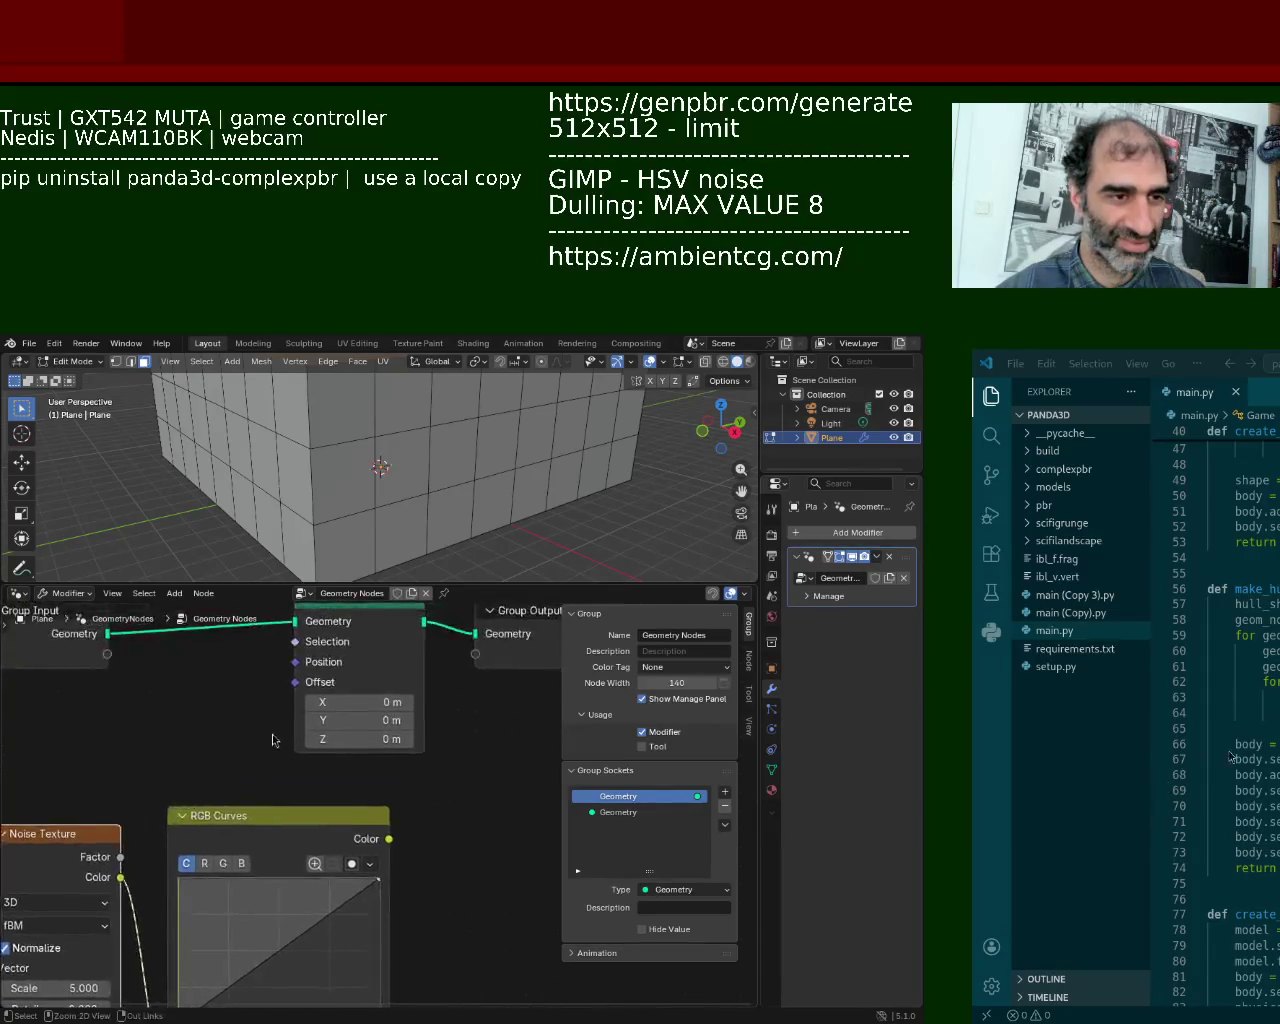
scroll(312, 832, "down", 1)
mouse_move(345, 820)
left_mouse_down()
mouse_move(280, 818)
mouse_move(333, 745)
left_mouse_up()
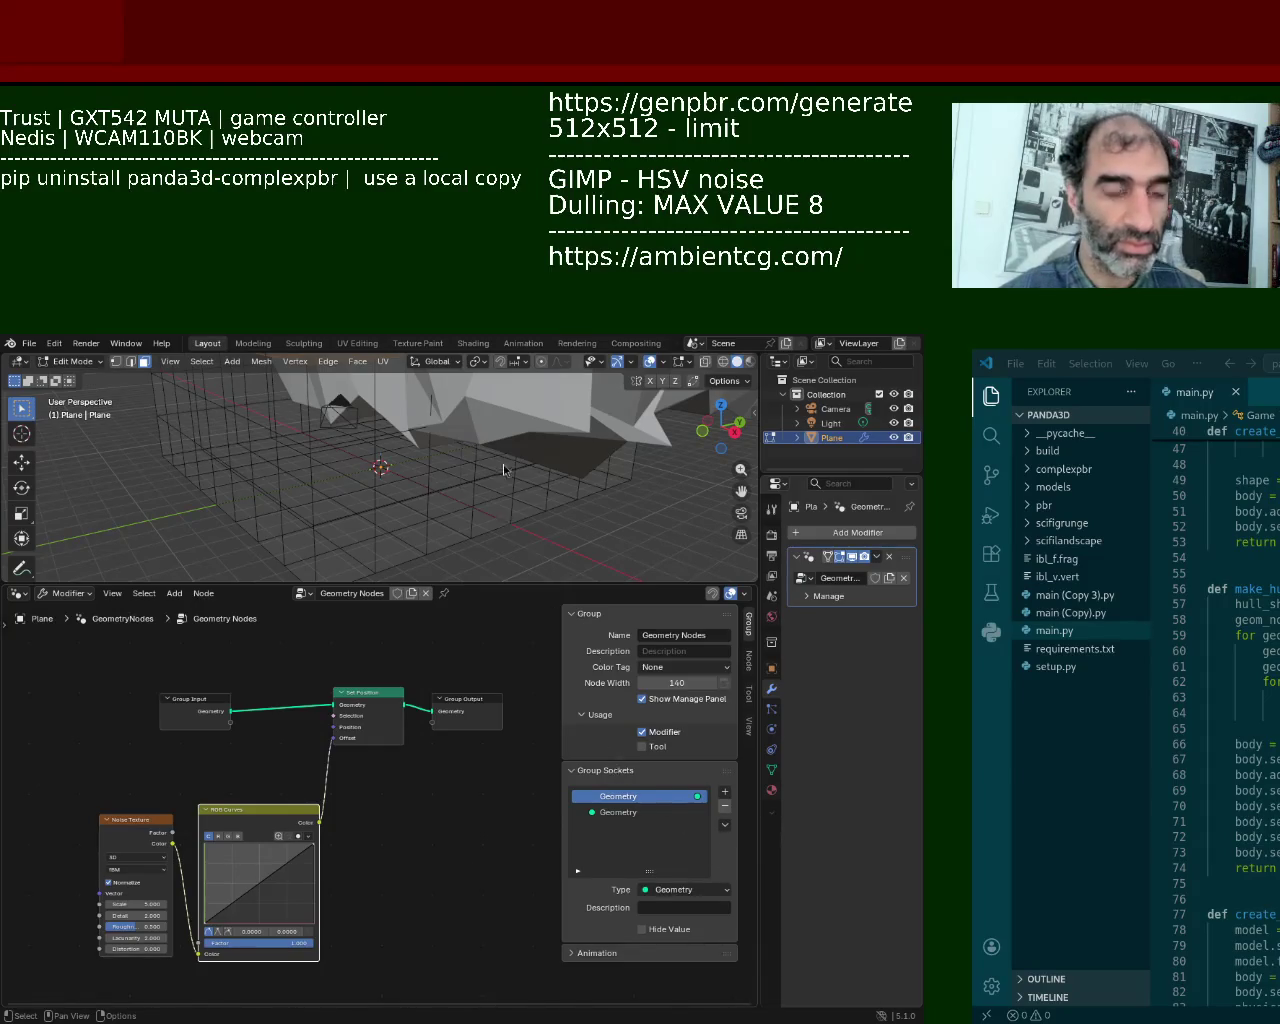
left_click_drag(542, 585, 551, 607)
Step: Insert a Subdivide Mesh node on the link from Group Input to Set Position
key("shift+a")
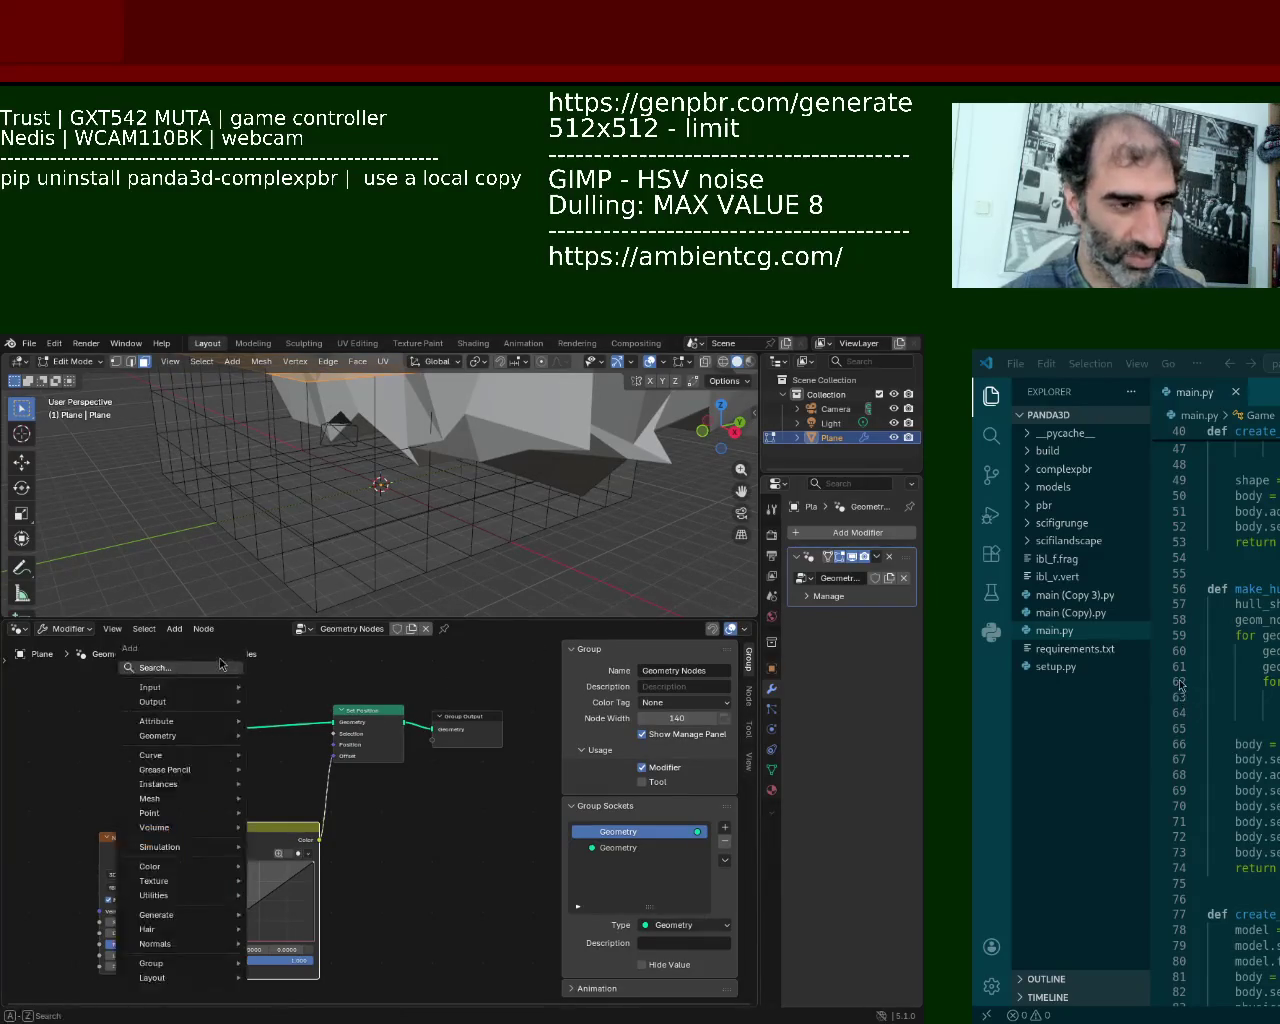
type("su")
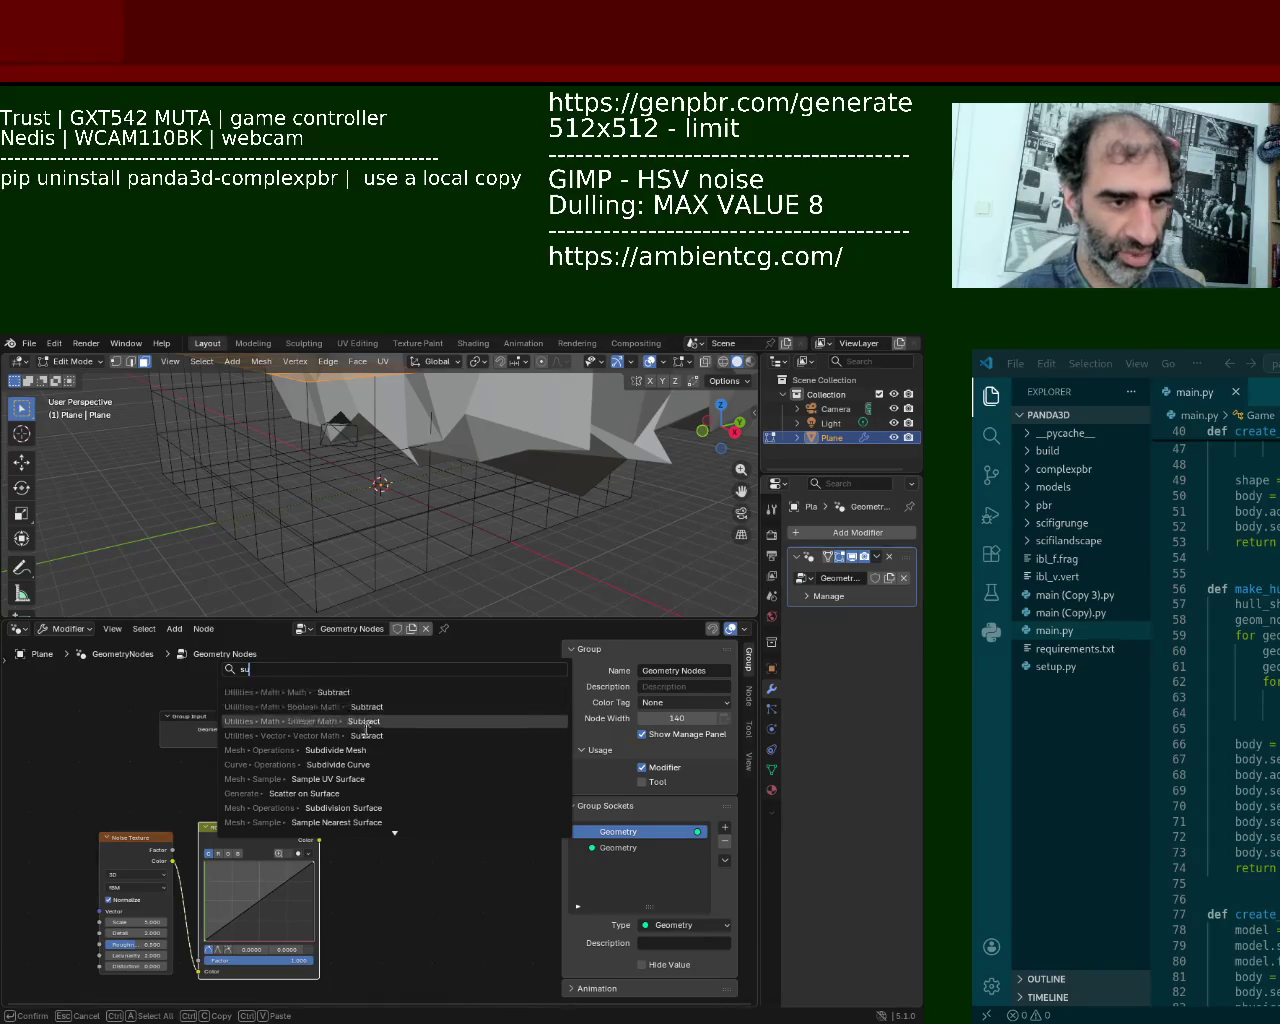
left_click(378, 750)
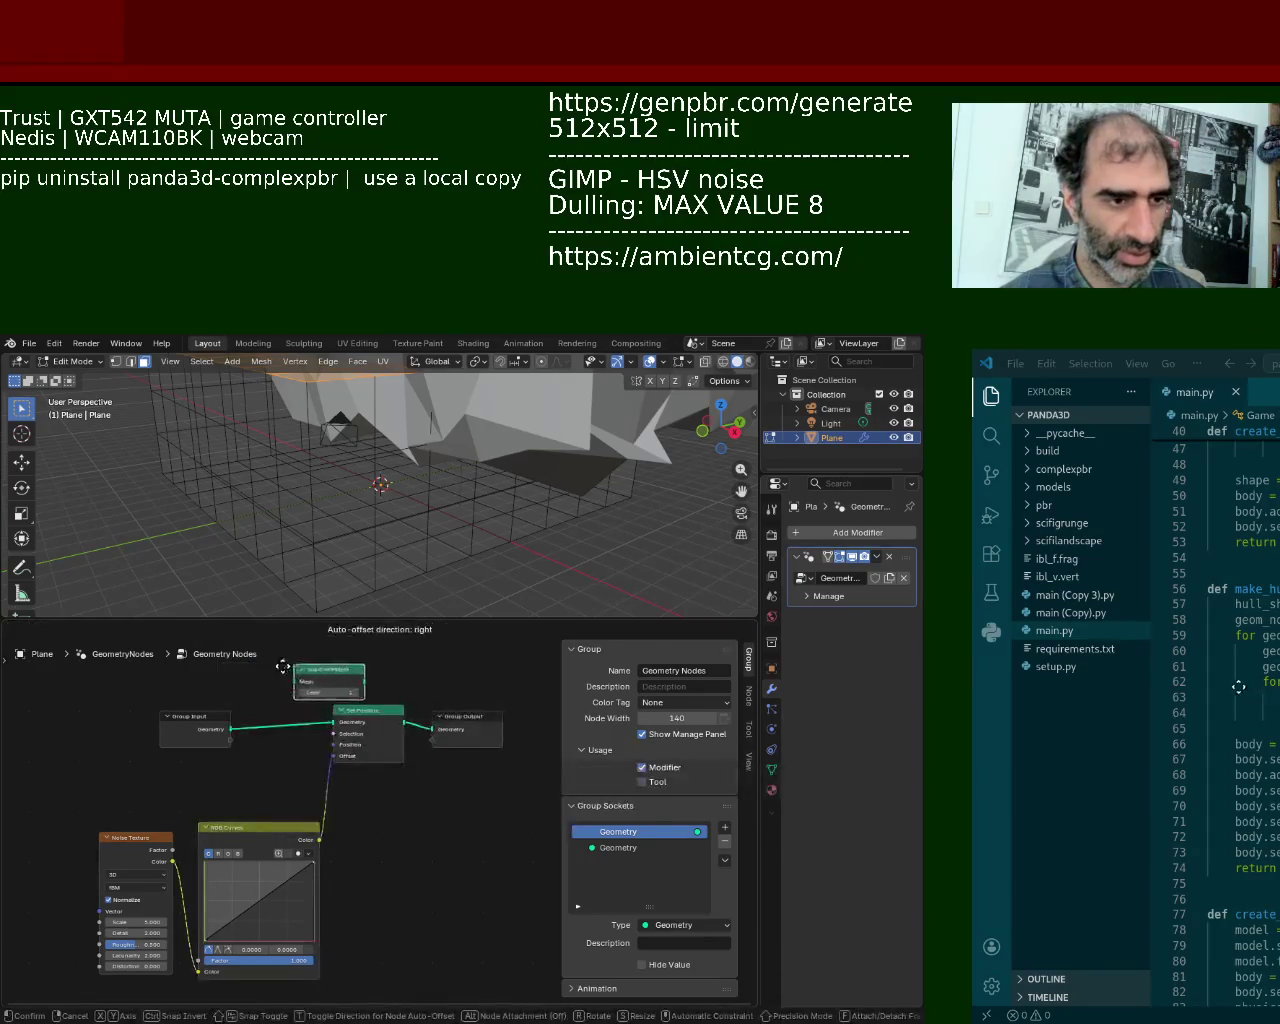
left_click(287, 722)
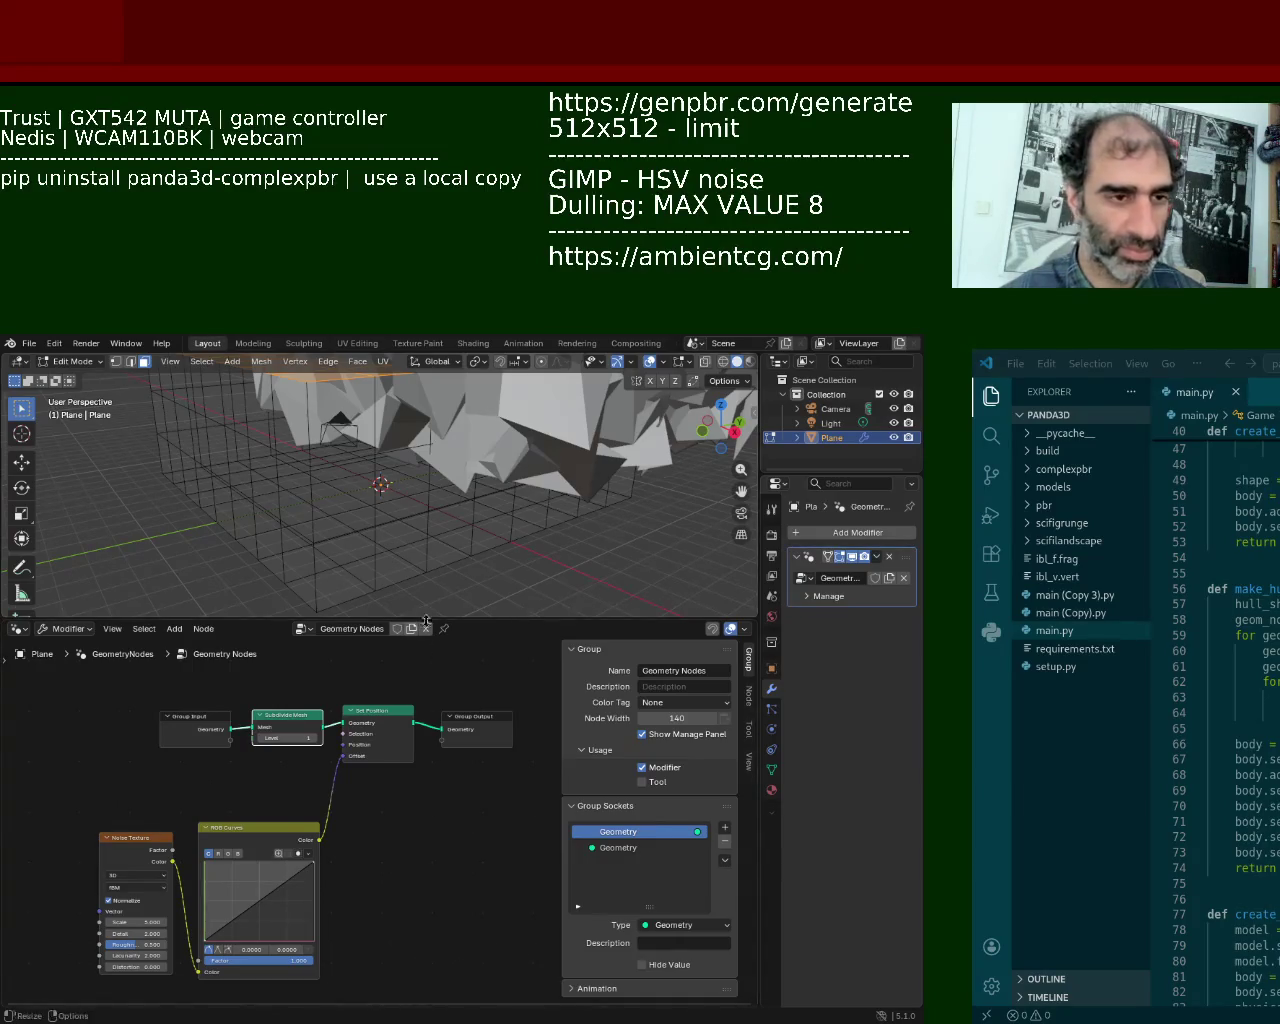
Step: Tidy the Group Input, Subdivide Mesh and Noise Texture nodes, and frame the displaced mesh
left_click_drag(441, 620, 440, 548)
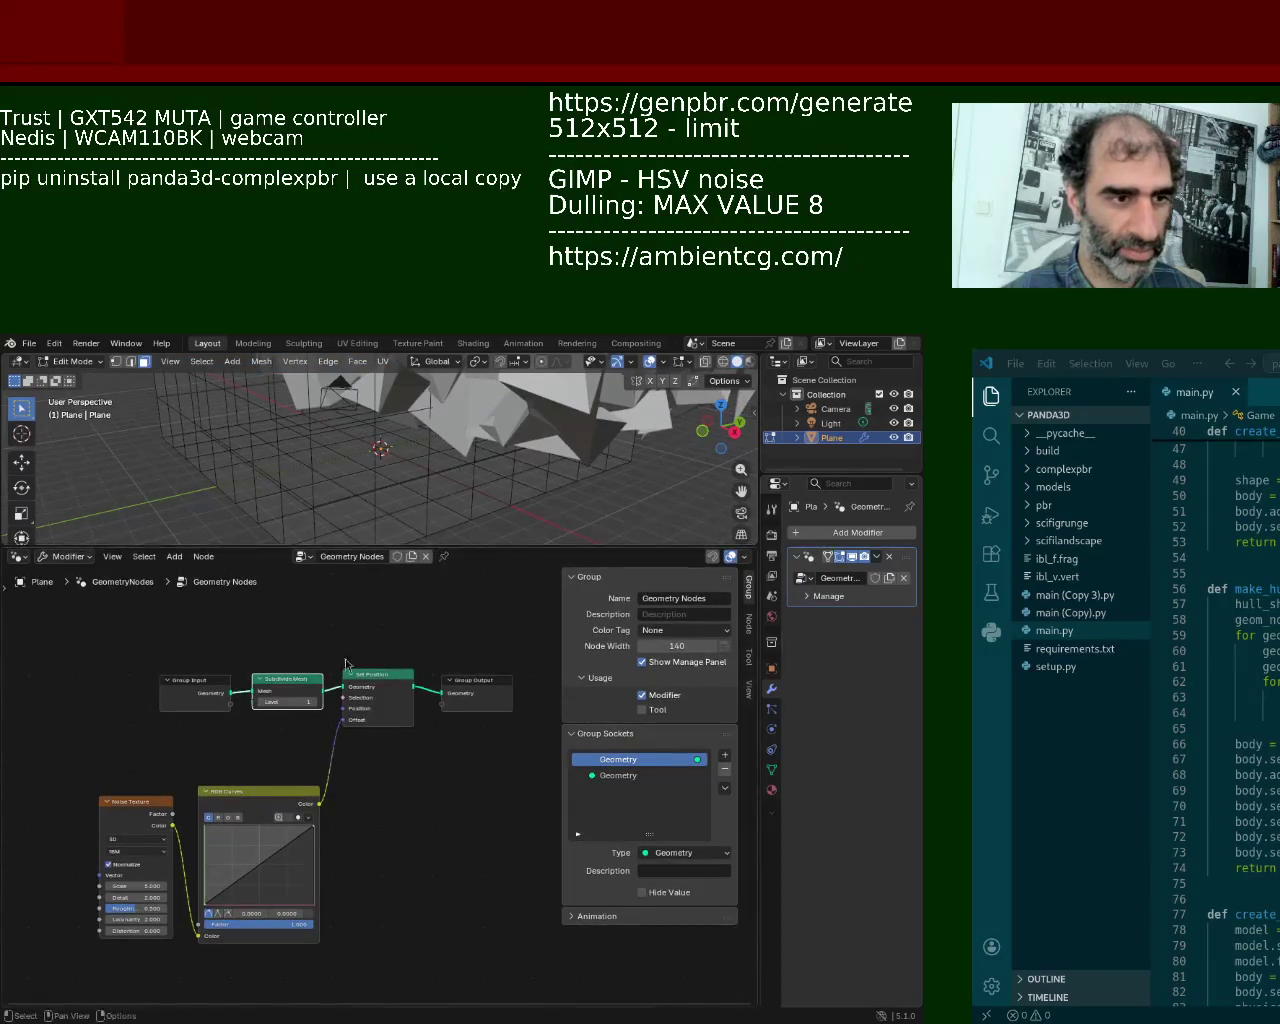
left_click_drag(177, 686, 96, 654)
left_click_drag(307, 686, 268, 657)
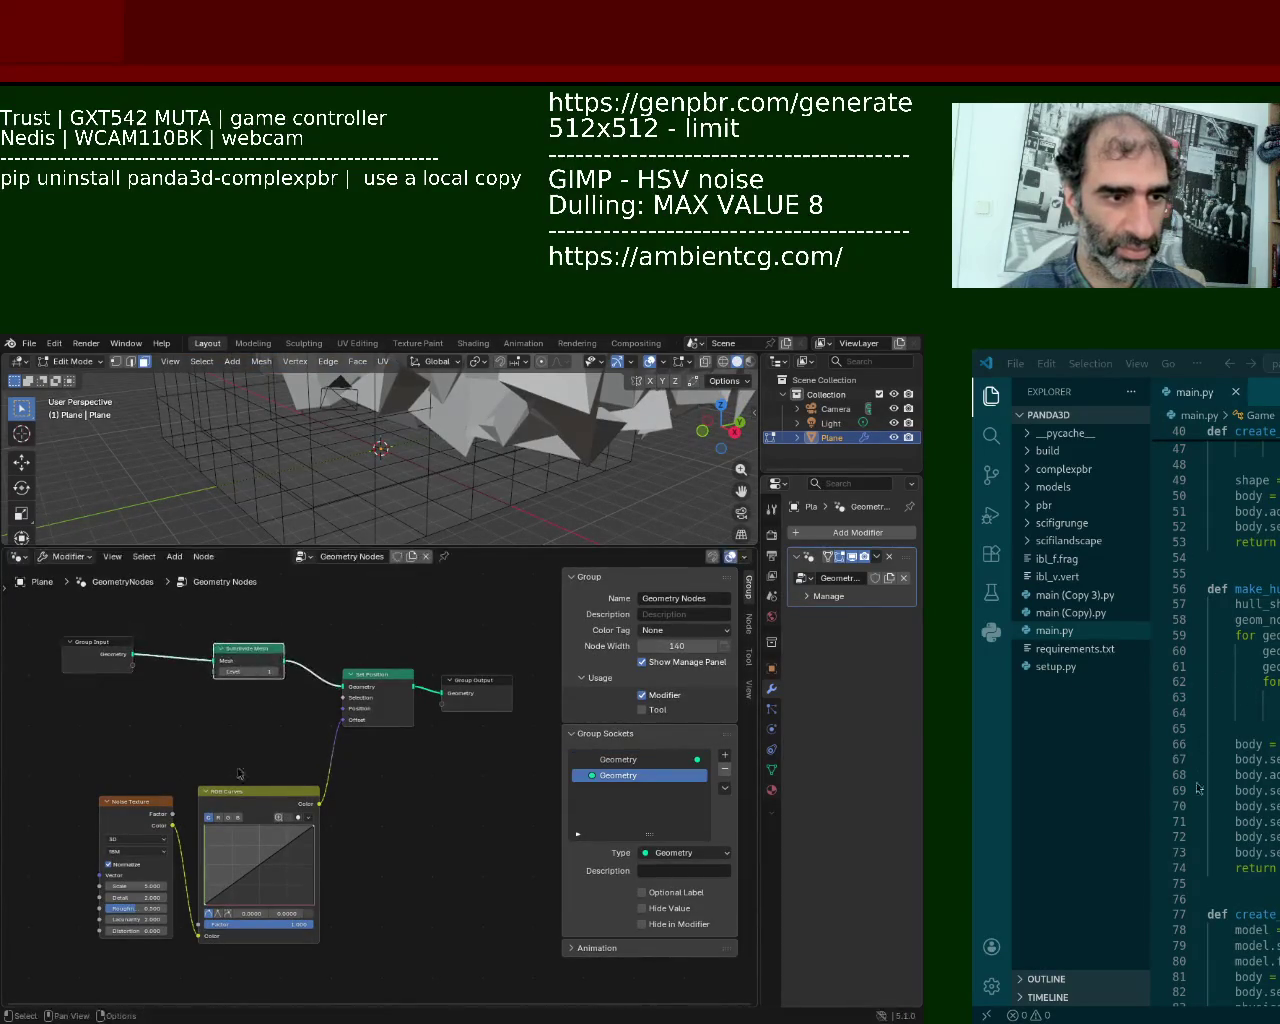
left_click_drag(152, 822, 110, 819)
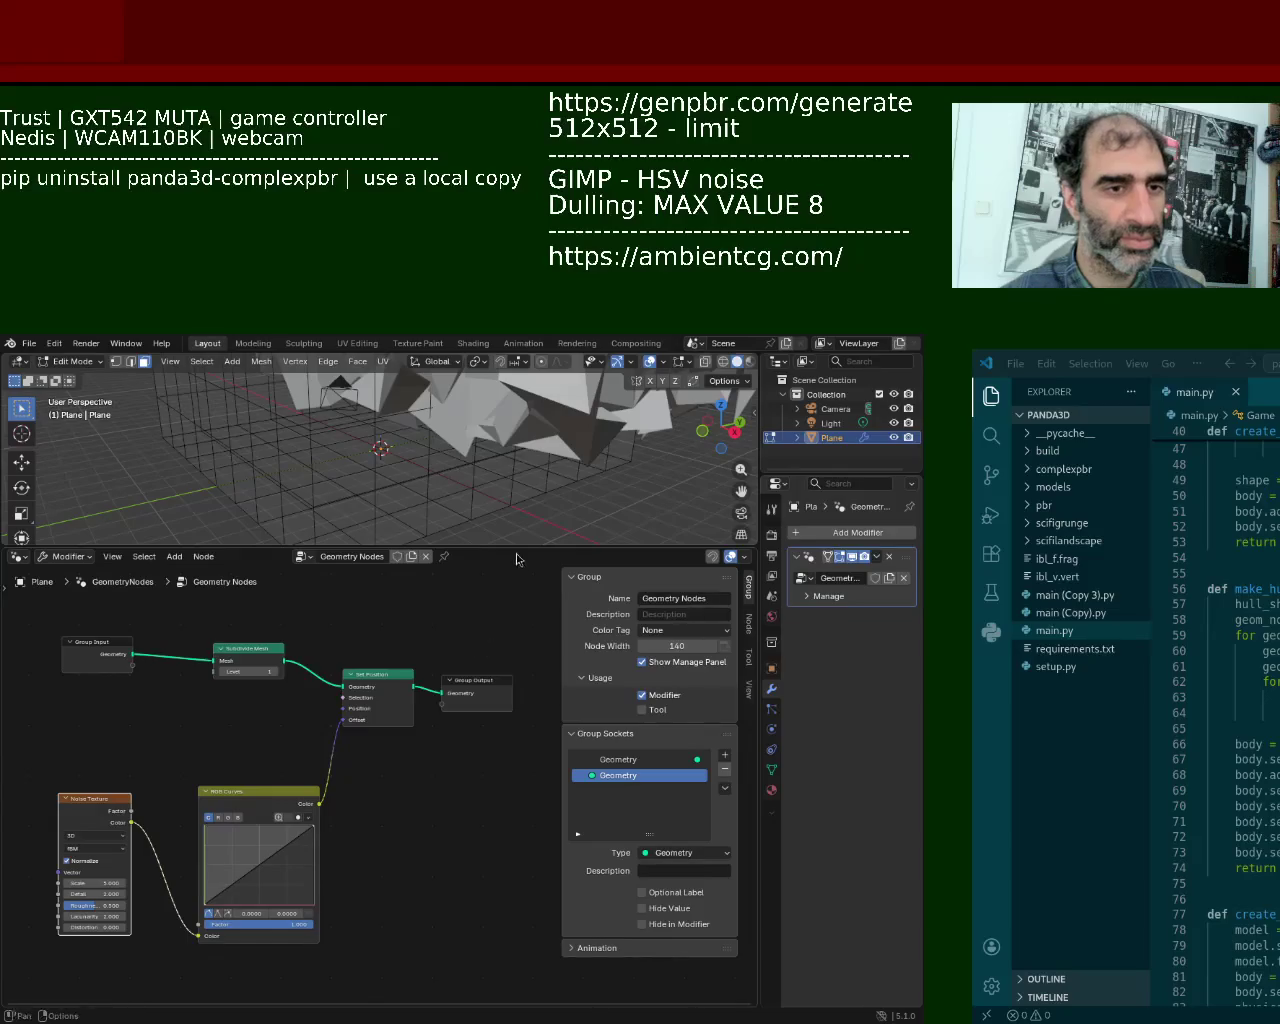
left_click_drag(468, 547, 470, 637)
scroll(489, 476, "down", 4)
mouse_move(489, 476)
middle_mouse_down()
mouse_move(448, 524)
mouse_move(470, 545)
middle_mouse_up()
scroll(470, 500, "up", 3)
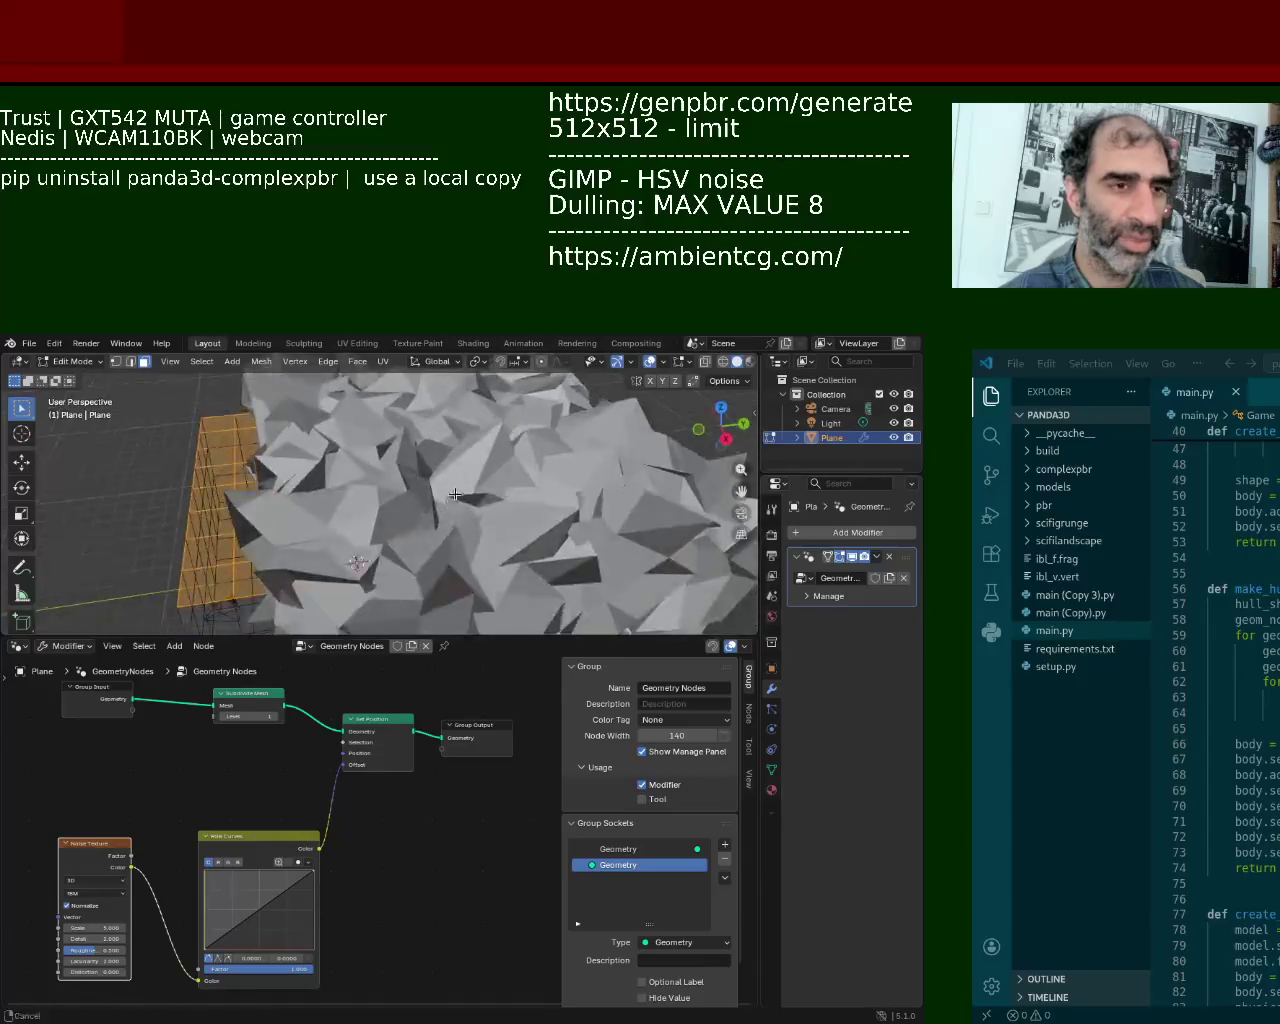
scroll(490, 560, "down", 4)
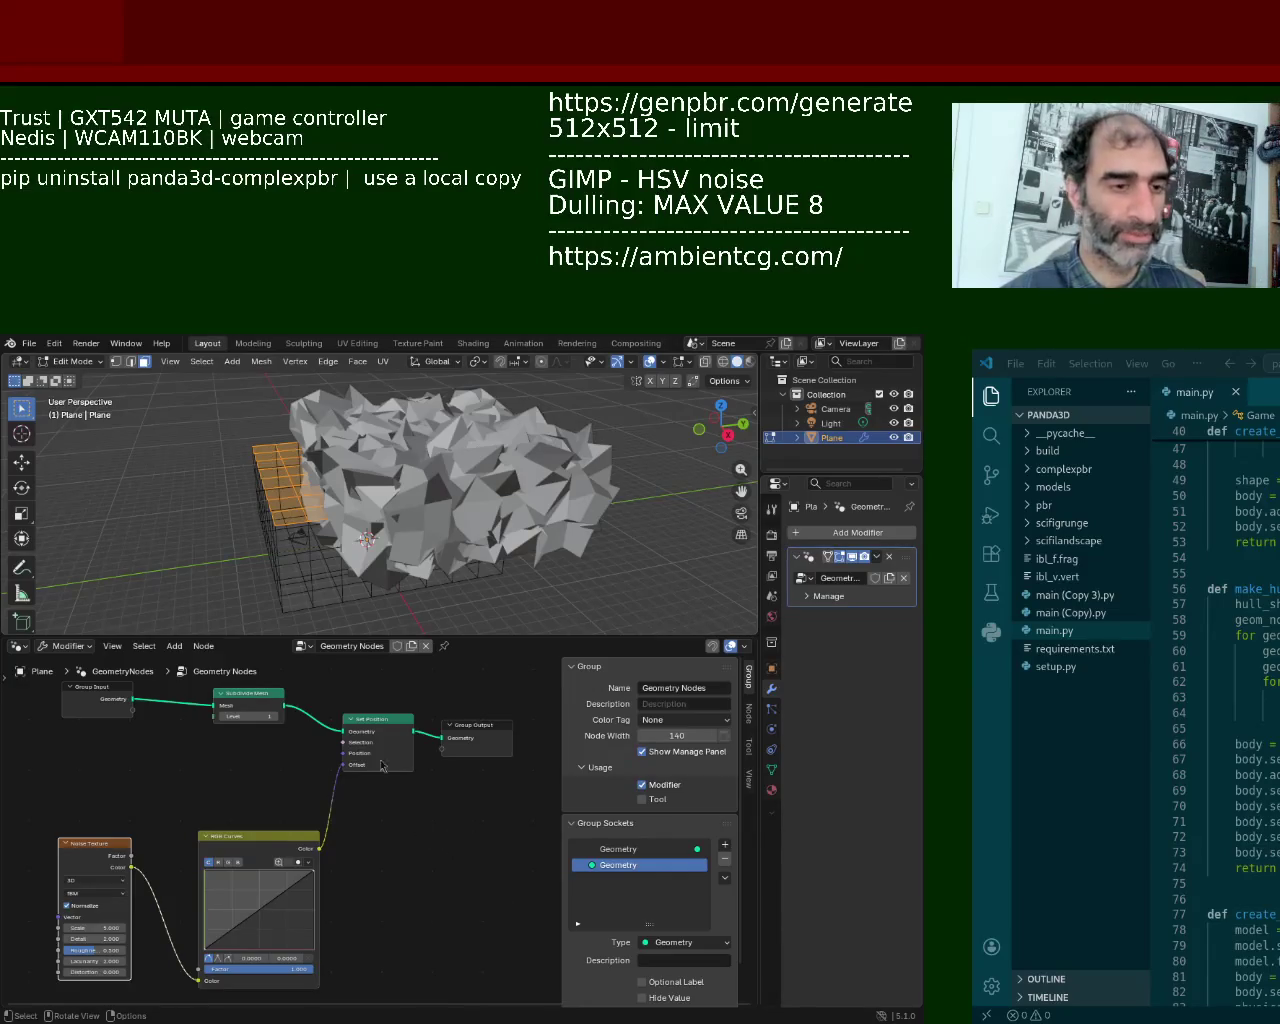
Step: Set noise Scale 0.900, Detail 11.400 and Roughness 0.000
mouse_move(95, 928)
left_mouse_down()
mouse_move(150, 928)
mouse_move(45, 928)
left_mouse_up()
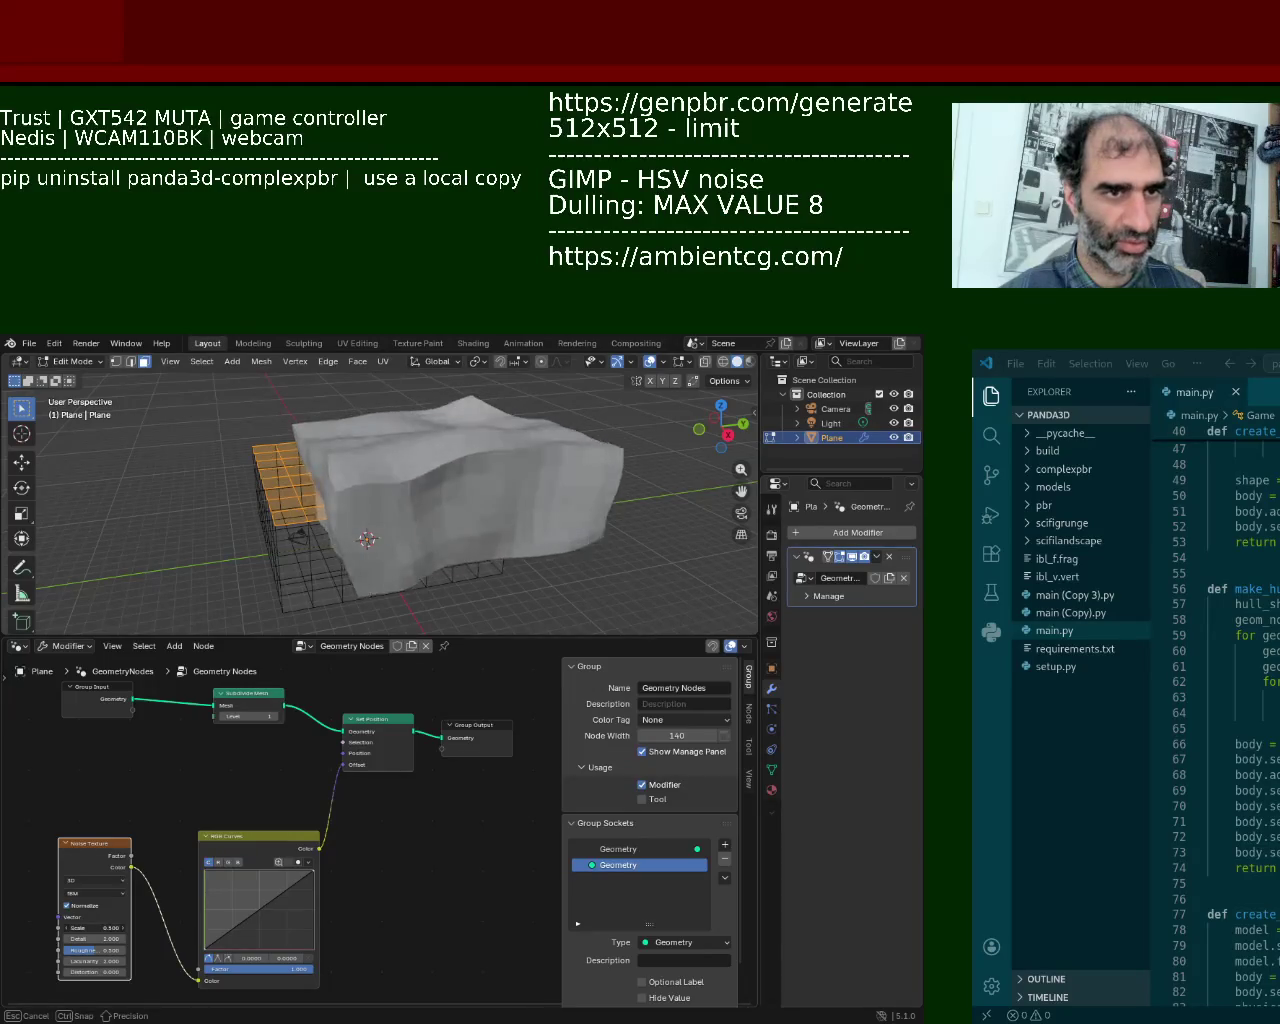
left_click_drag(45, 928, 57, 928)
mouse_move(470, 520)
middle_mouse_down()
mouse_move(513, 437)
mouse_move(226, 672)
middle_mouse_up()
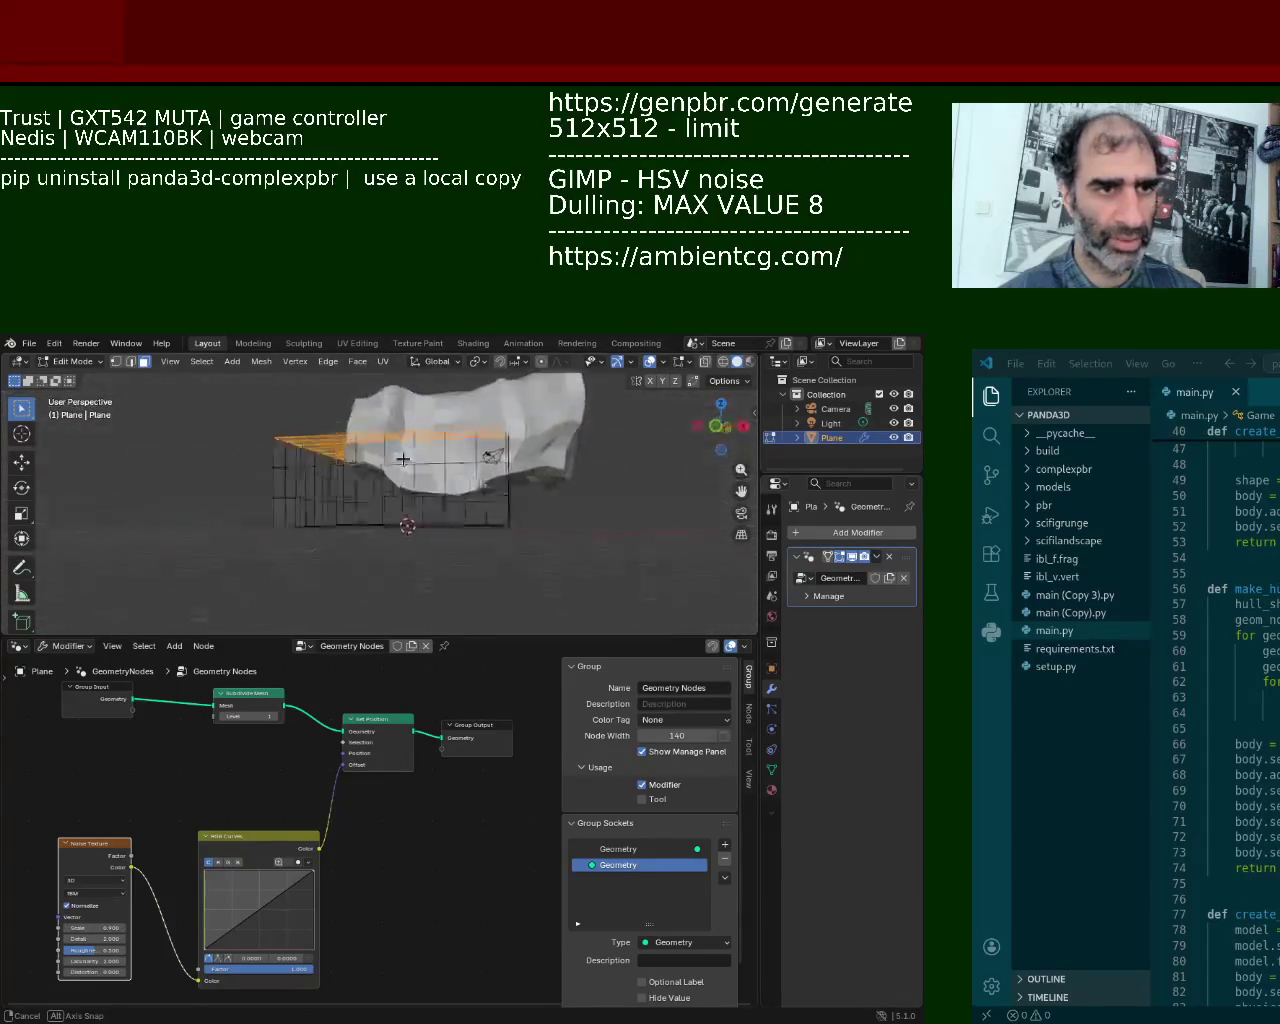
left_click_drag(95, 938, 126, 938)
mouse_move(371, 486)
middle_mouse_down()
mouse_move(437, 397)
mouse_move(480, 420)
middle_mouse_up()
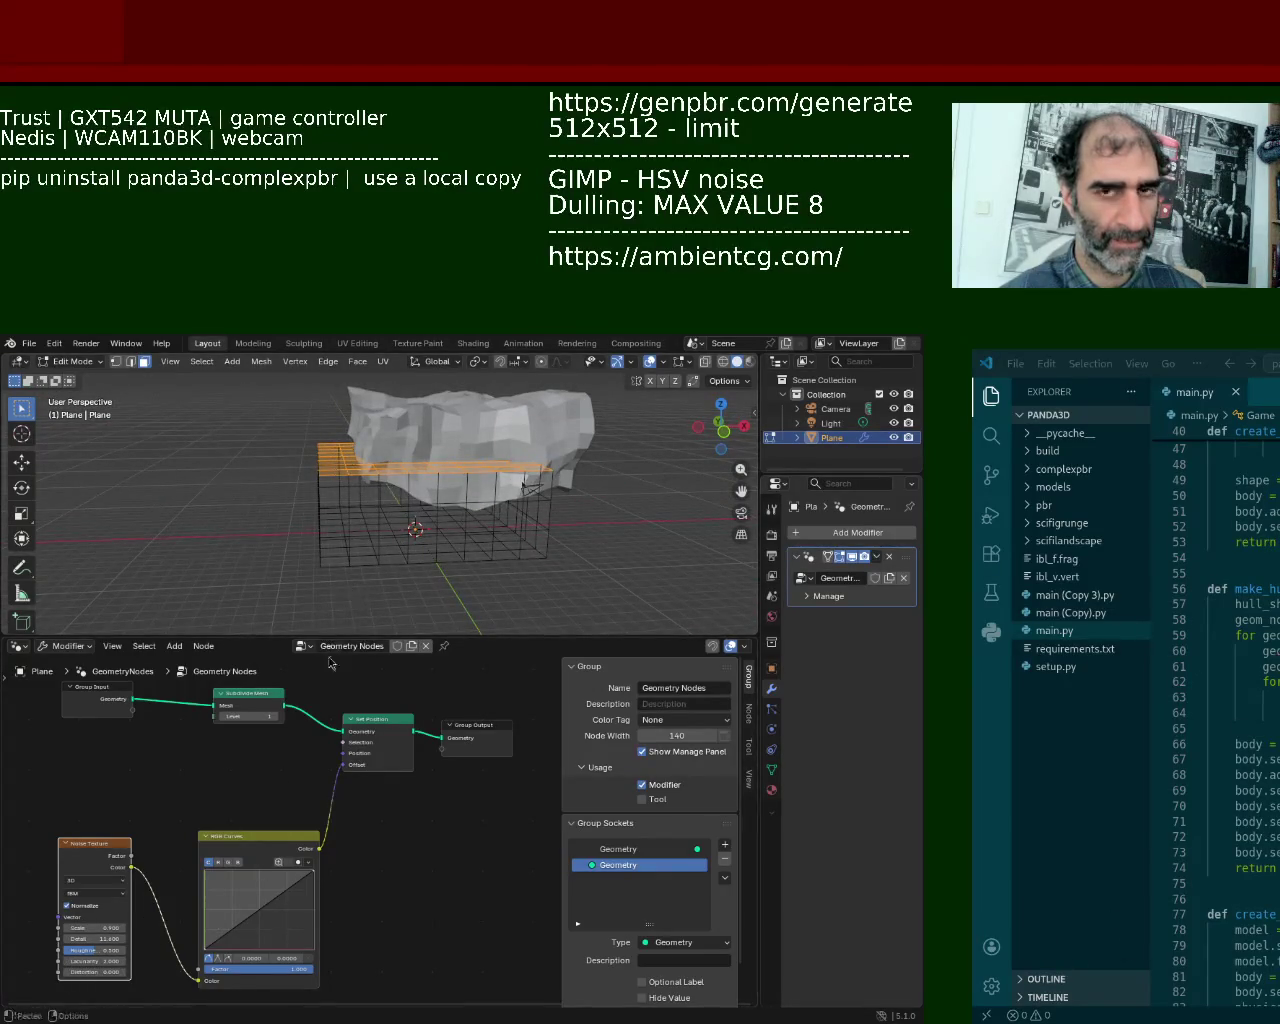
mouse_move(88, 950)
left_mouse_down()
mouse_move(70, 950)
mouse_move(96, 950)
left_mouse_up()
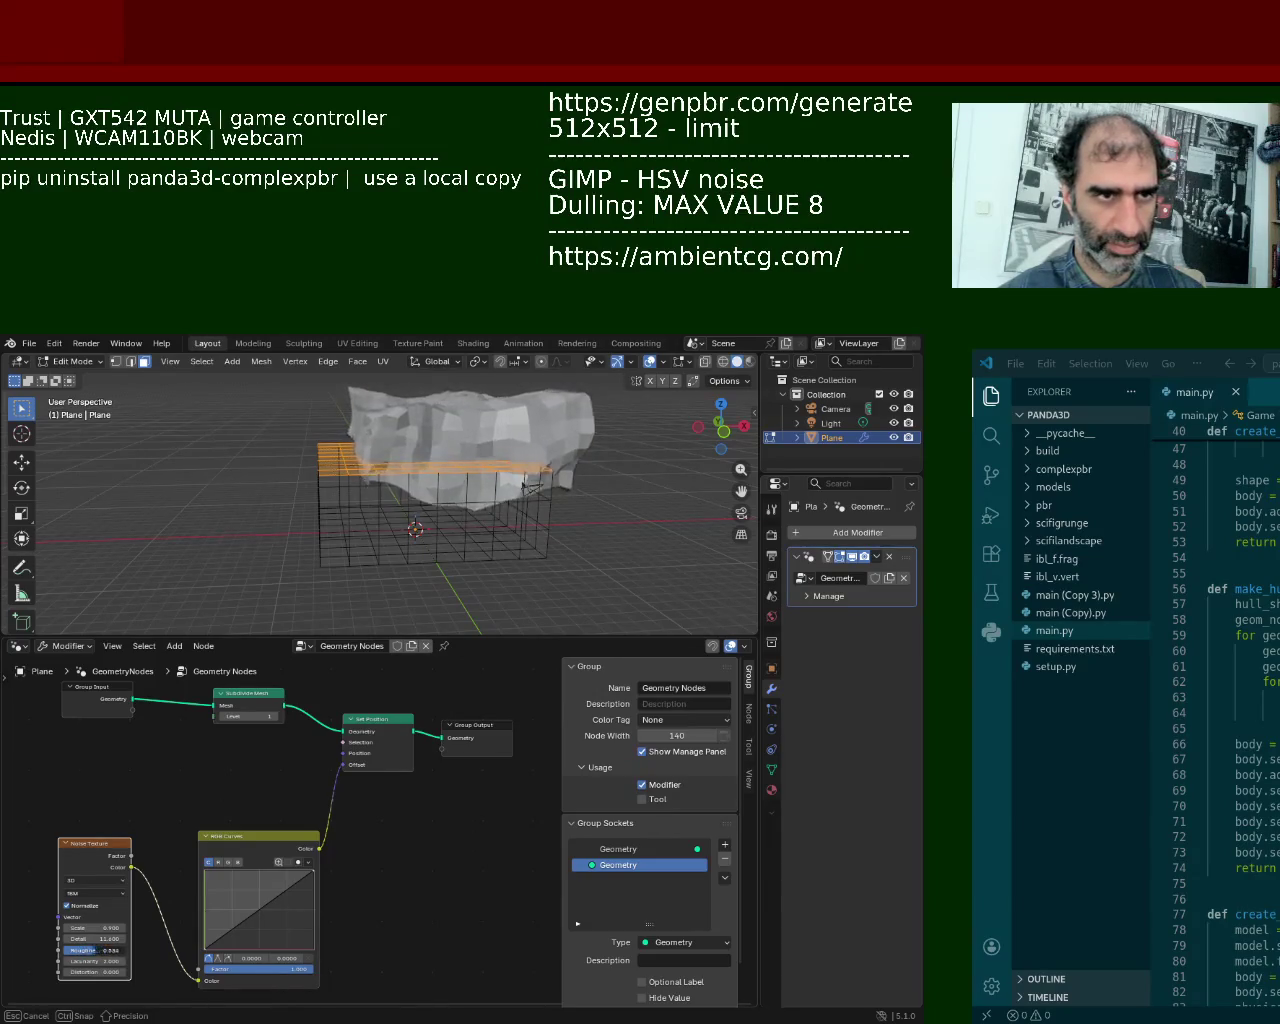
Step: Lower noise Roughness to 0.500 and bend the RGB curve into an S-shape
mouse_move(440, 540)
middle_mouse_down()
mouse_move(398, 564)
mouse_move(221, 487)
mouse_move(272, 538)
middle_mouse_up()
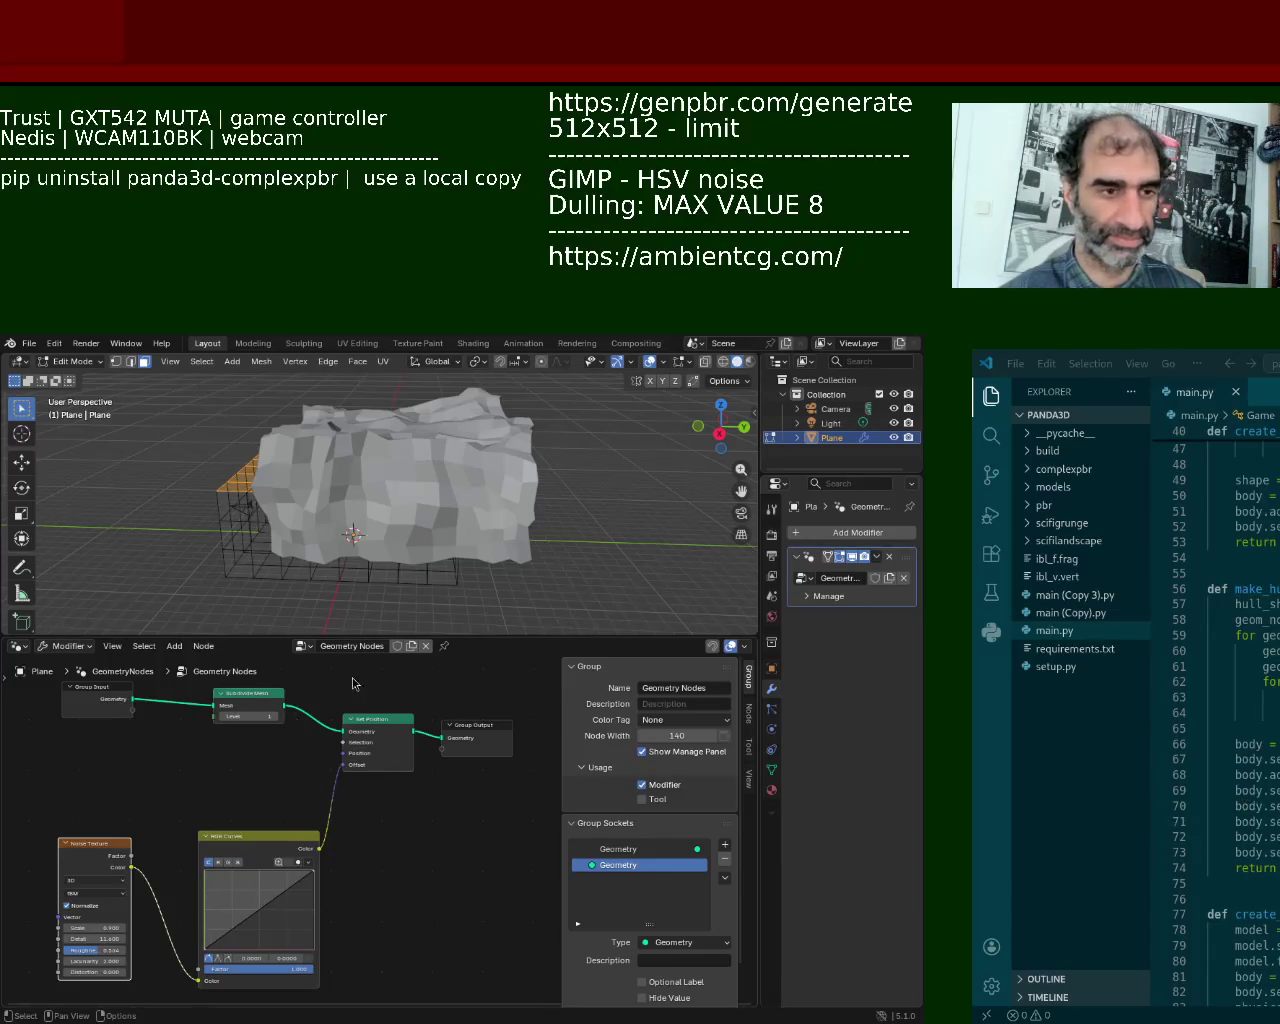
left_click_drag(98, 950, 84, 950)
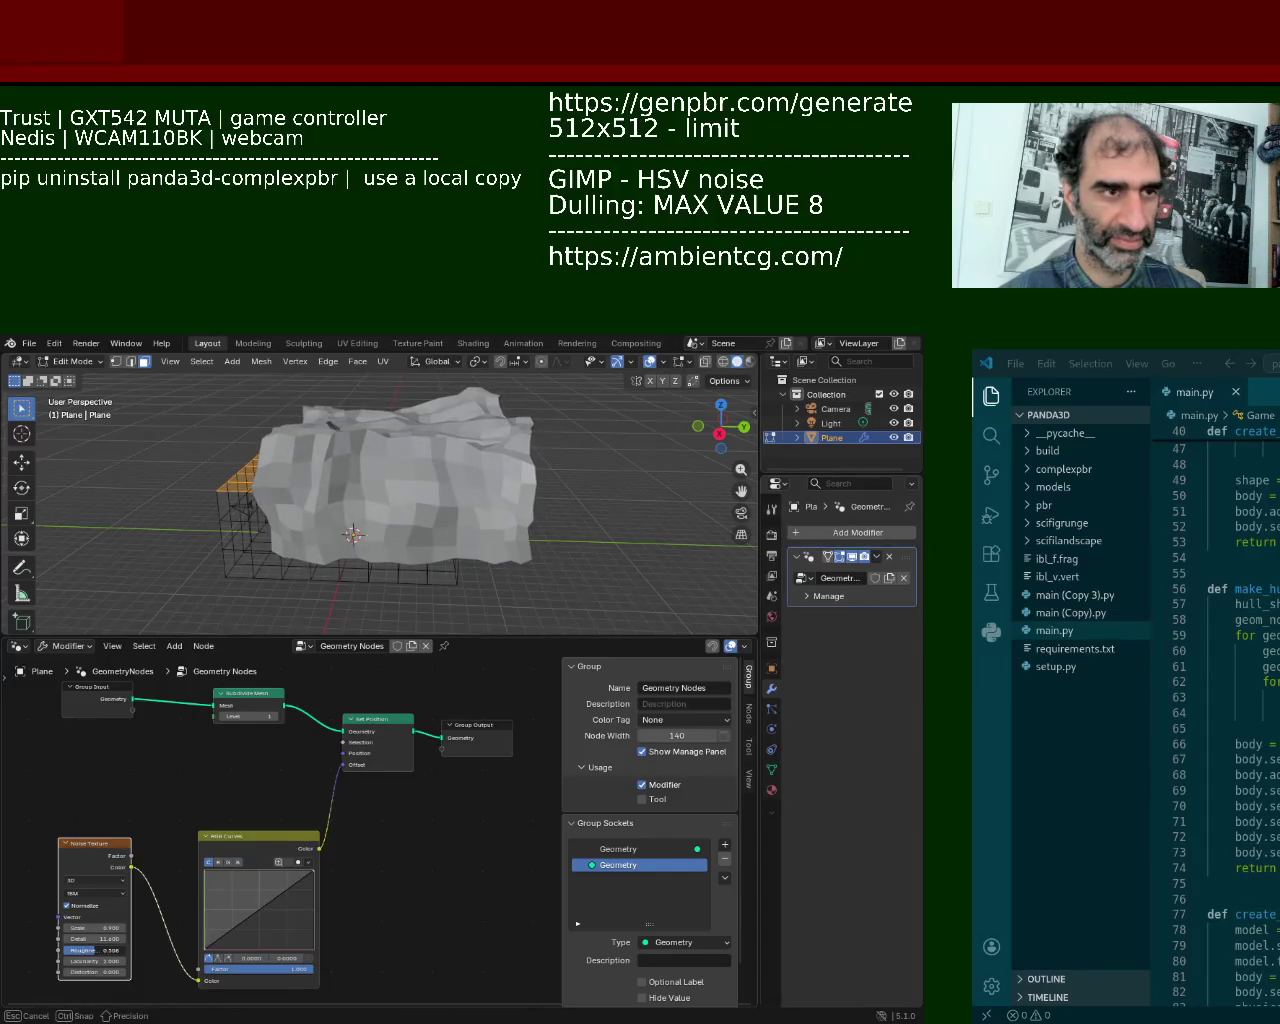
left_click_drag(98, 950, 92, 950)
mouse_move(430, 540)
middle_mouse_down()
mouse_move(449, 540)
mouse_move(330, 545)
middle_mouse_up()
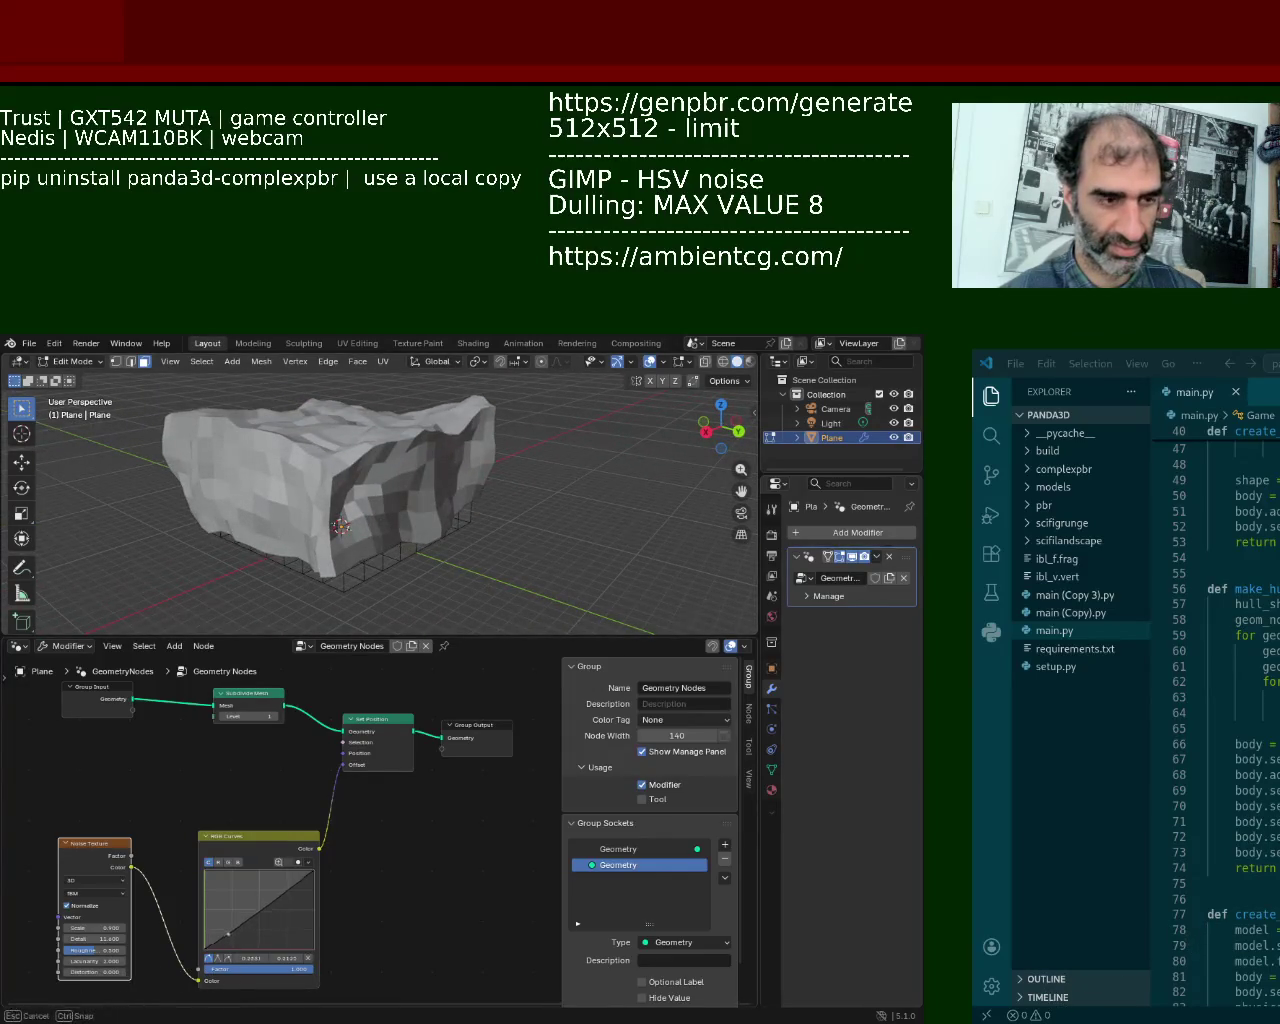
left_click_drag(228, 936, 237, 842)
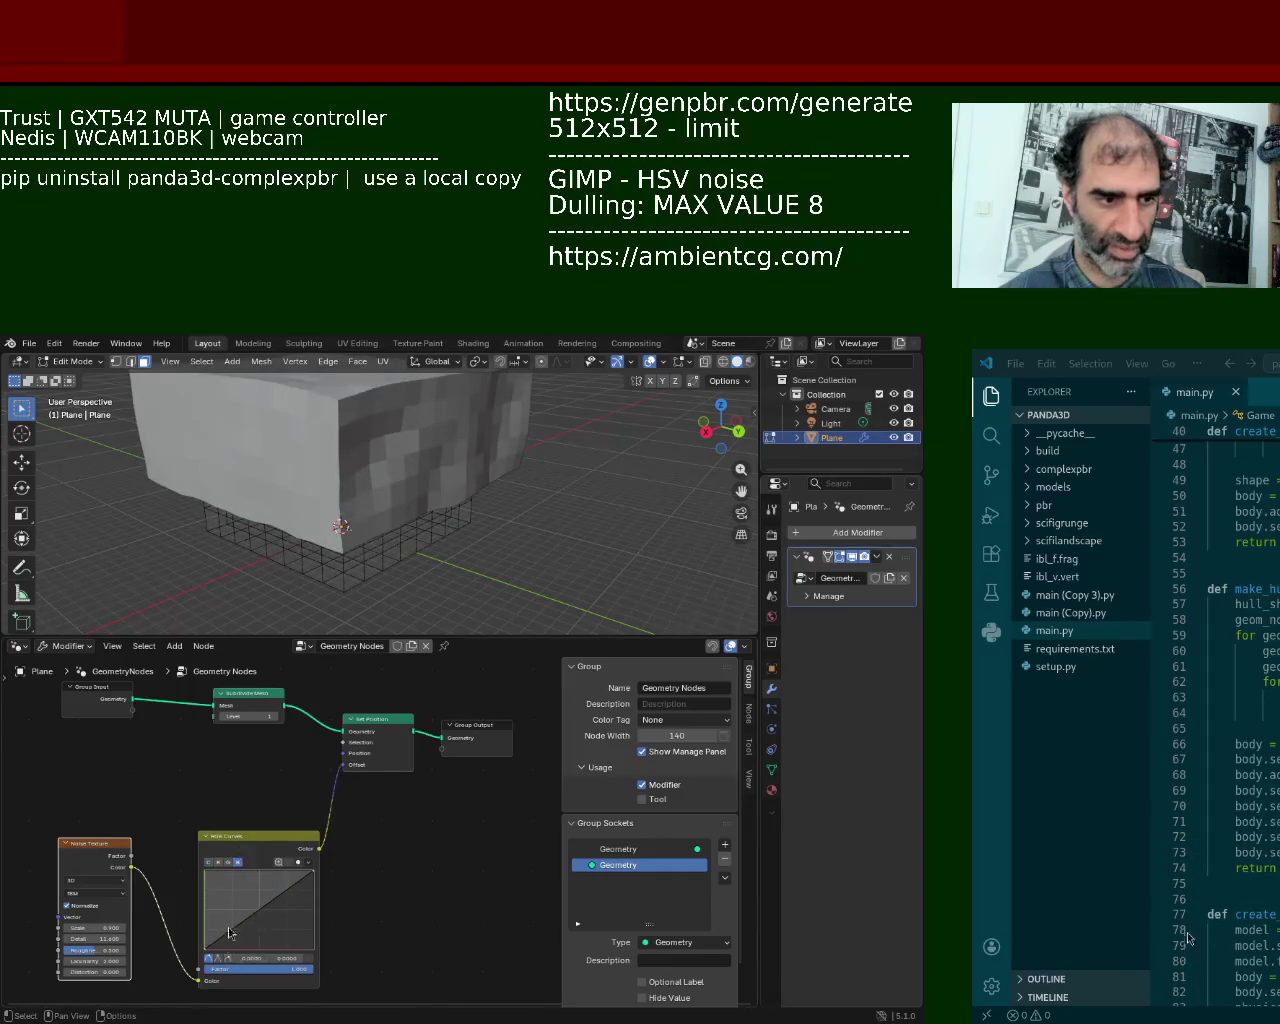
mouse_move(228, 934)
left_mouse_down()
mouse_move(218, 880)
mouse_move(240, 930)
left_mouse_up()
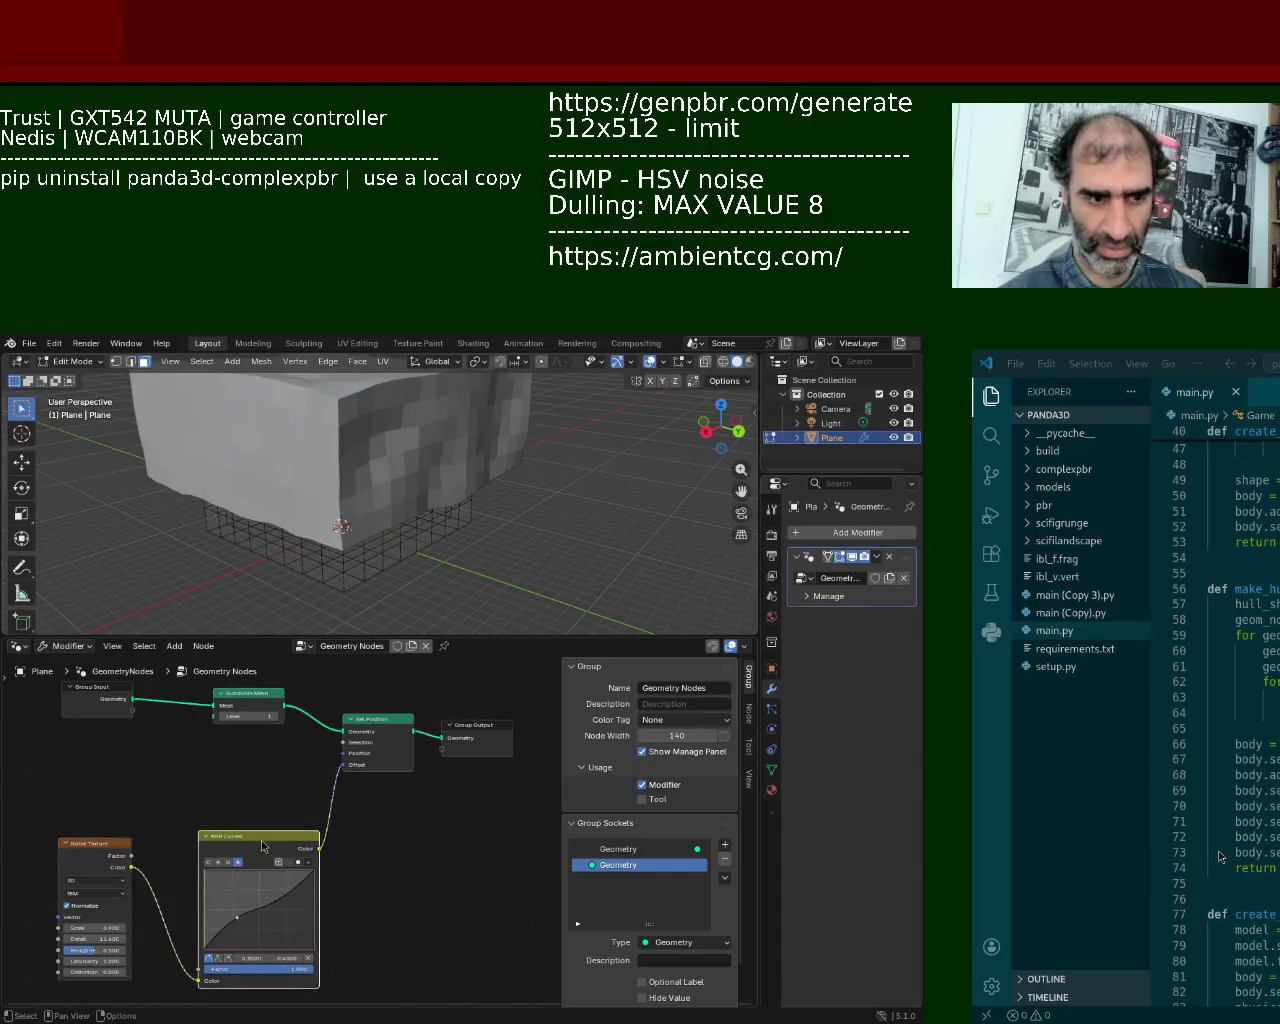
Step: Recreate the RGB Curves node between Noise Color and Set Position Offset, bending its curve
key("x")
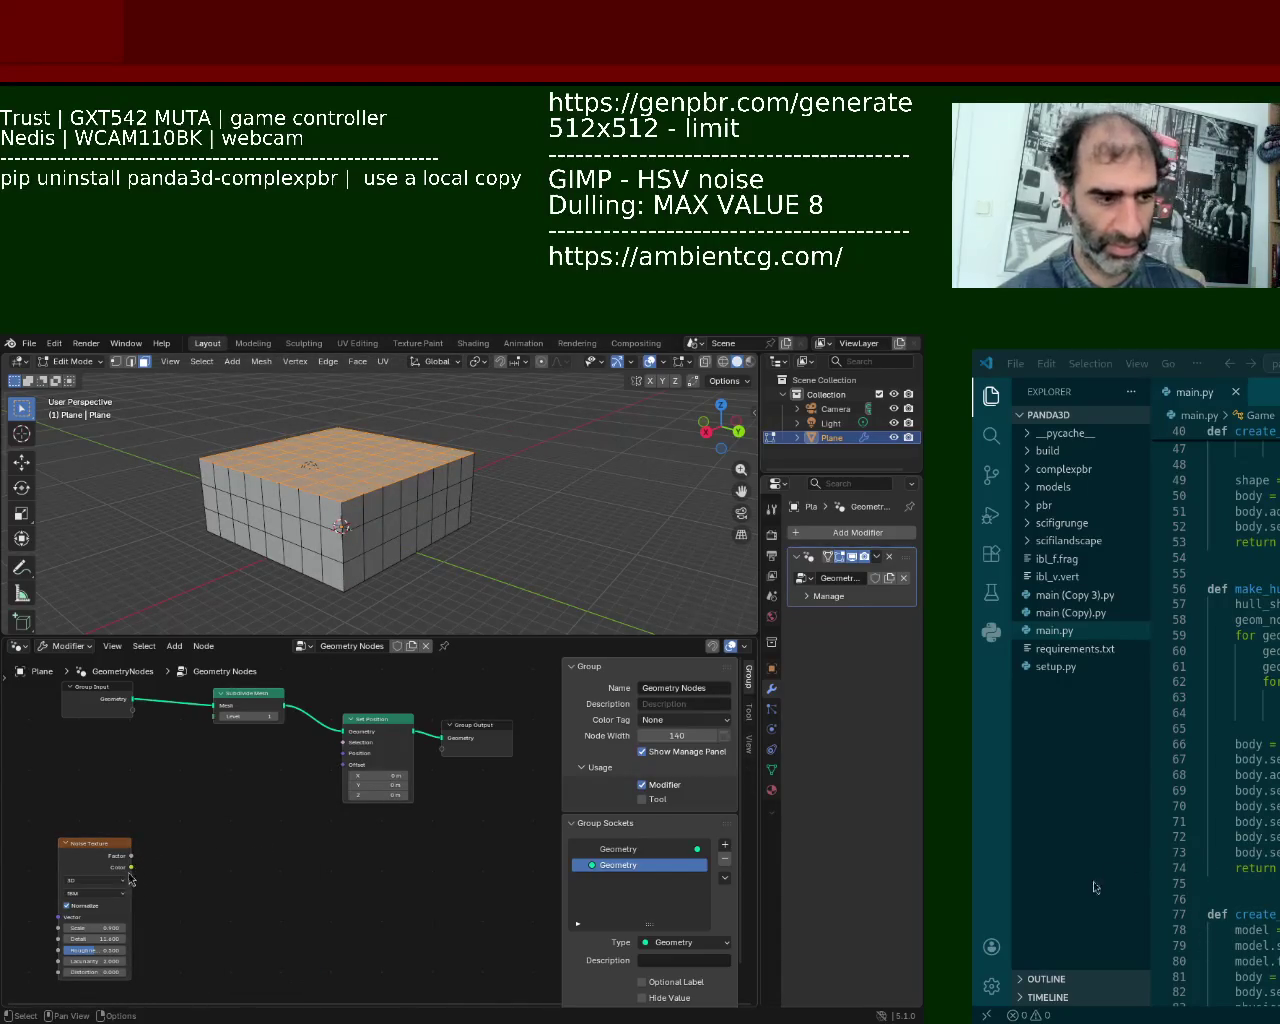
key("shift+a")
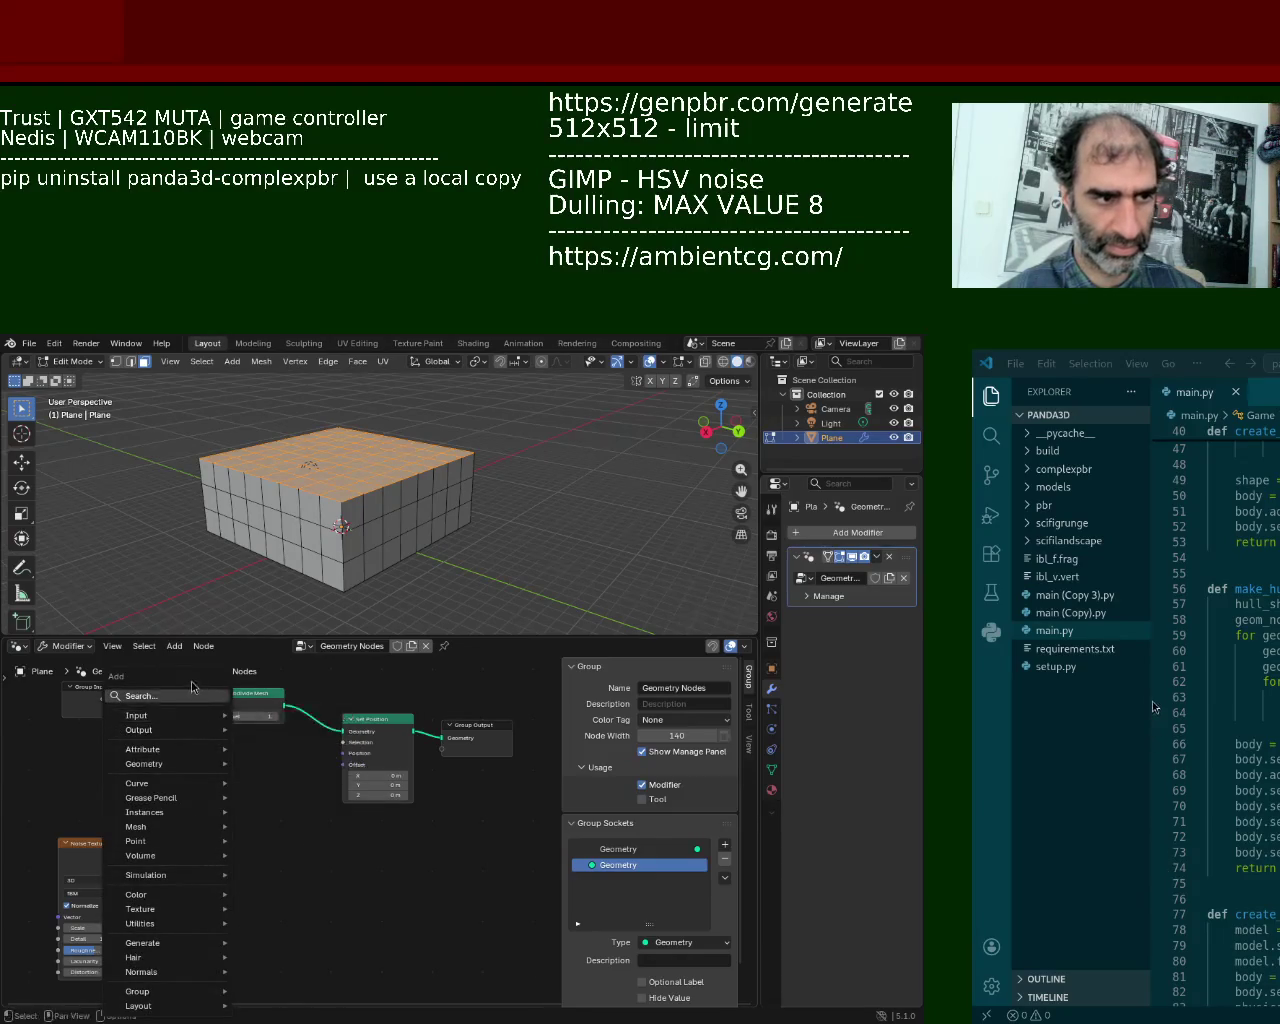
type("rgb")
key("Return")
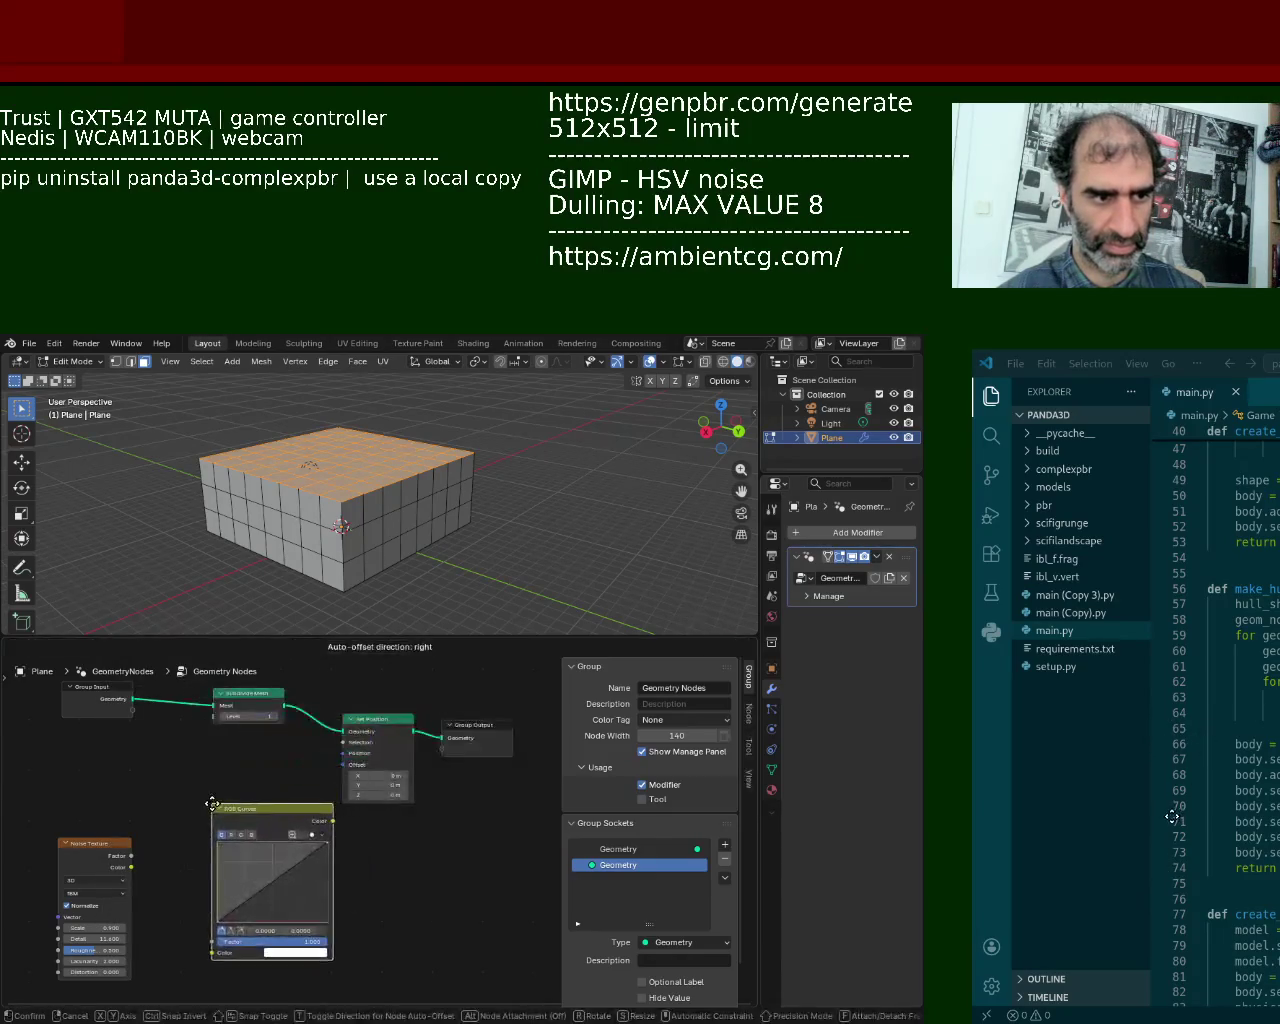
left_click(190, 822)
left_click_drag(131, 867, 191, 970)
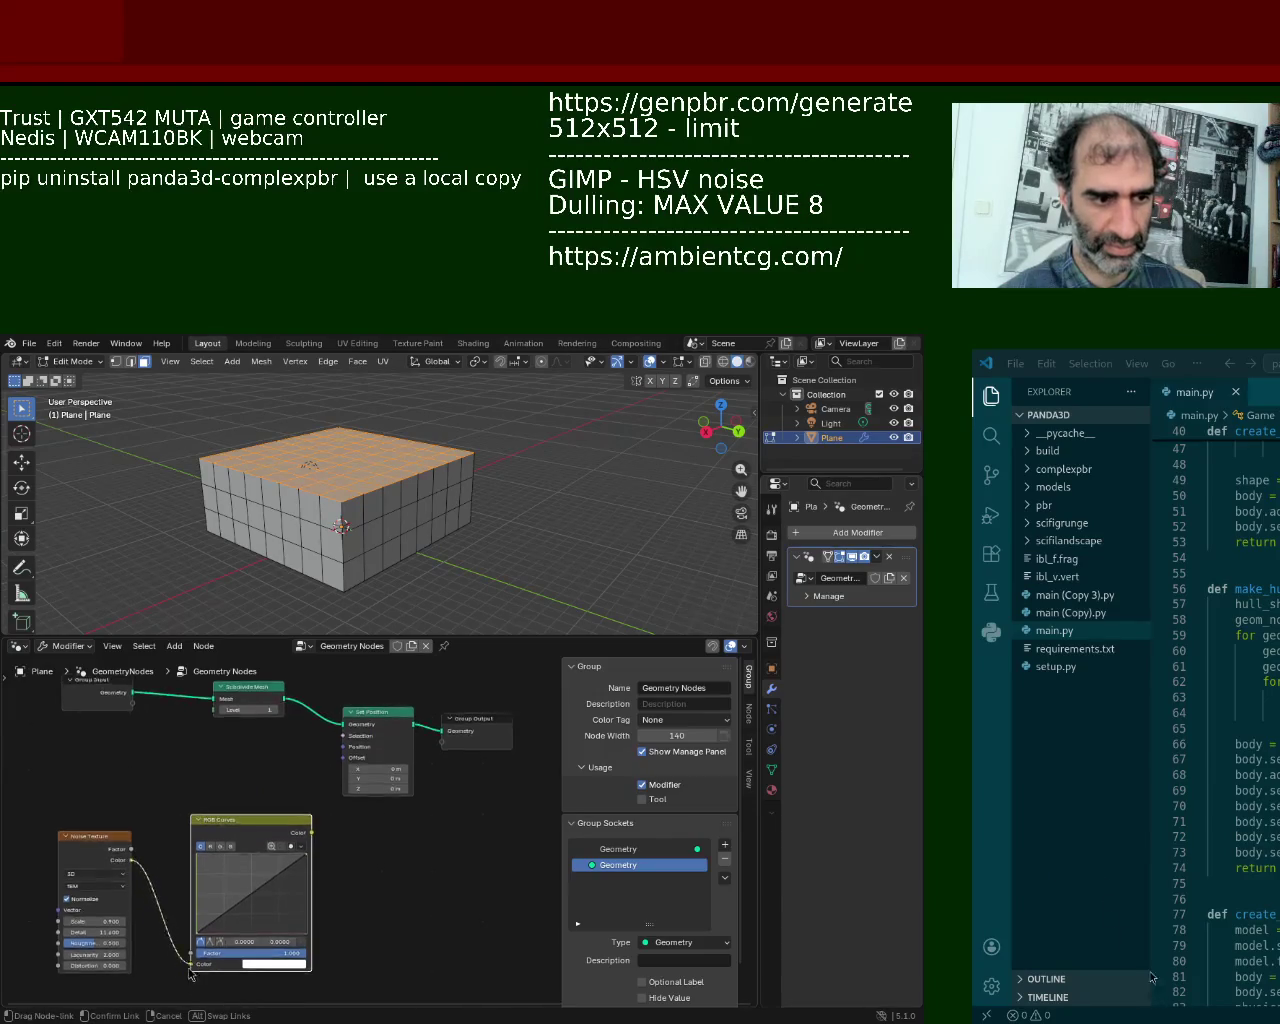
left_click_drag(311, 833, 341, 758)
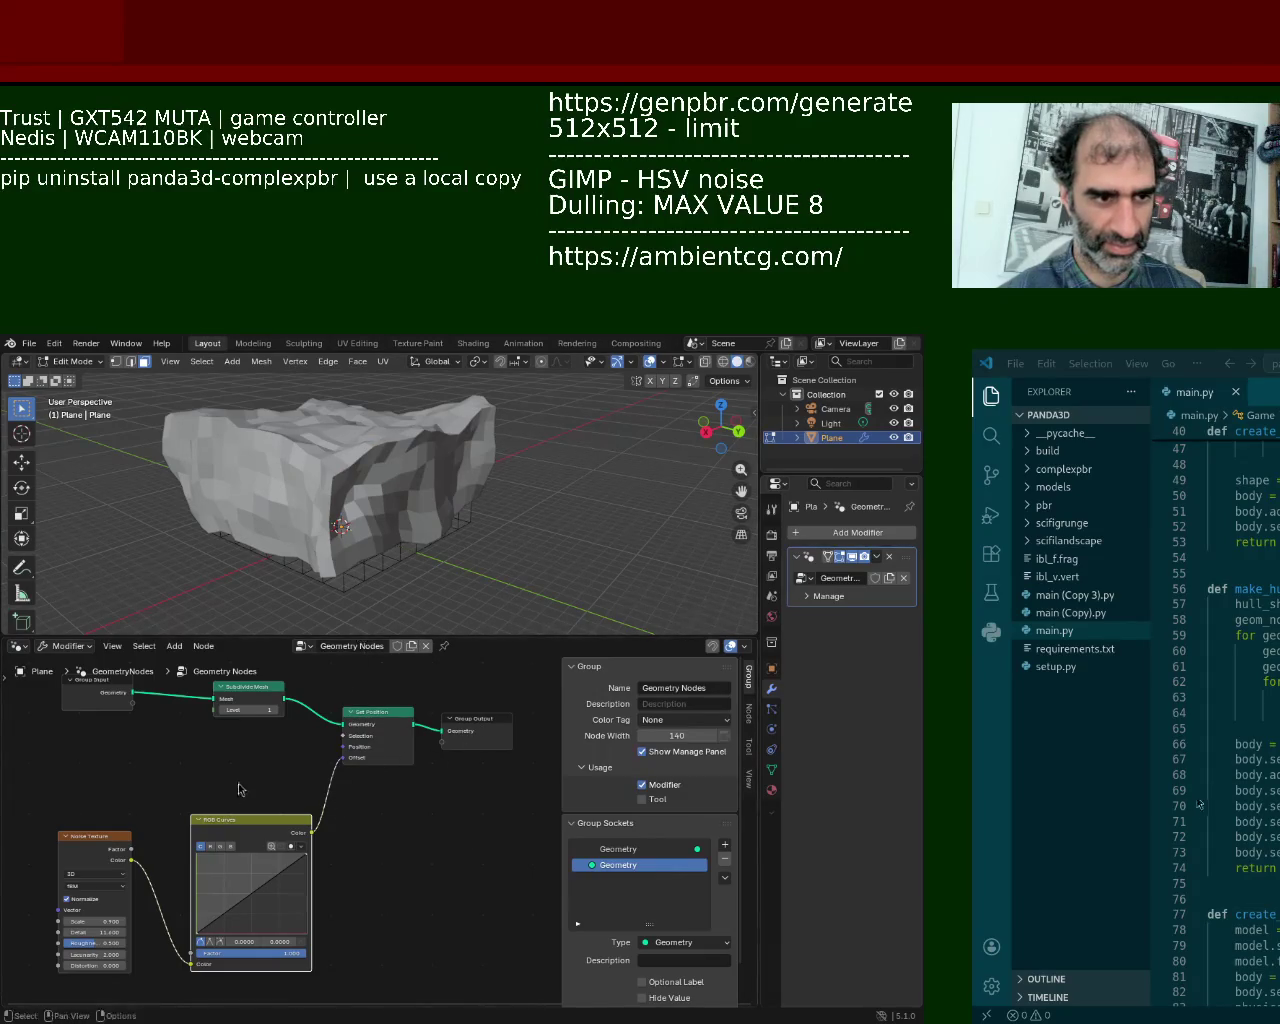
mouse_move(241, 905)
left_mouse_down()
mouse_move(224, 878)
mouse_move(222, 922)
mouse_move(268, 874)
mouse_move(273, 920)
mouse_move(268, 900)
left_mouse_up()
Step: Pull an RGB curve point low near the bottom-left and orbit to check the rock
middle_click_drag(300, 560, 310, 790)
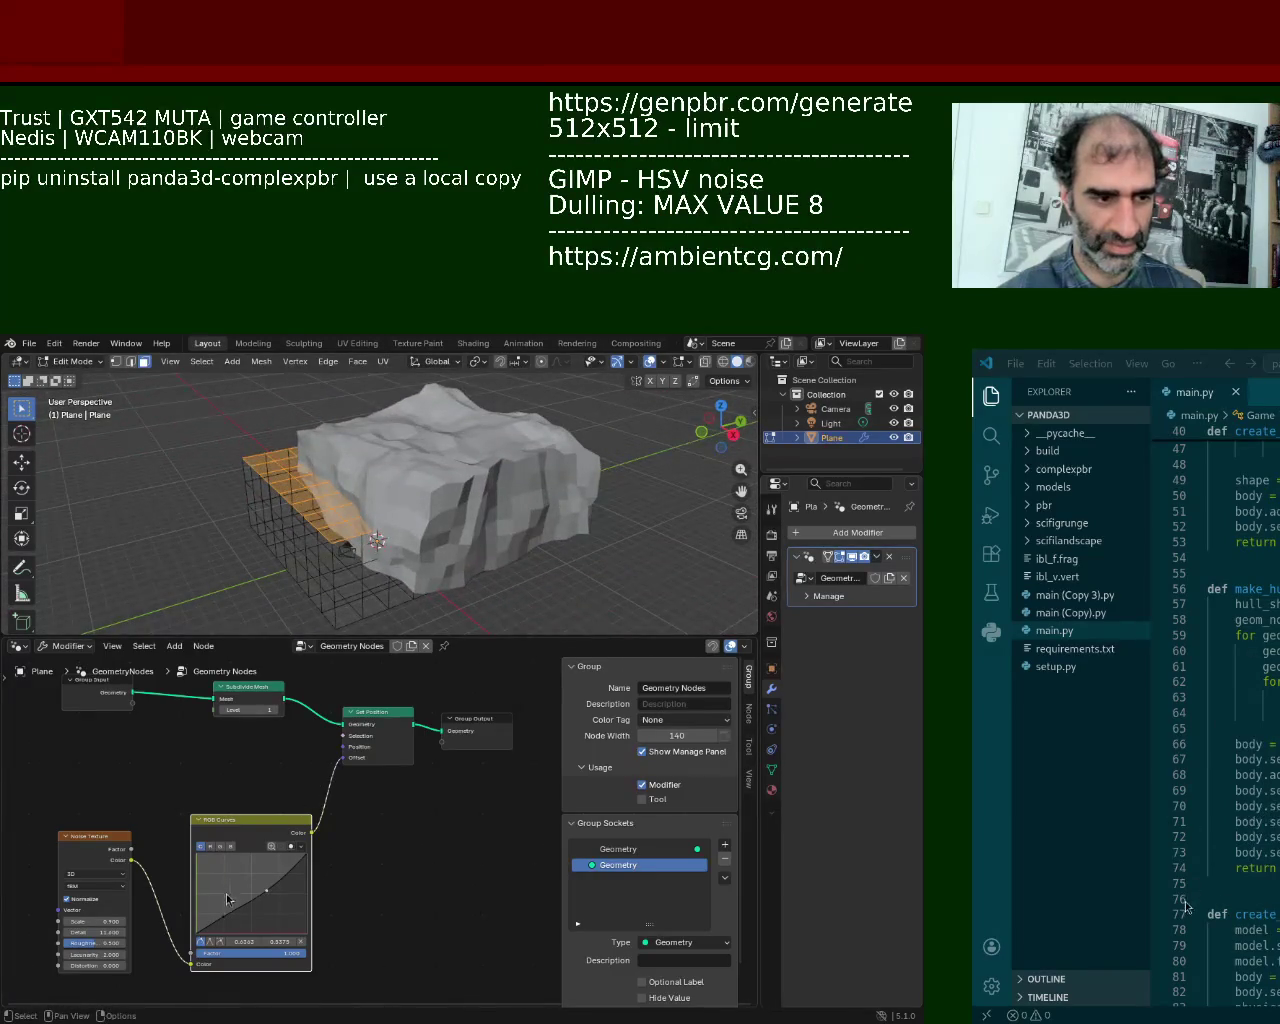
mouse_move(224, 922)
left_mouse_down()
mouse_move(240, 932)
mouse_move(237, 914)
left_mouse_up()
mouse_move(330, 590)
middle_mouse_down()
mouse_move(224, 602)
mouse_move(509, 595)
mouse_move(229, 355)
mouse_move(257, 470)
mouse_move(363, 563)
mouse_move(401, 376)
mouse_move(499, 371)
middle_mouse_up()
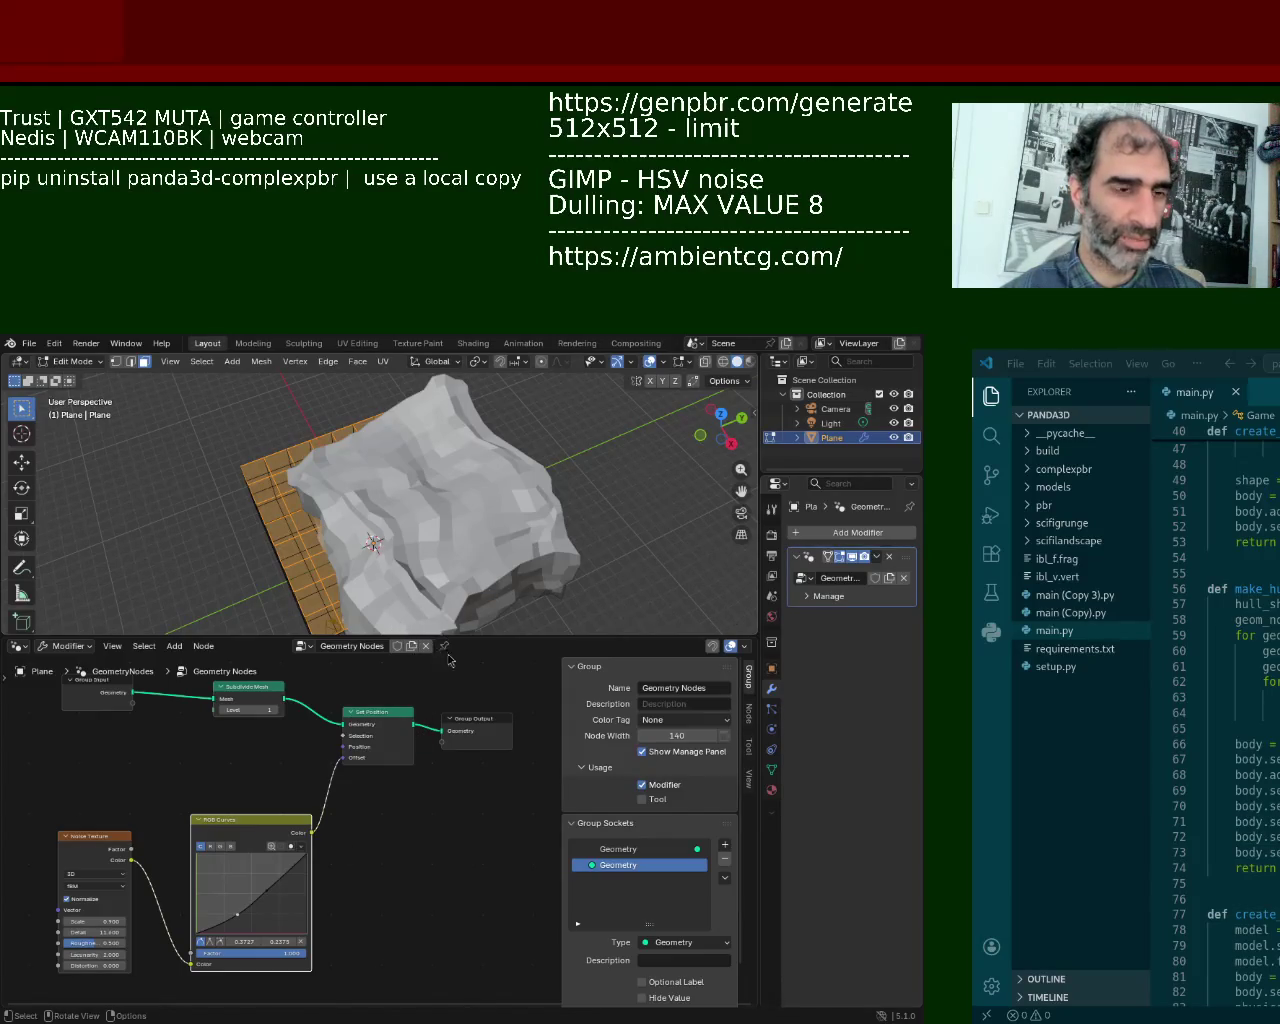
left_click_drag(472, 638, 472, 698)
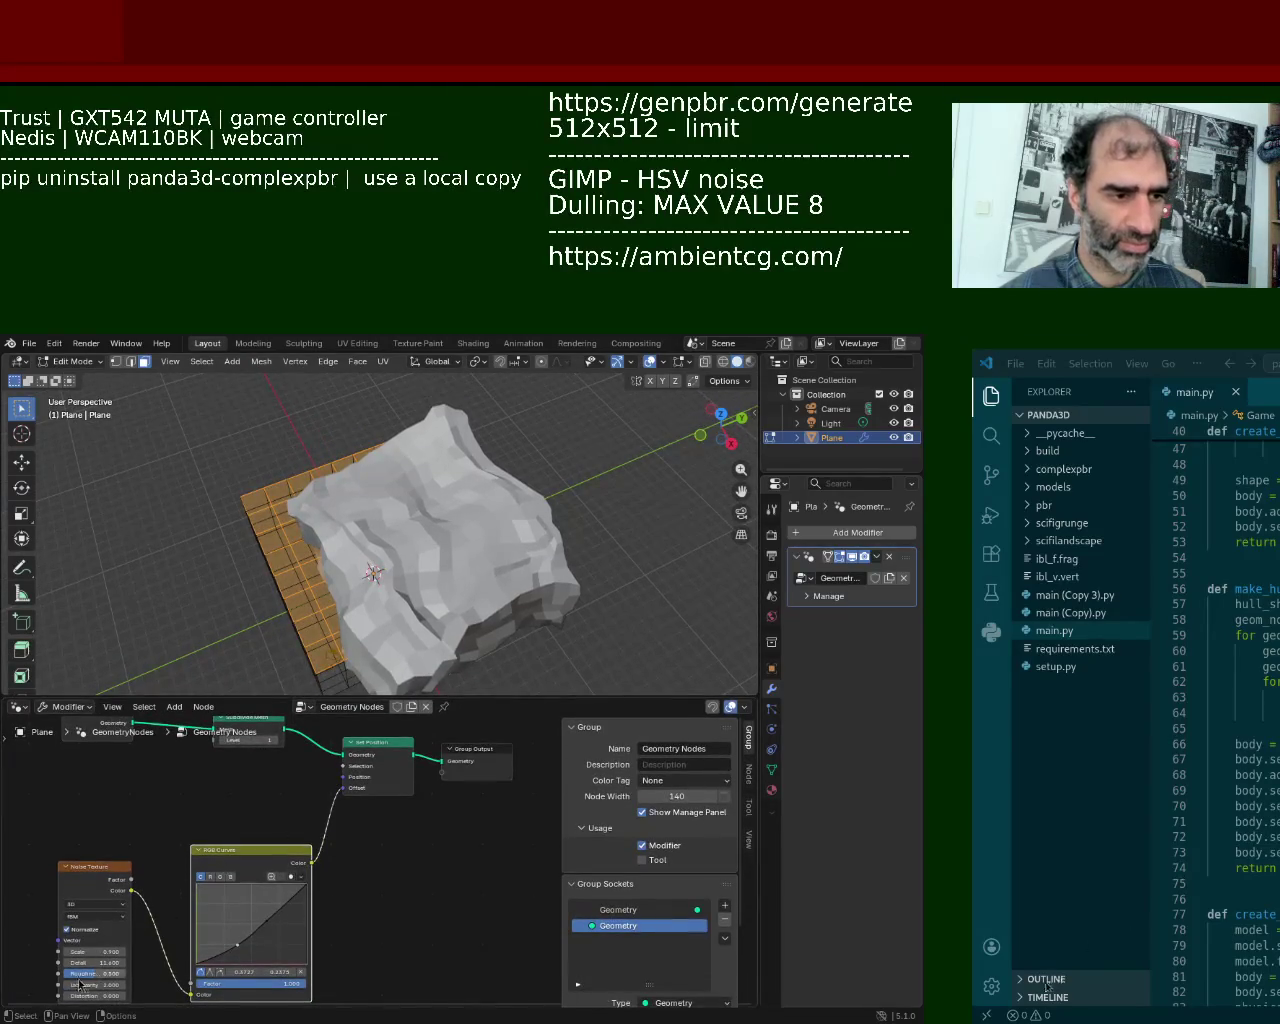
Step: Scale the box mesh up about 2.54 times in Edit Mode
key("s")
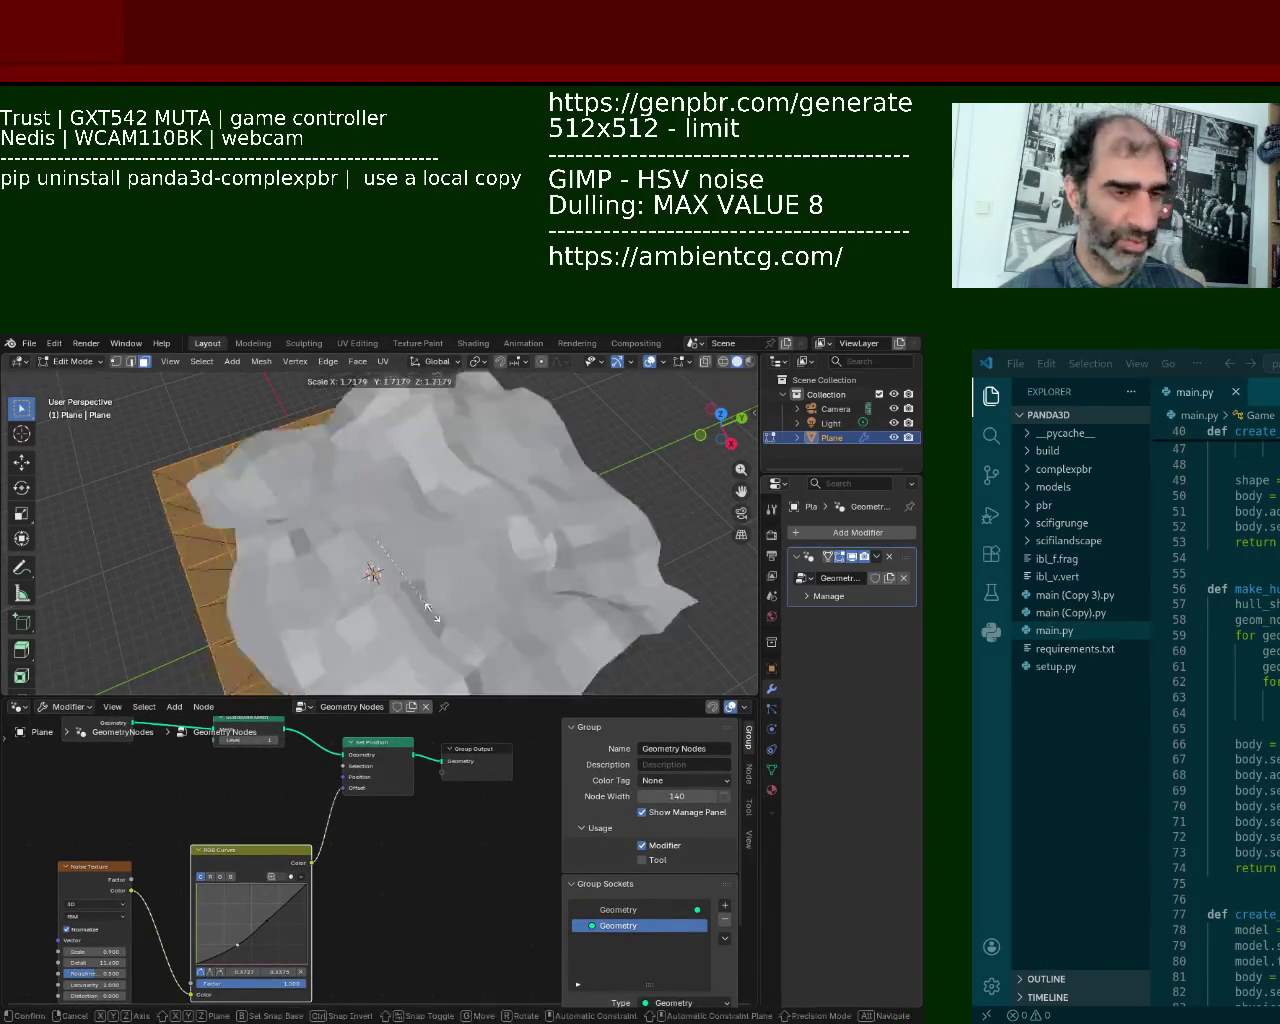
left_click(475, 421)
scroll(475, 421, "down", 5)
mouse_move(503, 523)
middle_mouse_down()
mouse_move(575, 458)
mouse_move(471, 531)
middle_mouse_up()
key("s")
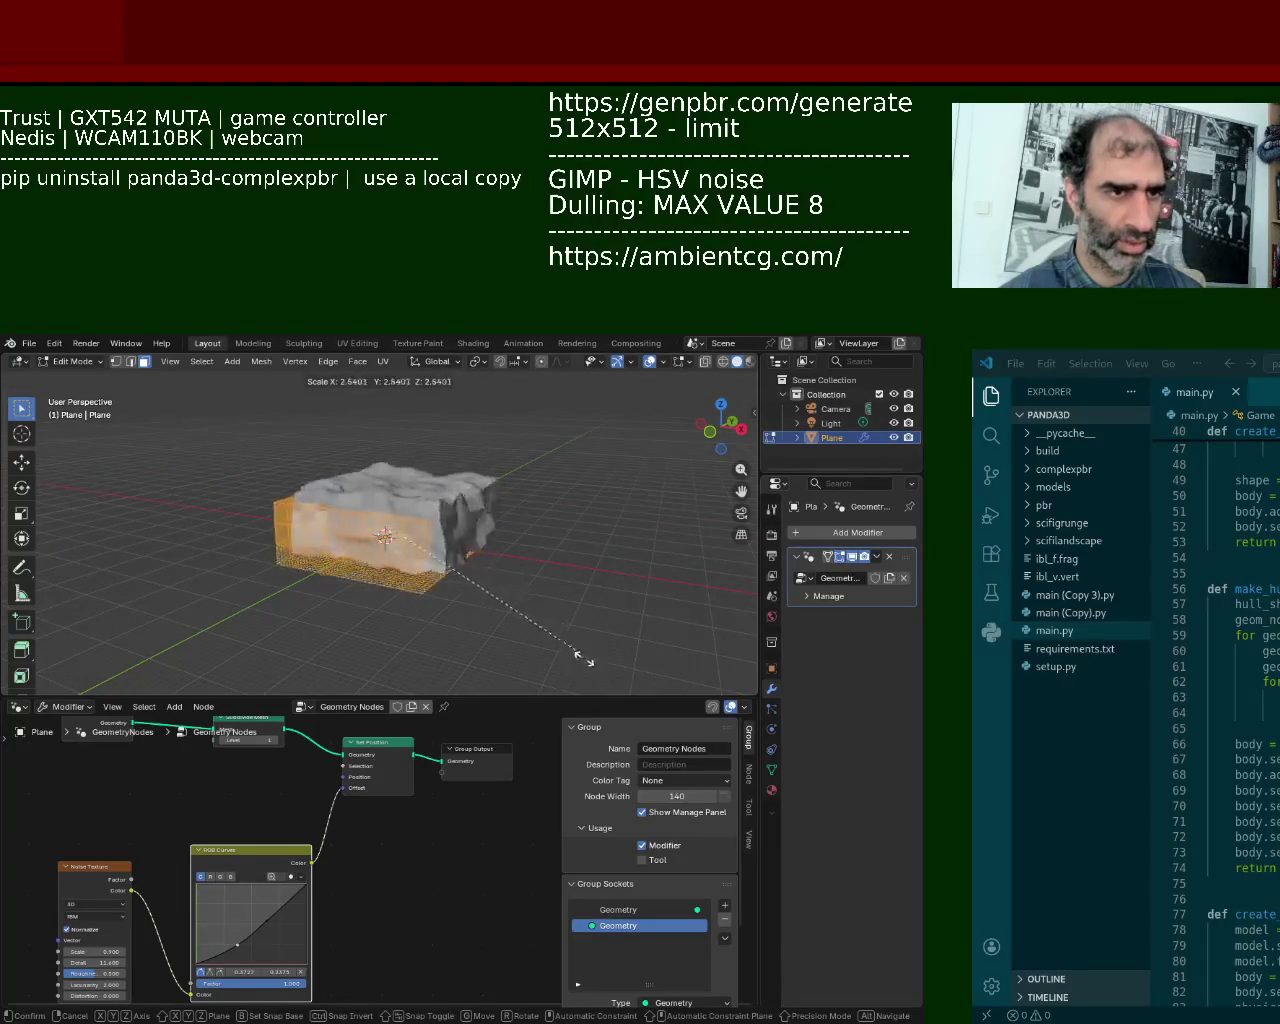
left_click(562, 686)
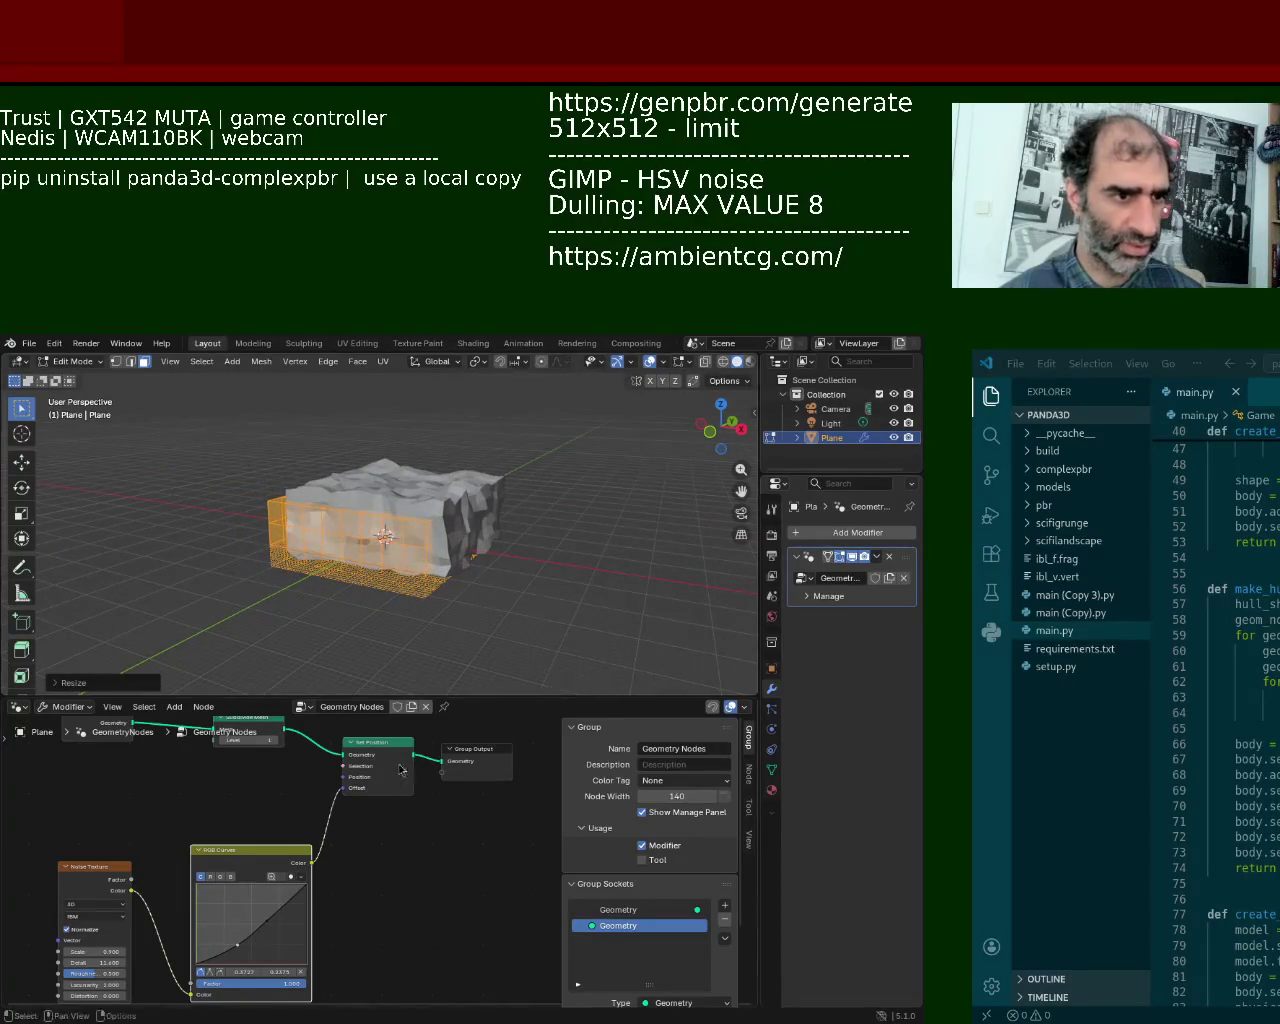
Step: Set the Subdivide Mesh Level to 3
left_click(241, 740)
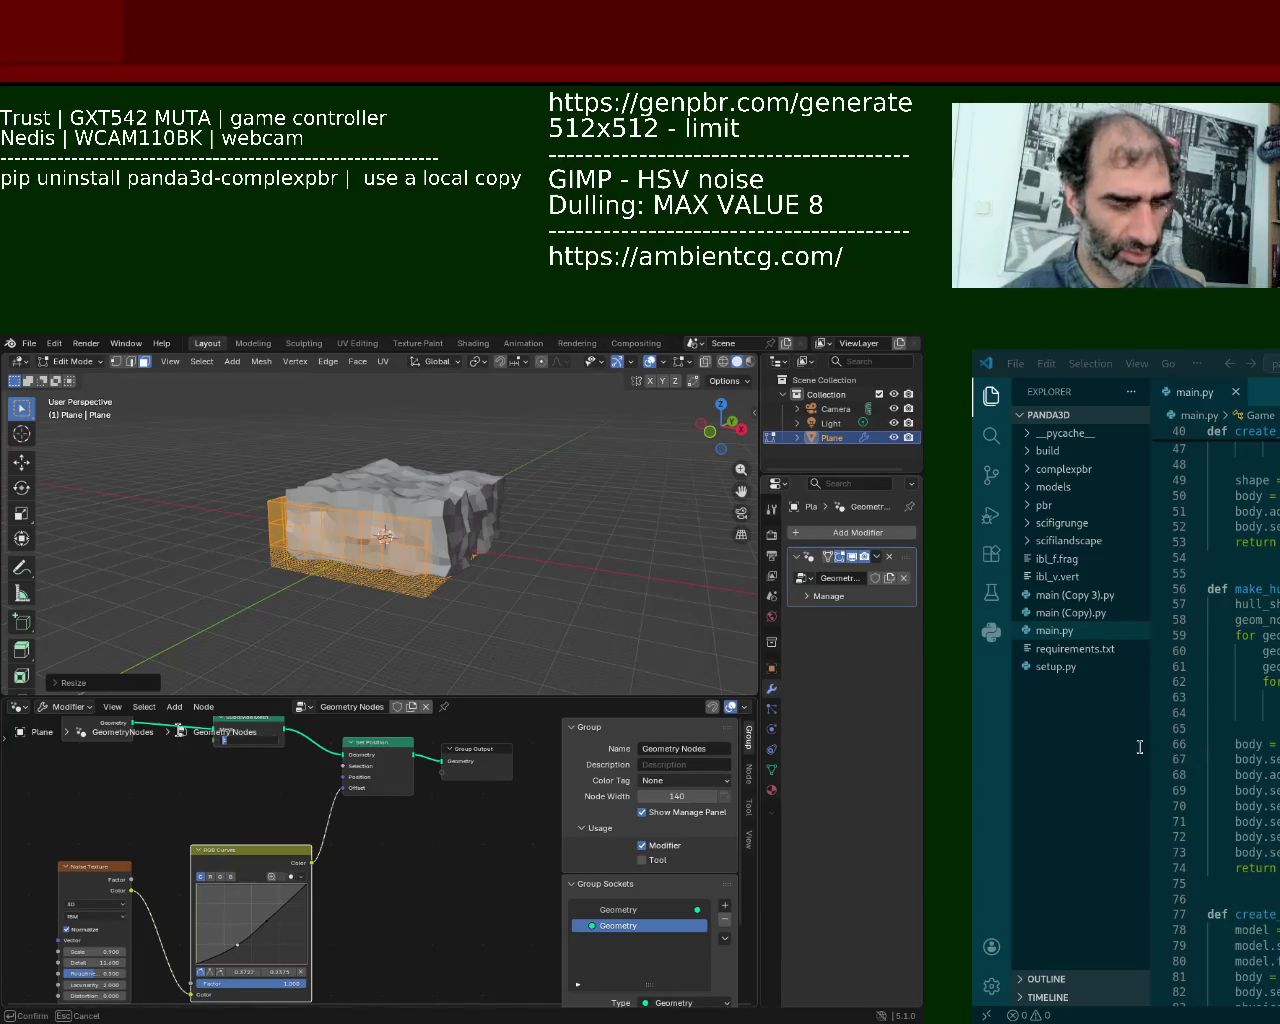
key("Return")
scroll(375, 556, "up", 1)
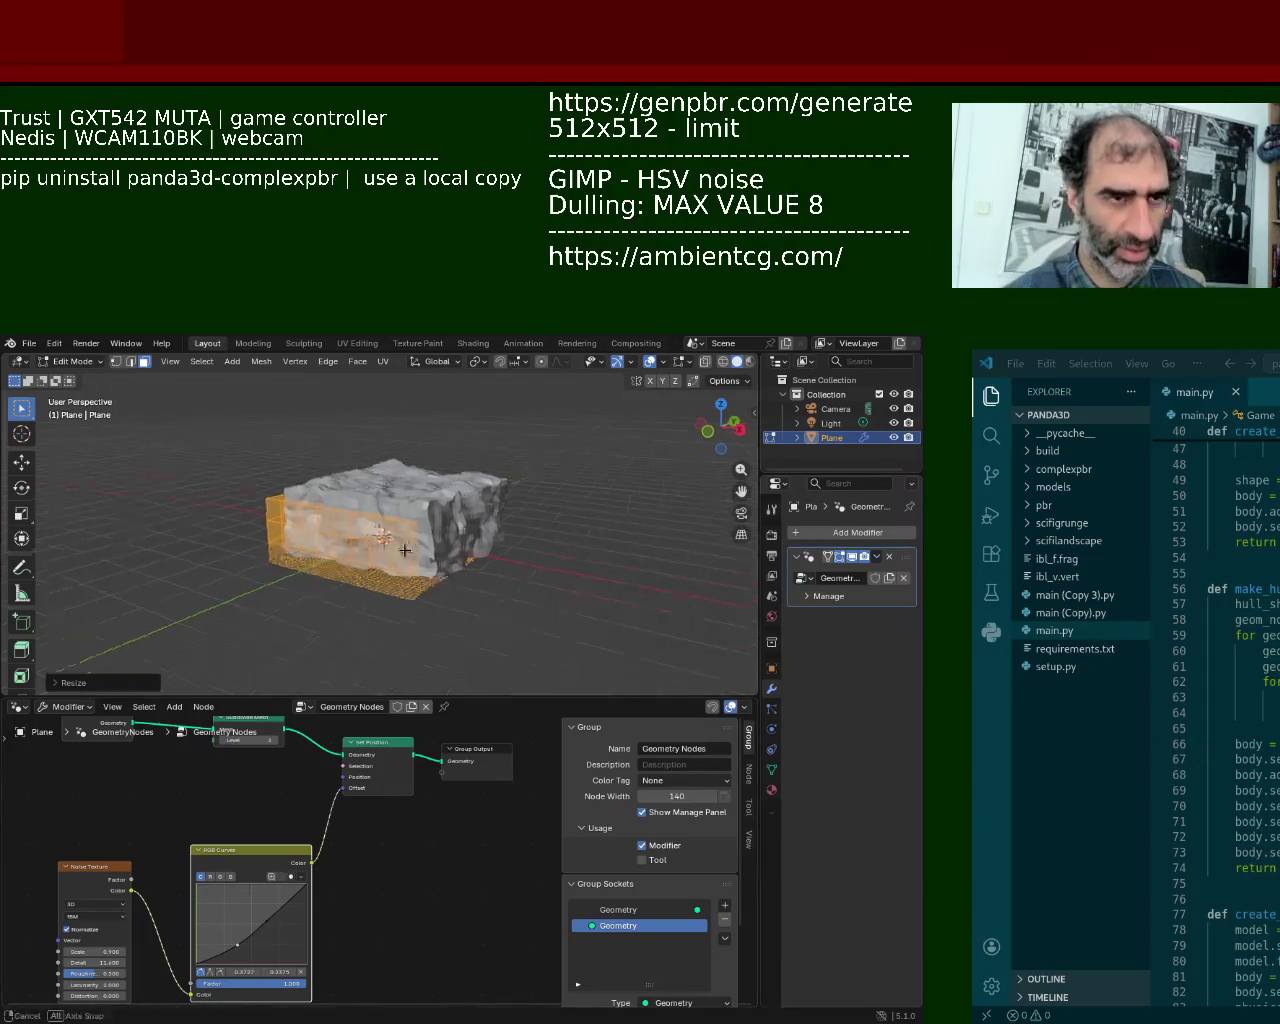
scroll(375, 556, "up", 1)
scroll(375, 556, "up", 3)
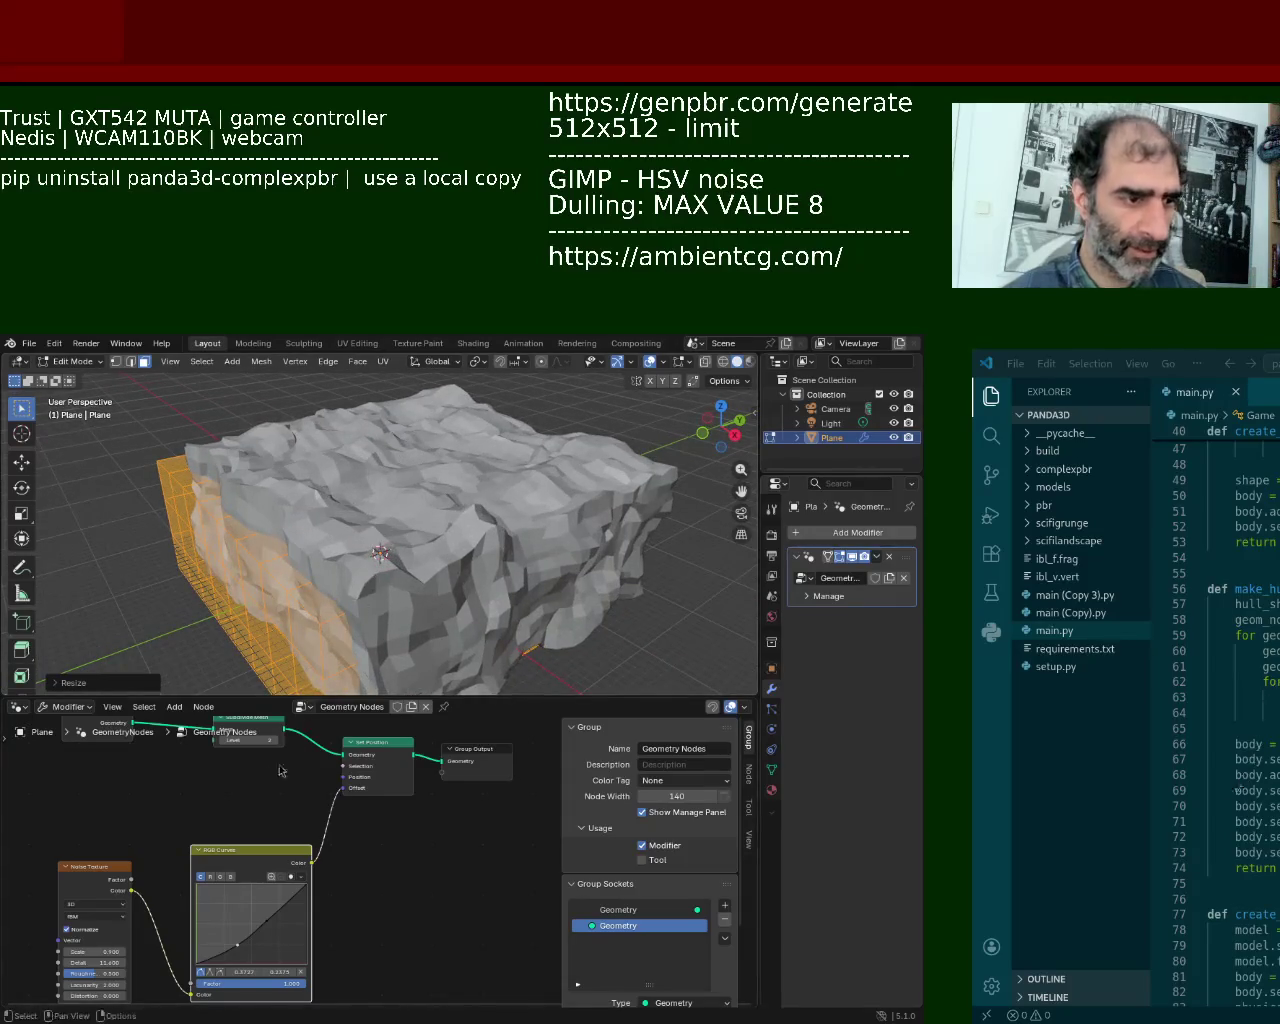
Step: Raise the noise Scale and lower its Detail, orbiting to check the rock
mouse_move(95, 951)
left_mouse_down()
mouse_move(125, 951)
mouse_move(95, 973)
left_mouse_up()
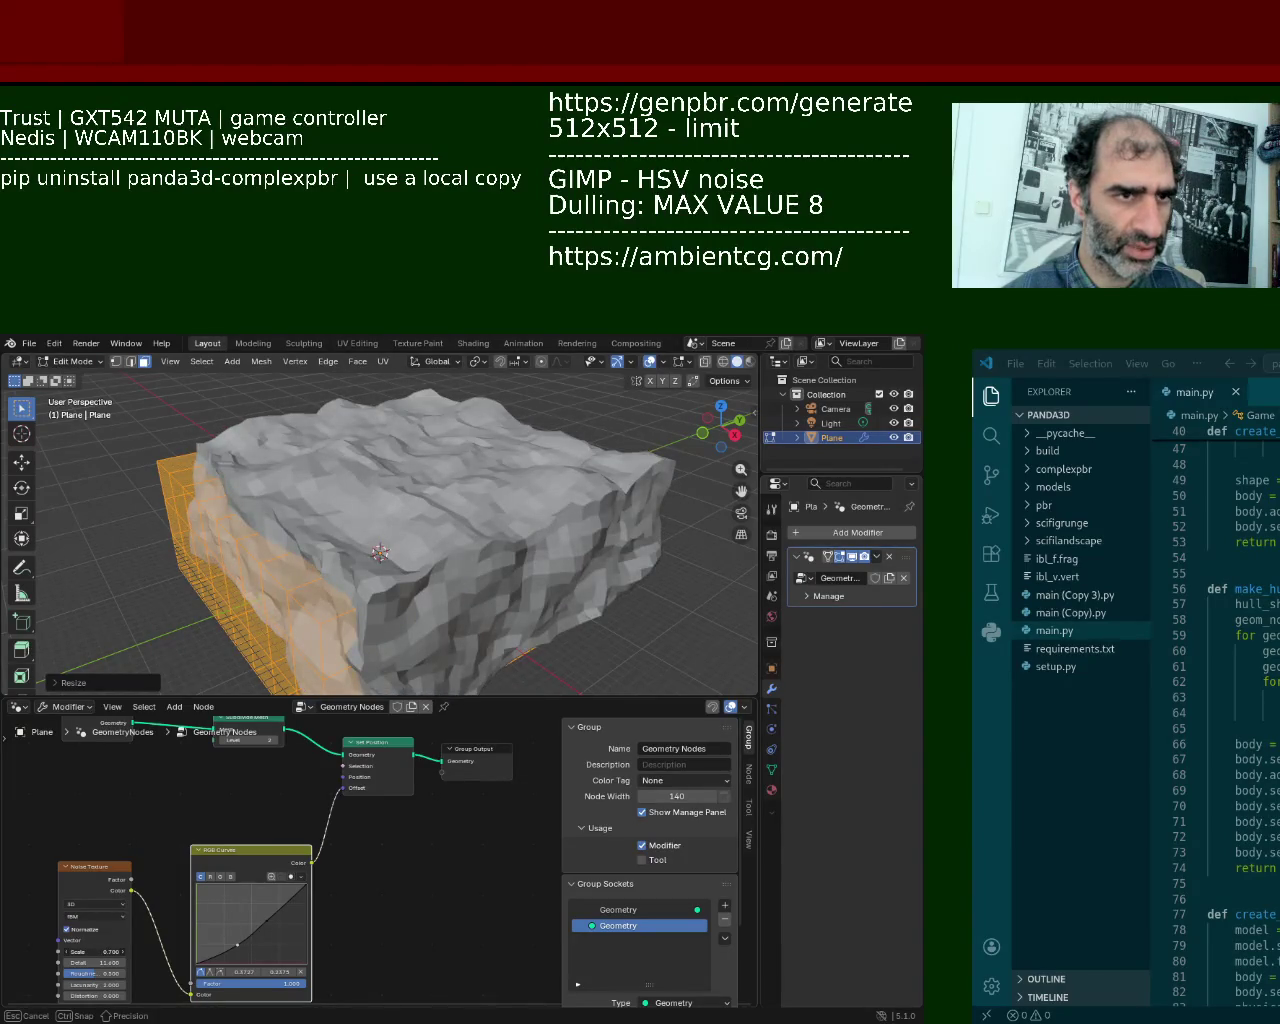
middle_click_drag(305, 508, 330, 460)
mouse_move(95, 962)
left_mouse_down()
mouse_move(125, 970)
mouse_move(95, 973)
left_mouse_up()
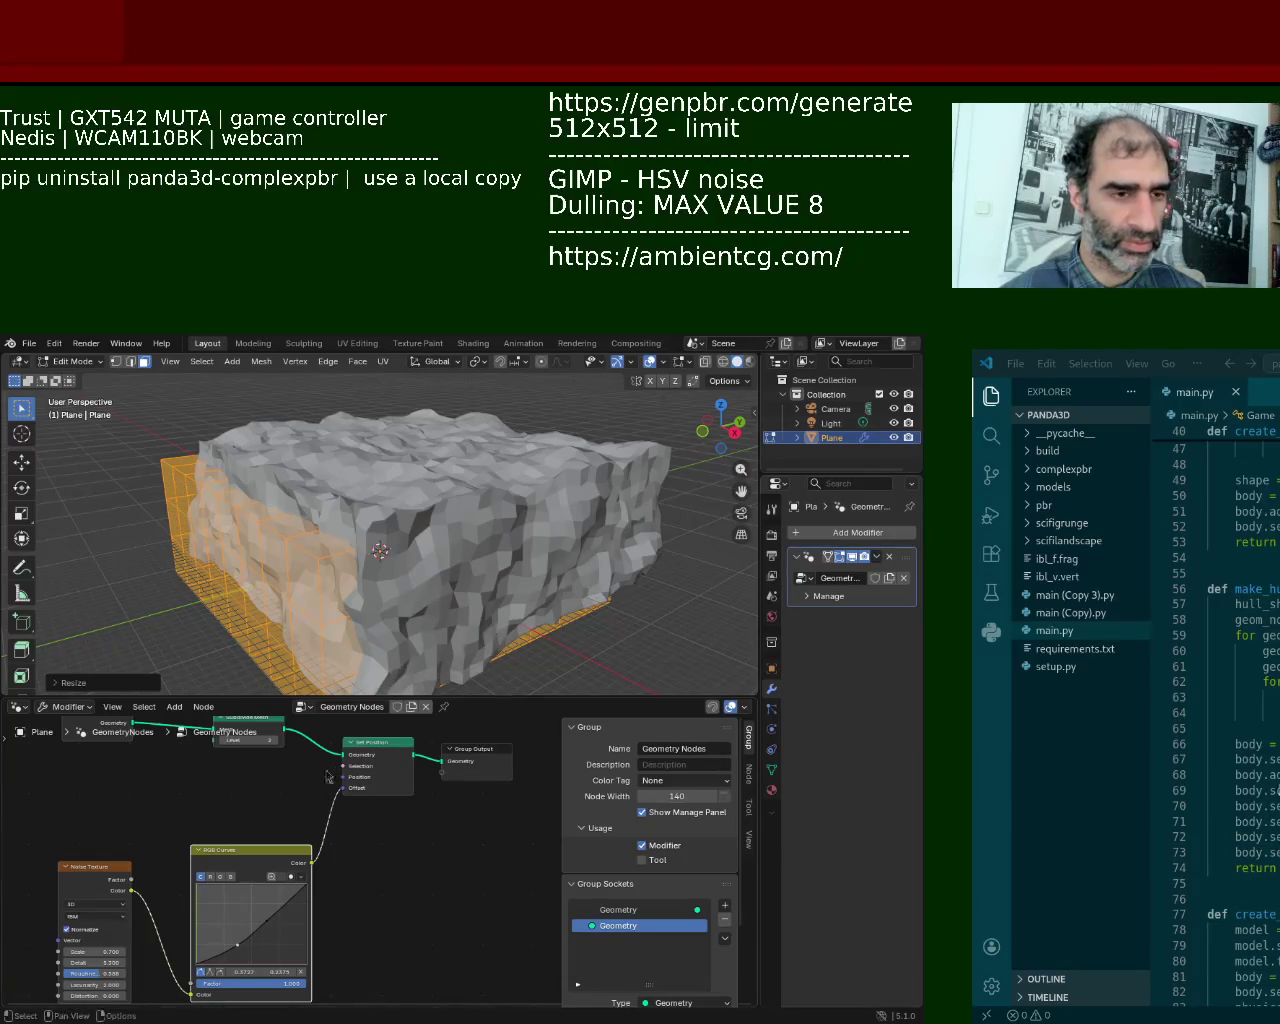
Step: Move the RGB curve point to about 0.654, 0.556, previewing material shading
mouse_move(237, 950)
left_mouse_down()
mouse_move(224, 918)
mouse_move(249, 968)
left_mouse_up()
key("g")
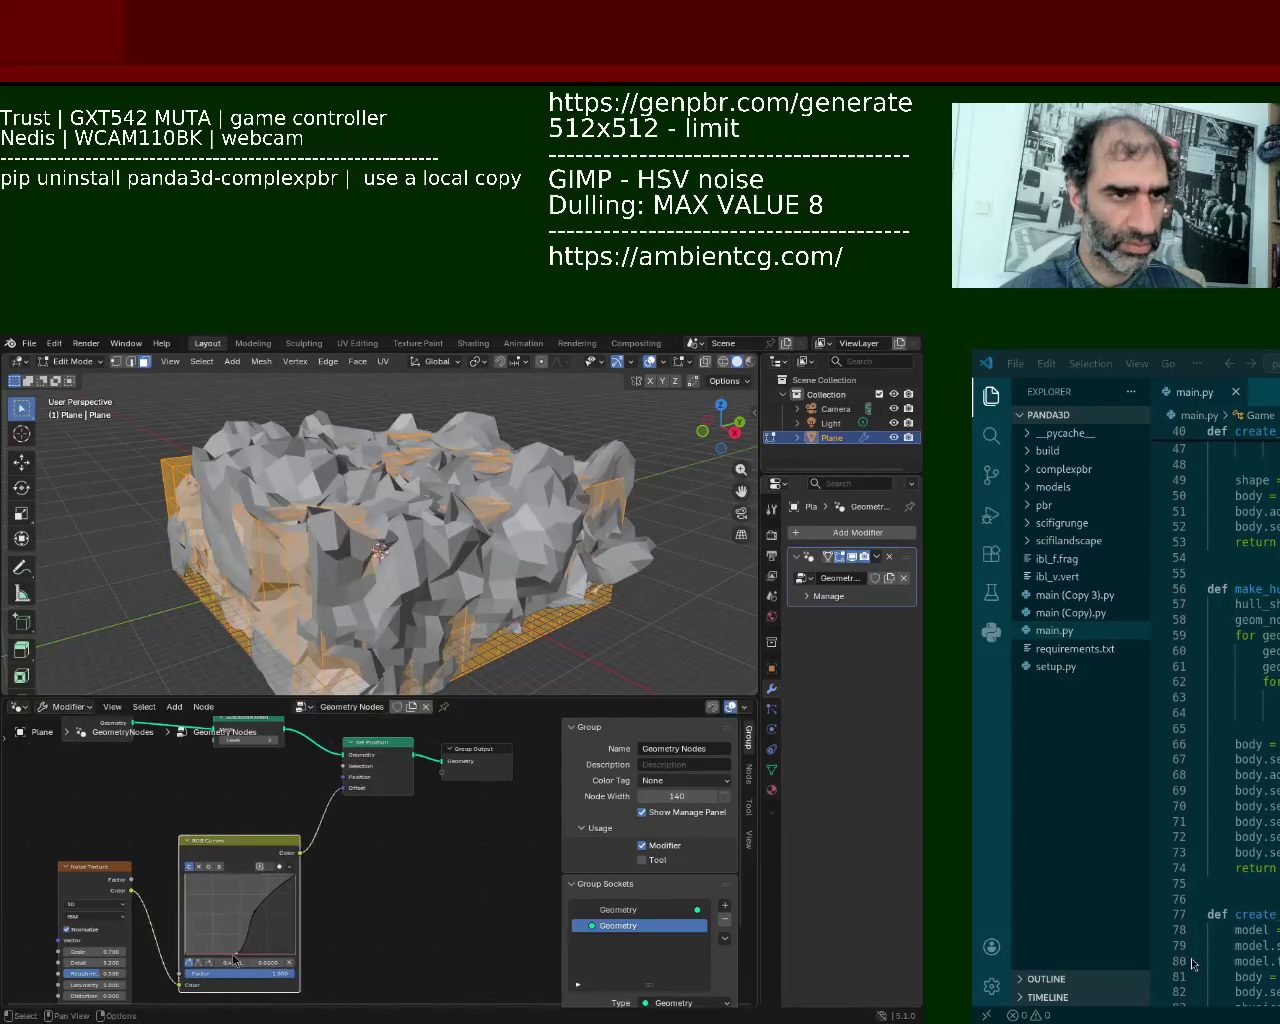
left_click_drag(233, 958, 236, 943)
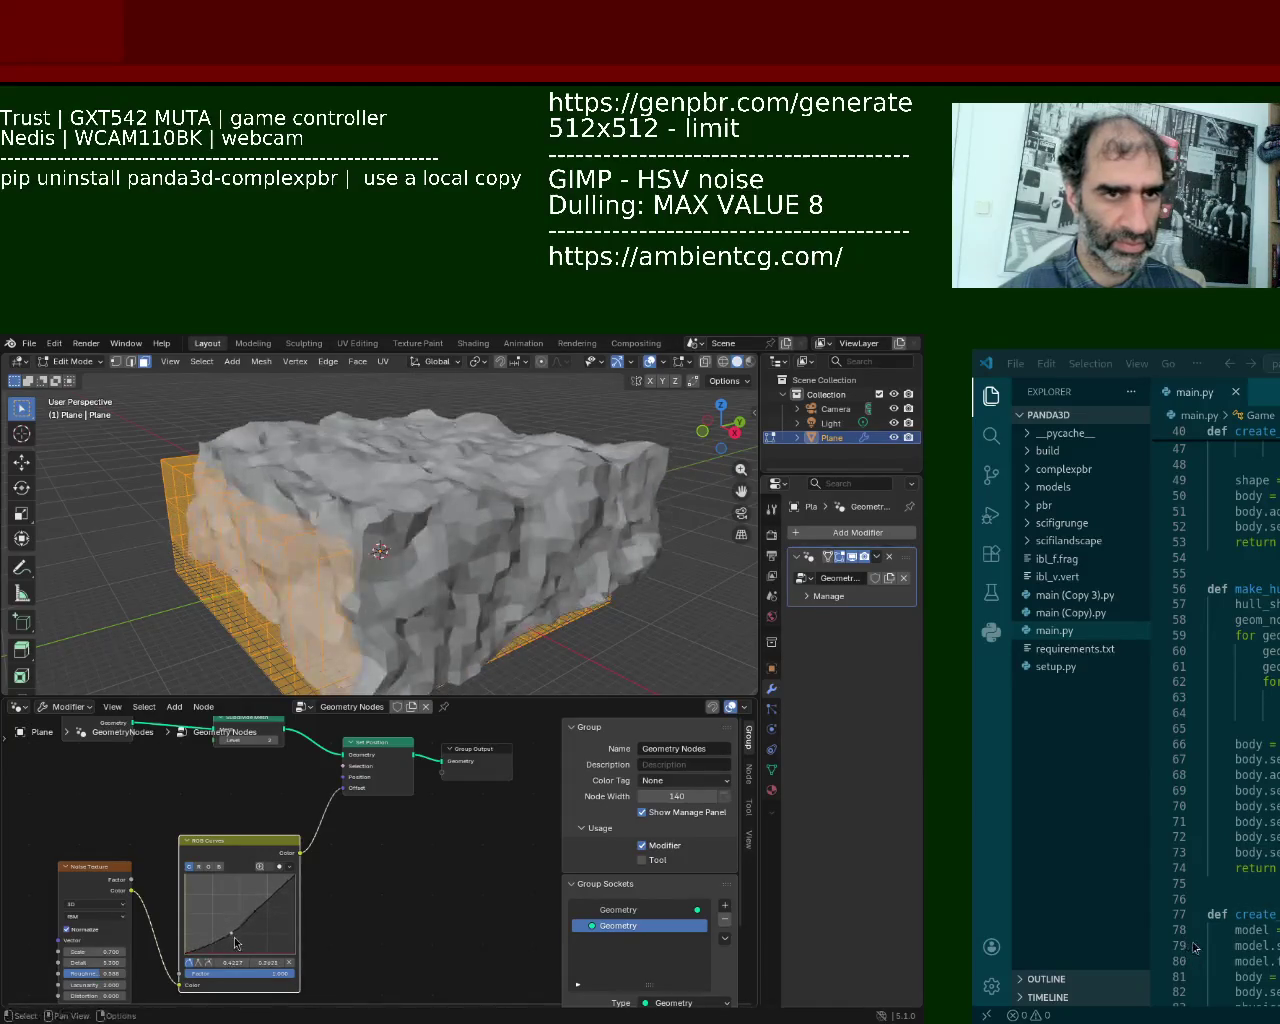
mouse_move(497, 466)
middle_mouse_down()
mouse_move(298, 478)
mouse_move(317, 503)
mouse_move(392, 505)
middle_mouse_up()
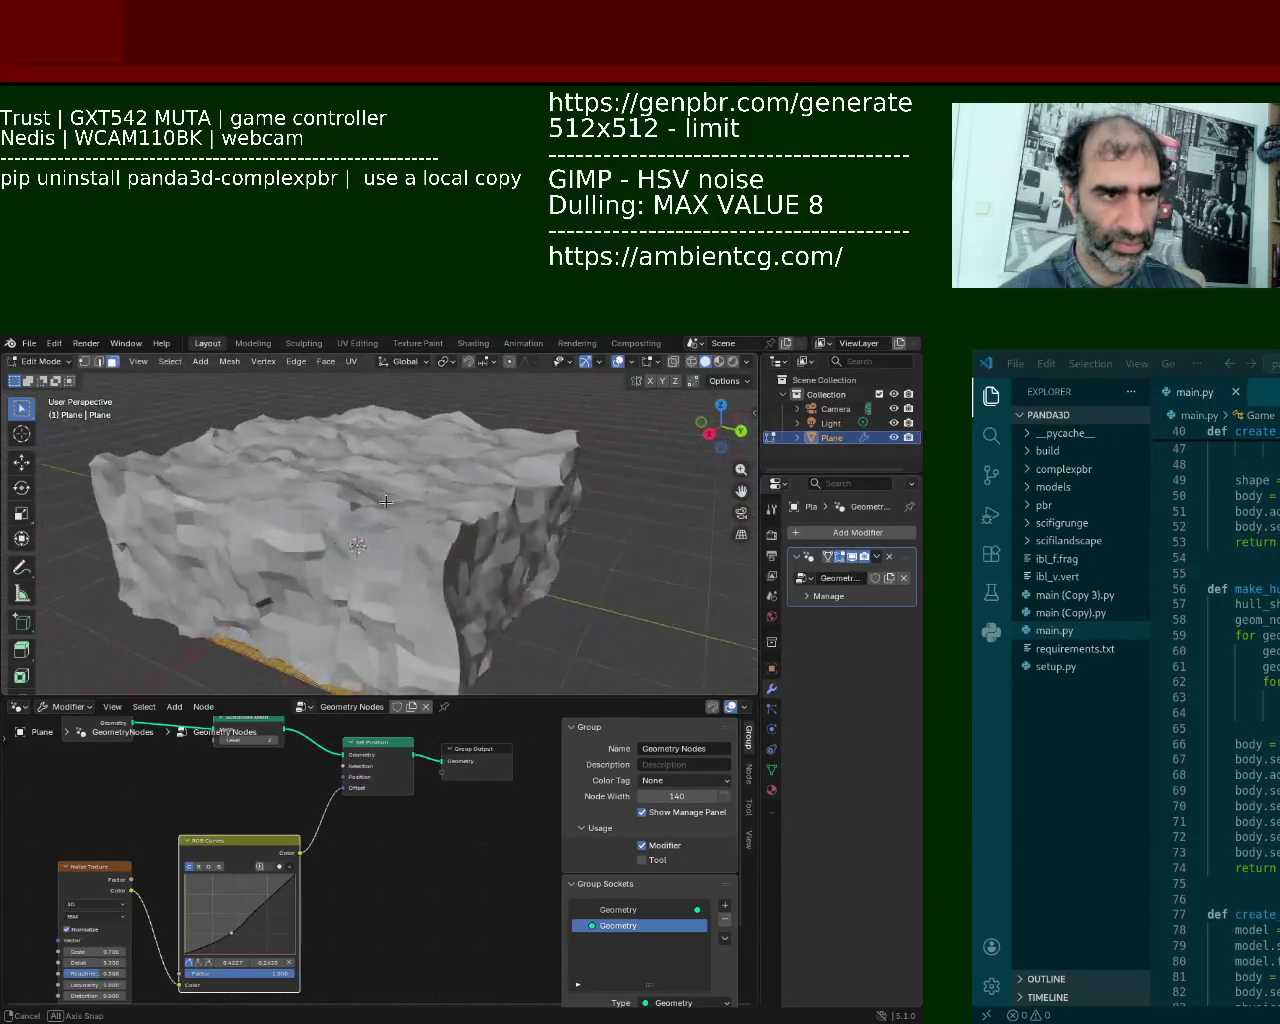
left_click(719, 362)
left_click(705, 362)
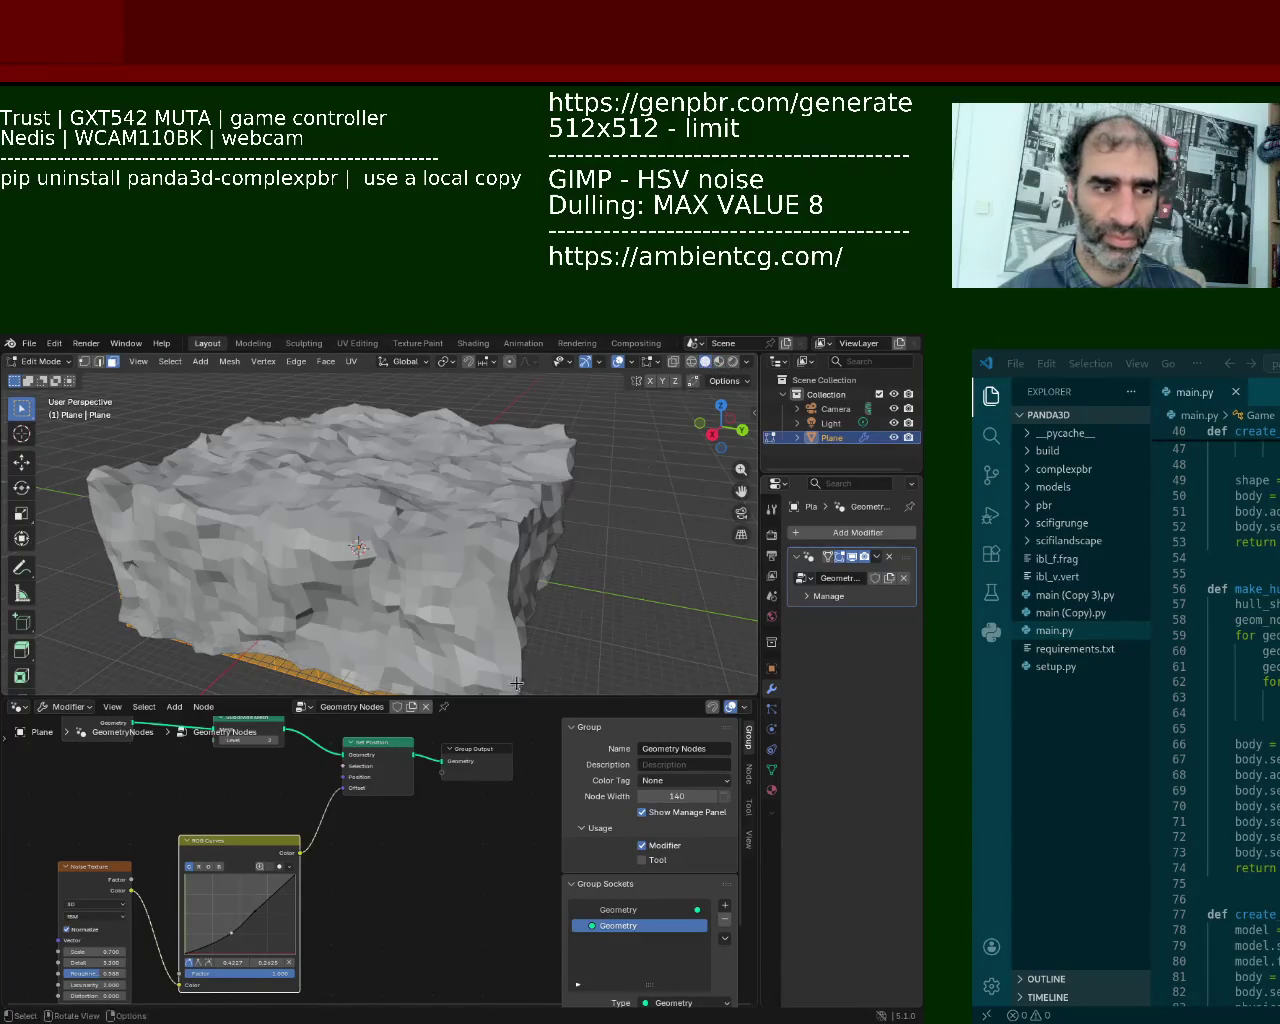
left_click_drag(231, 933, 257, 909)
mouse_move(444, 508)
middle_mouse_down()
mouse_move(344, 552)
mouse_move(524, 512)
mouse_move(641, 619)
middle_mouse_up()
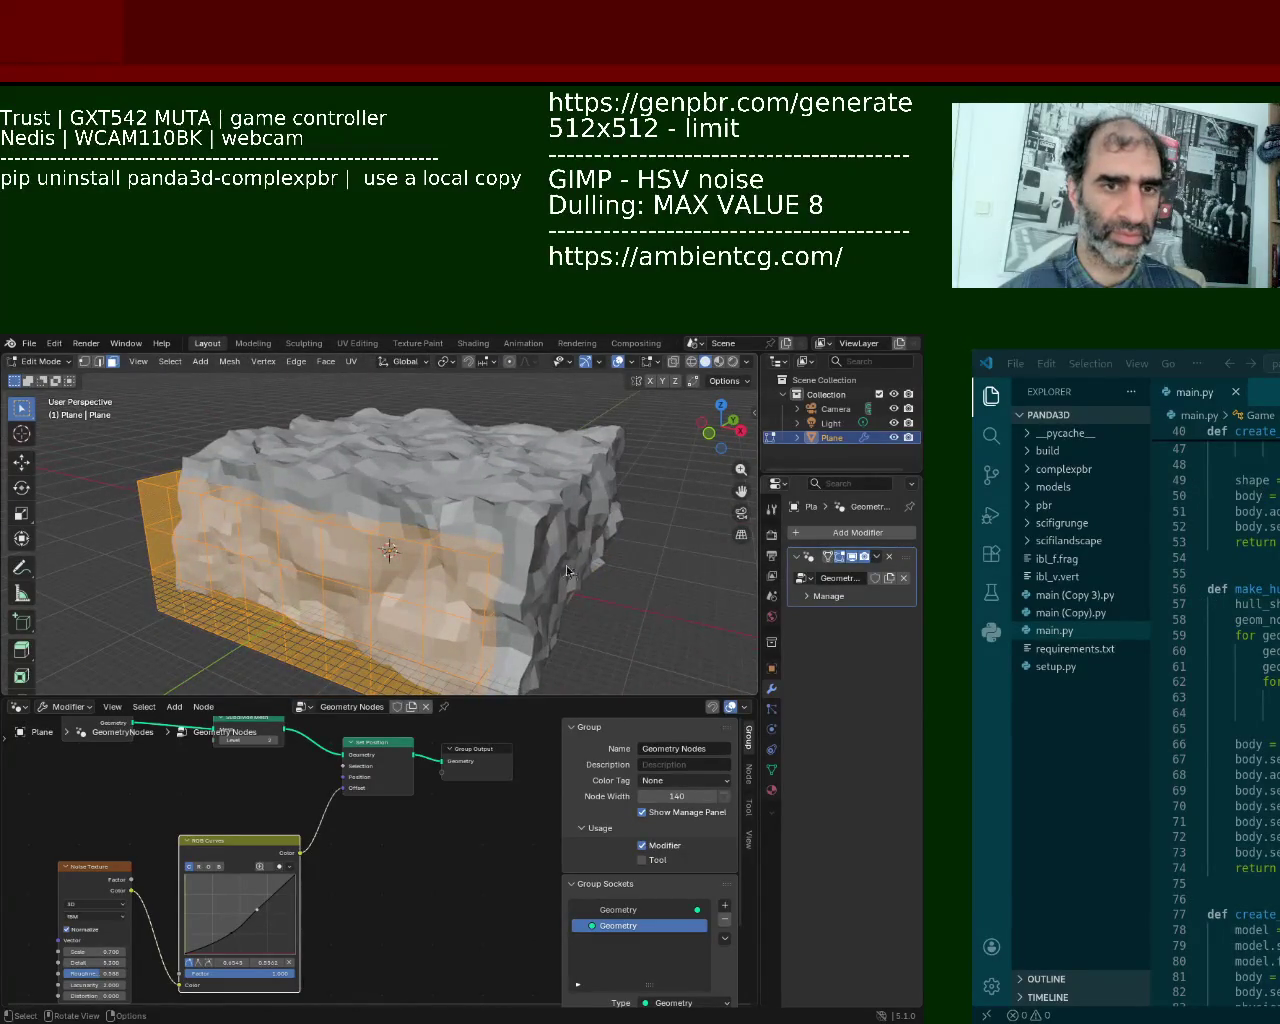
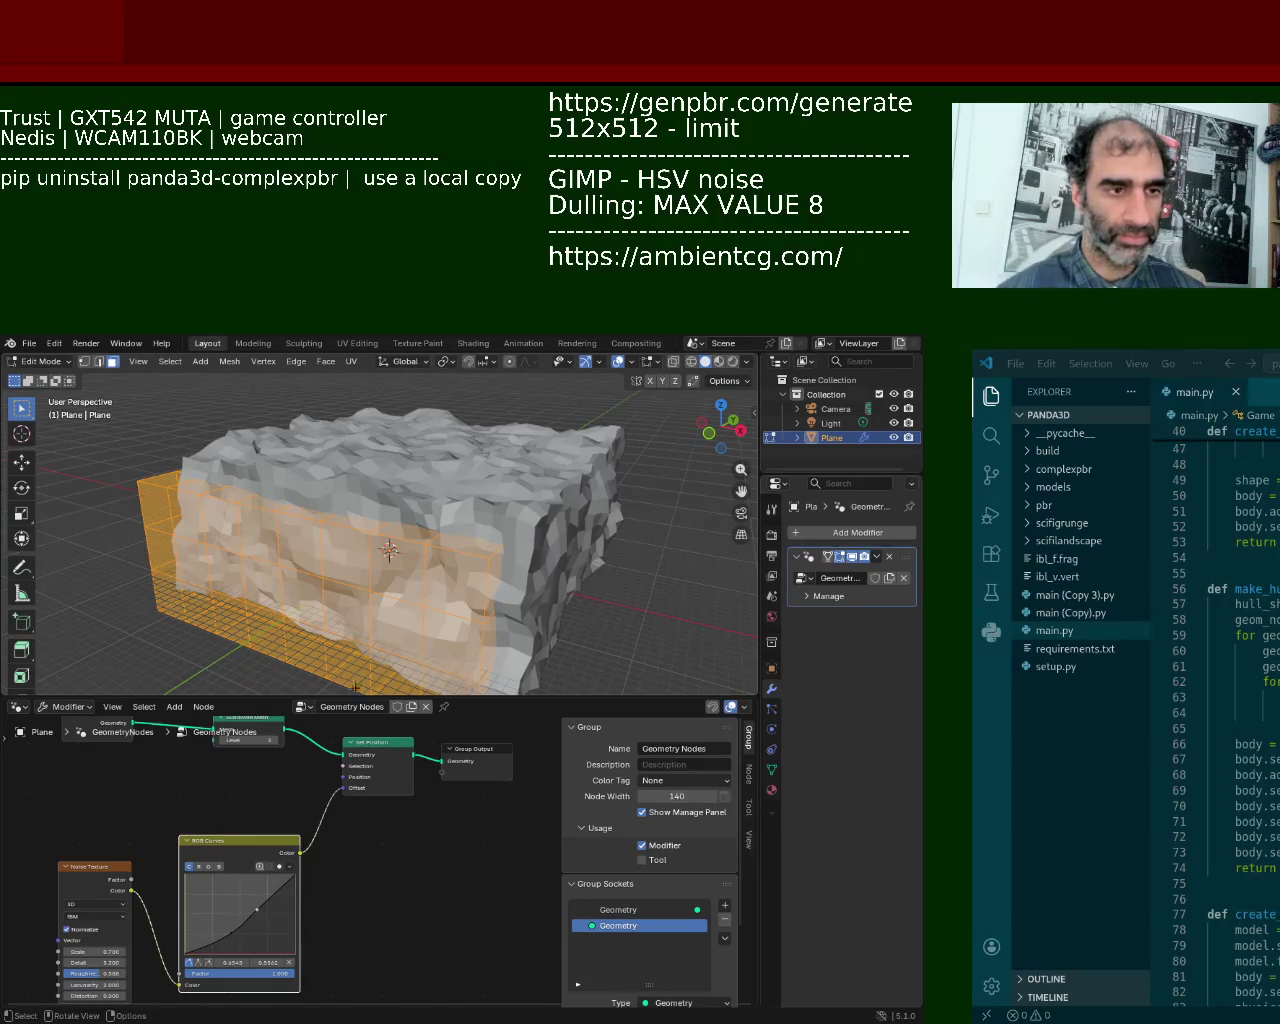
Step: Drag the node area's border up to enlarge it, then change that area to the Shader Editor
left_click_drag(430, 697, 475, 544)
middle_click_drag(311, 613, 297, 660)
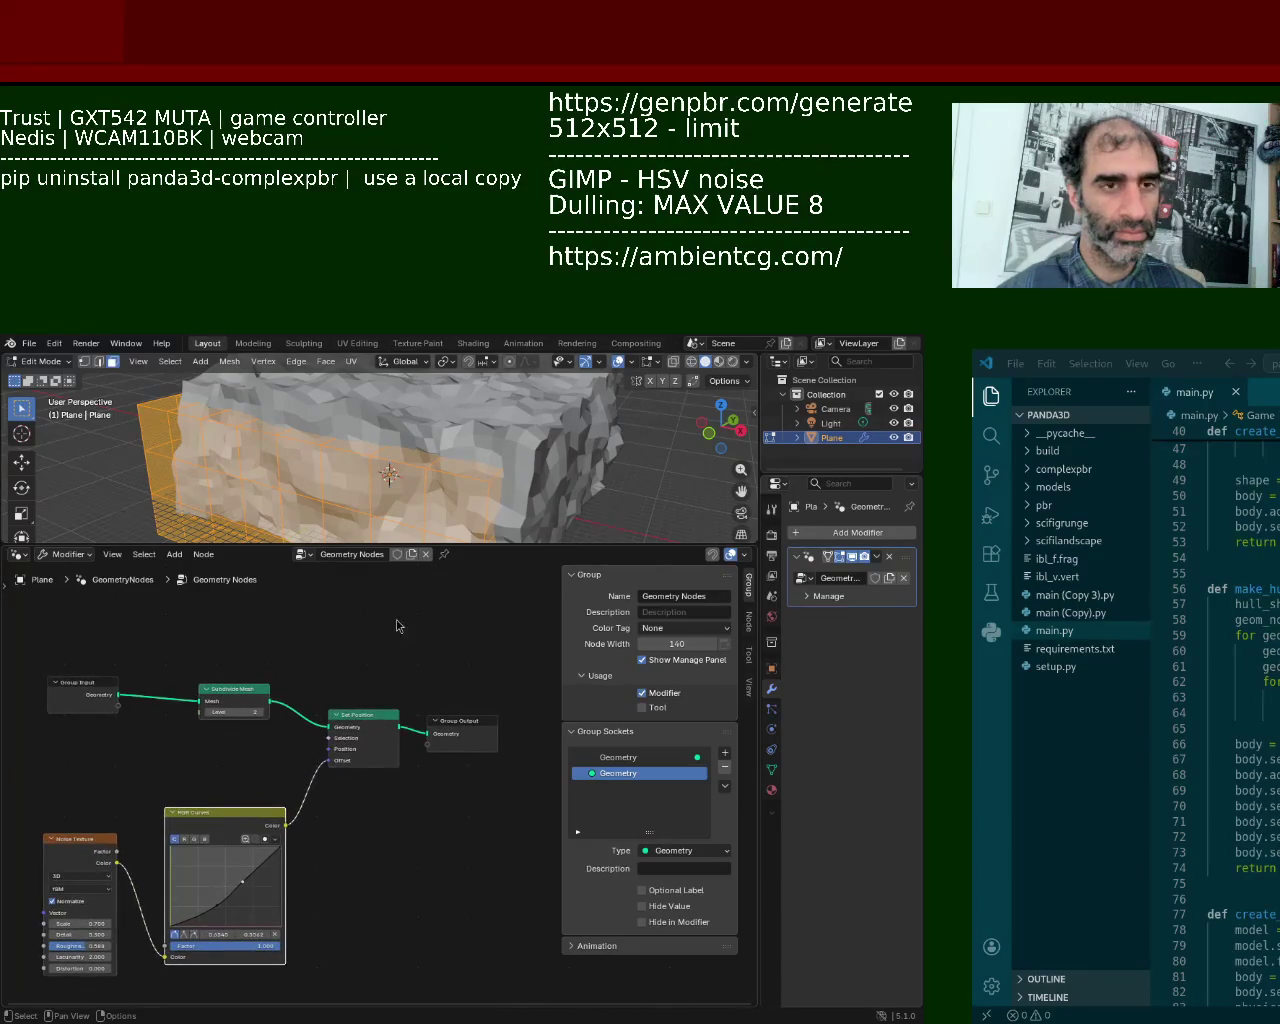
left_click(16, 555)
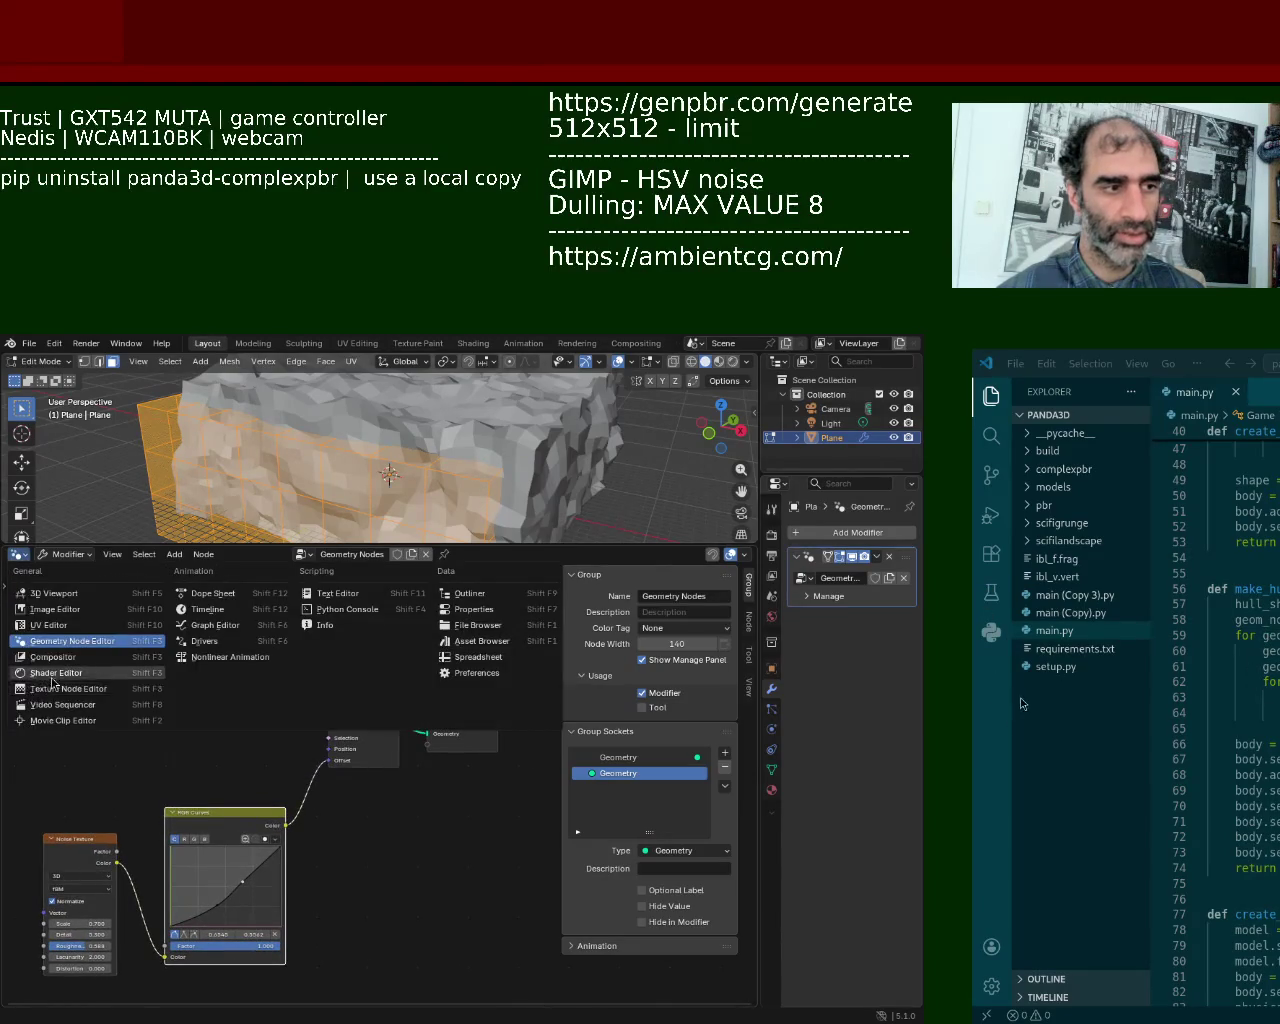
left_click(55, 675)
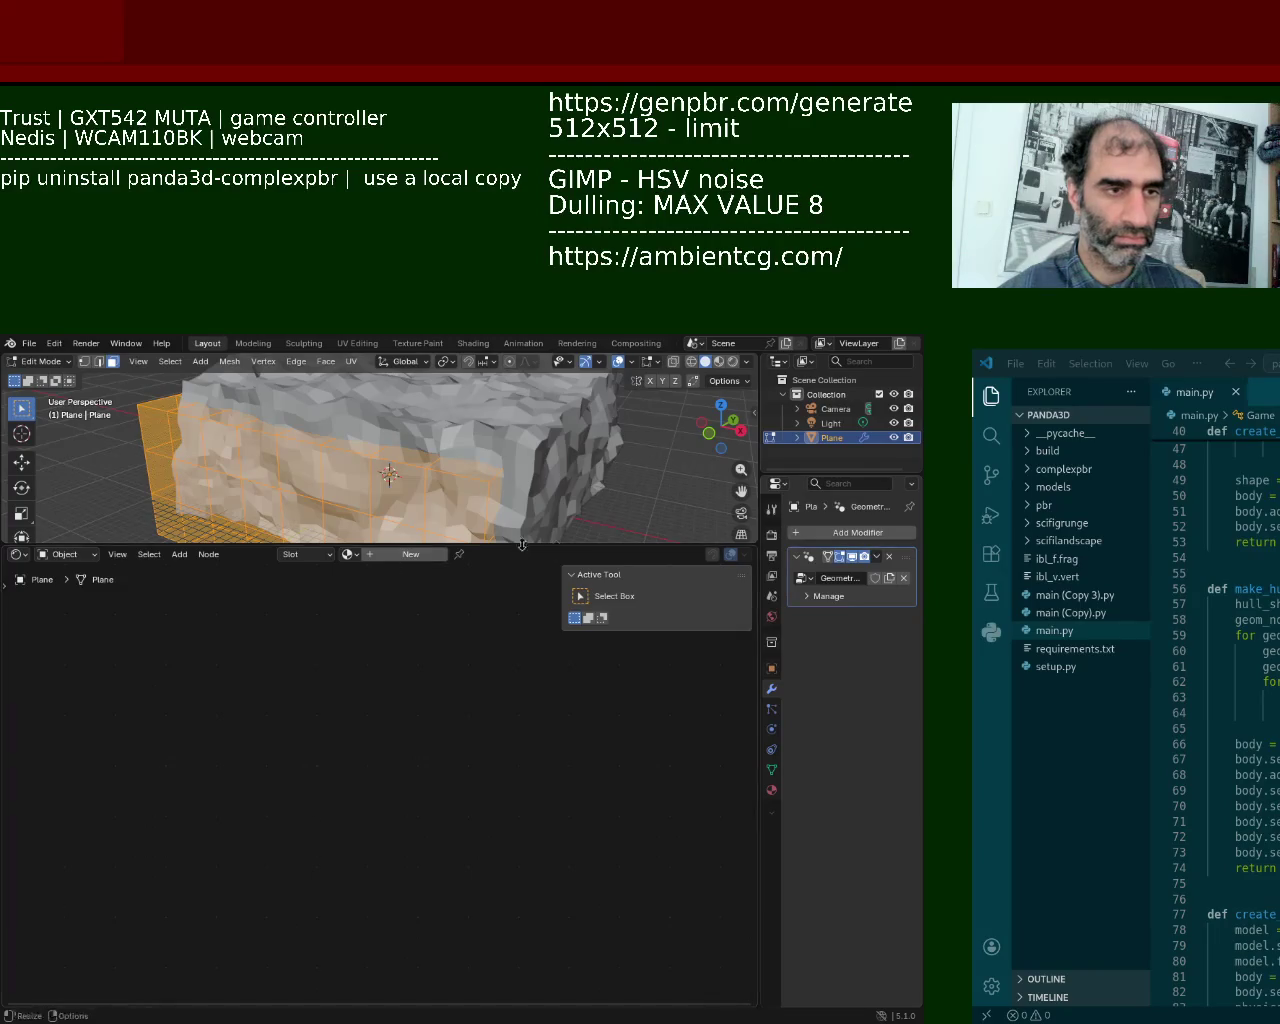
Step: Add a material slot to the rock plane and assign the existing 'Material' to it
left_click(773, 790)
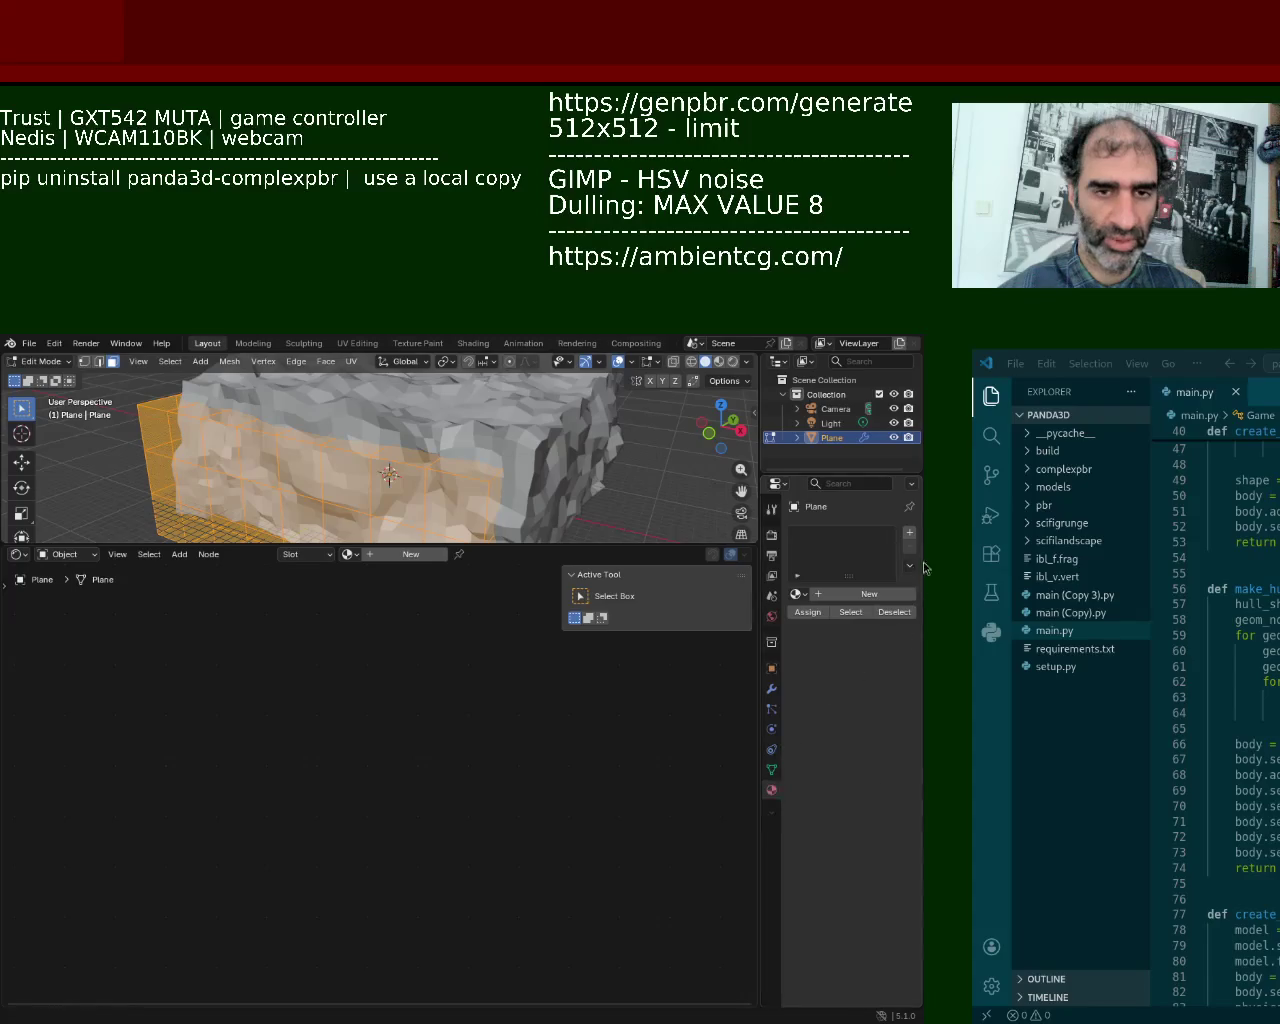
left_click(909, 532)
left_click(796, 594)
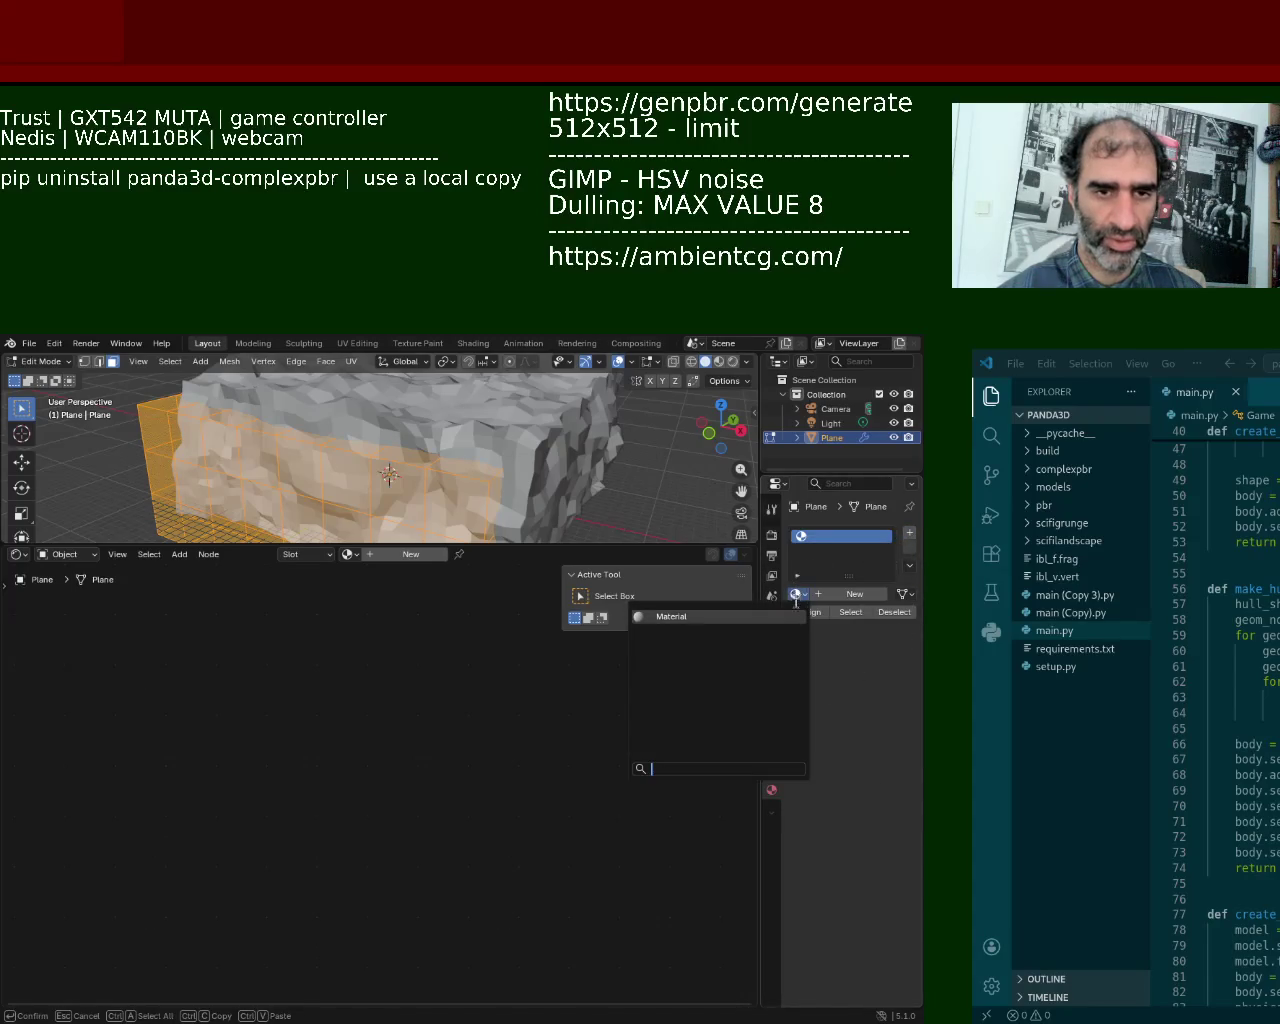
left_click(671, 616)
middle_click_drag(274, 695, 220, 722)
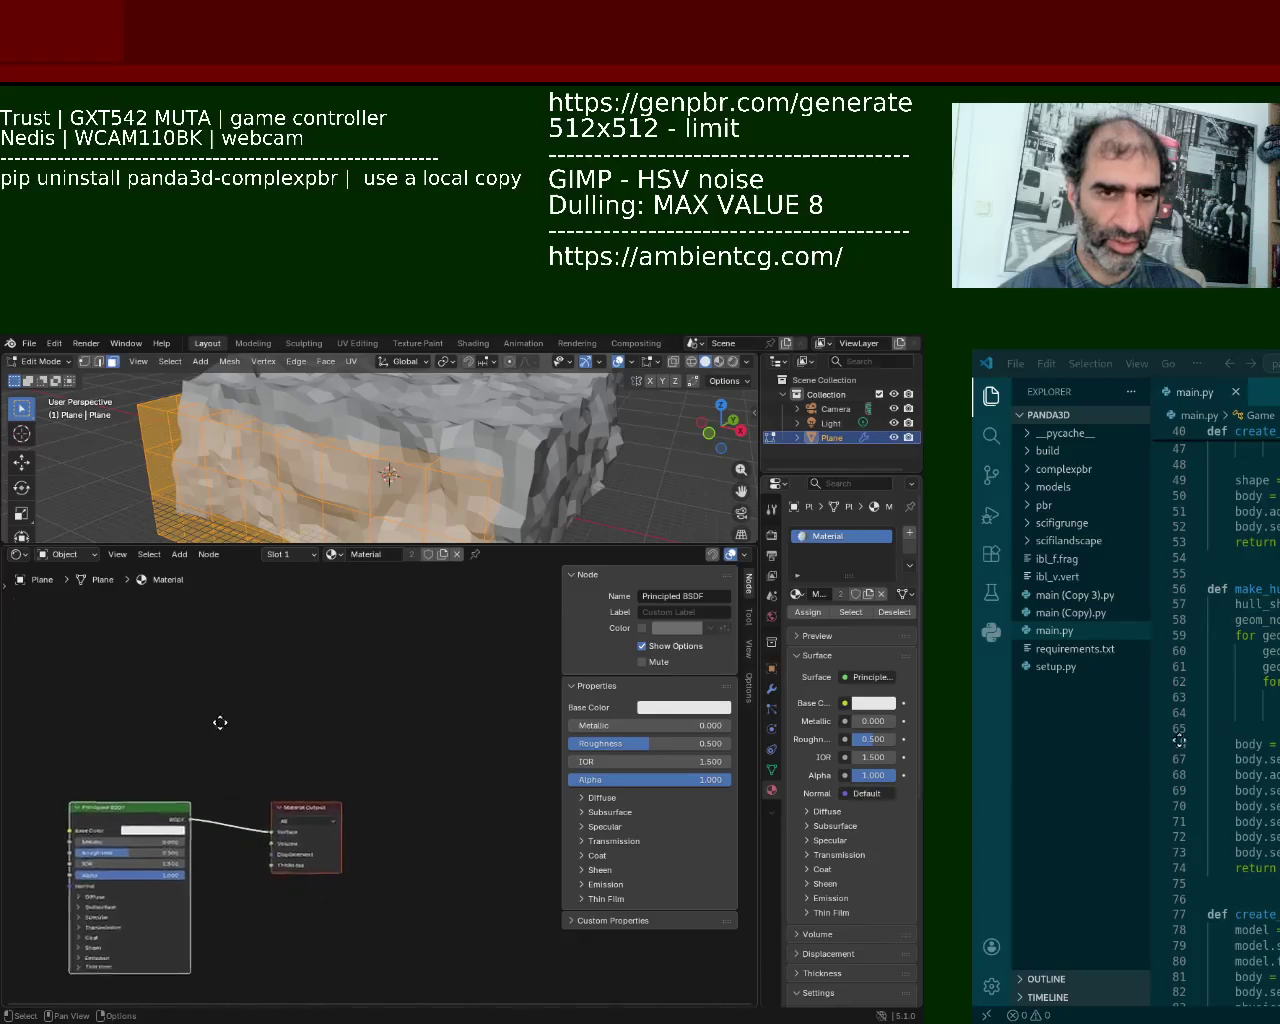
scroll(151, 820, "up", 3)
middle_click_drag(80, 700, 318, 685)
scroll(310, 695, "down", 5)
Step: Add an Image Texture node with two duplicates and link its colour to Base Color
key("shift+a")
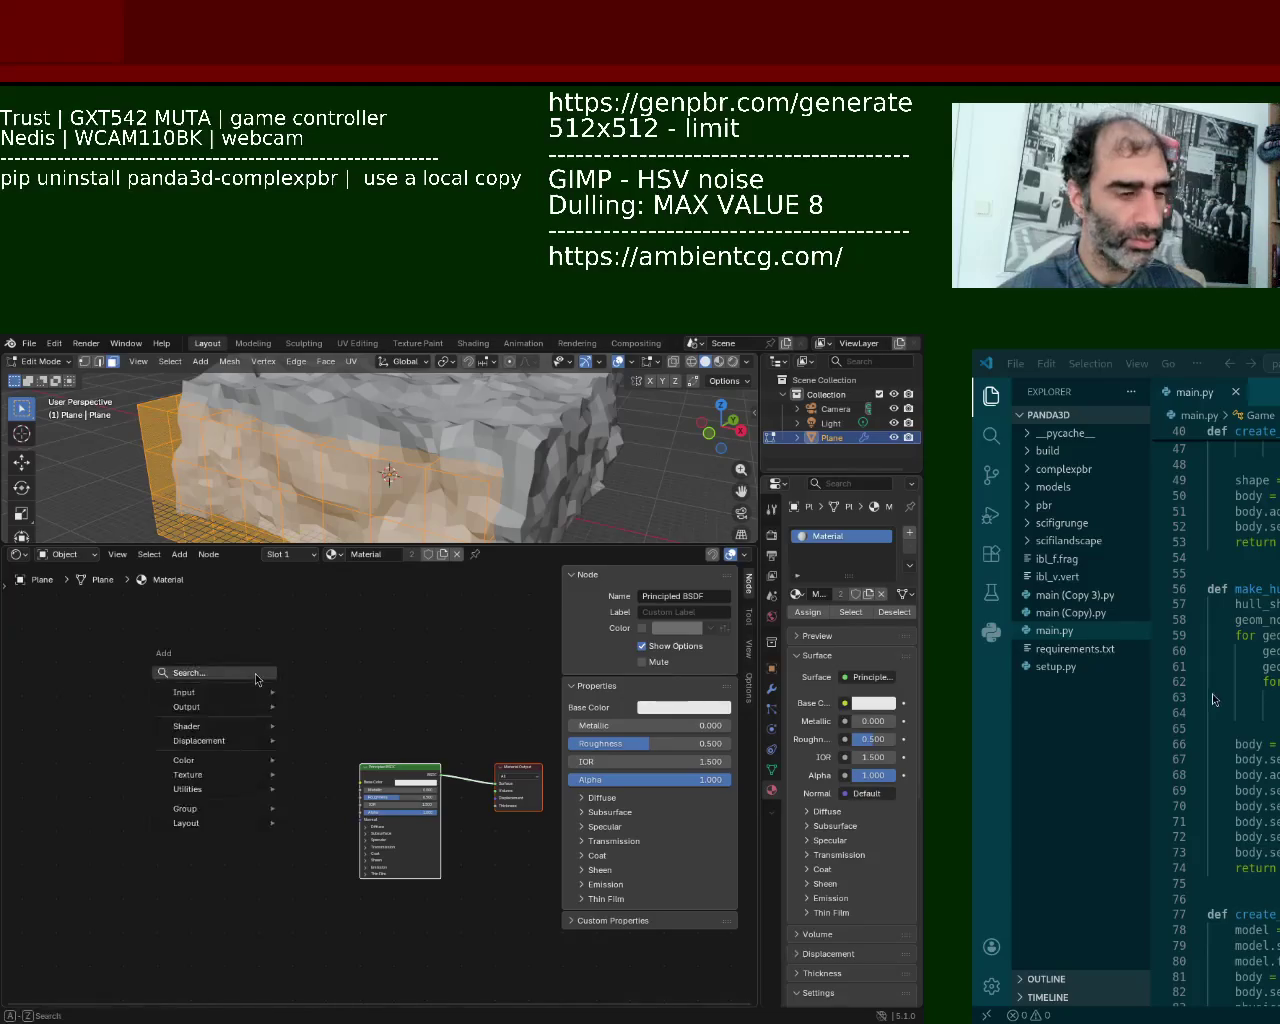
type("image")
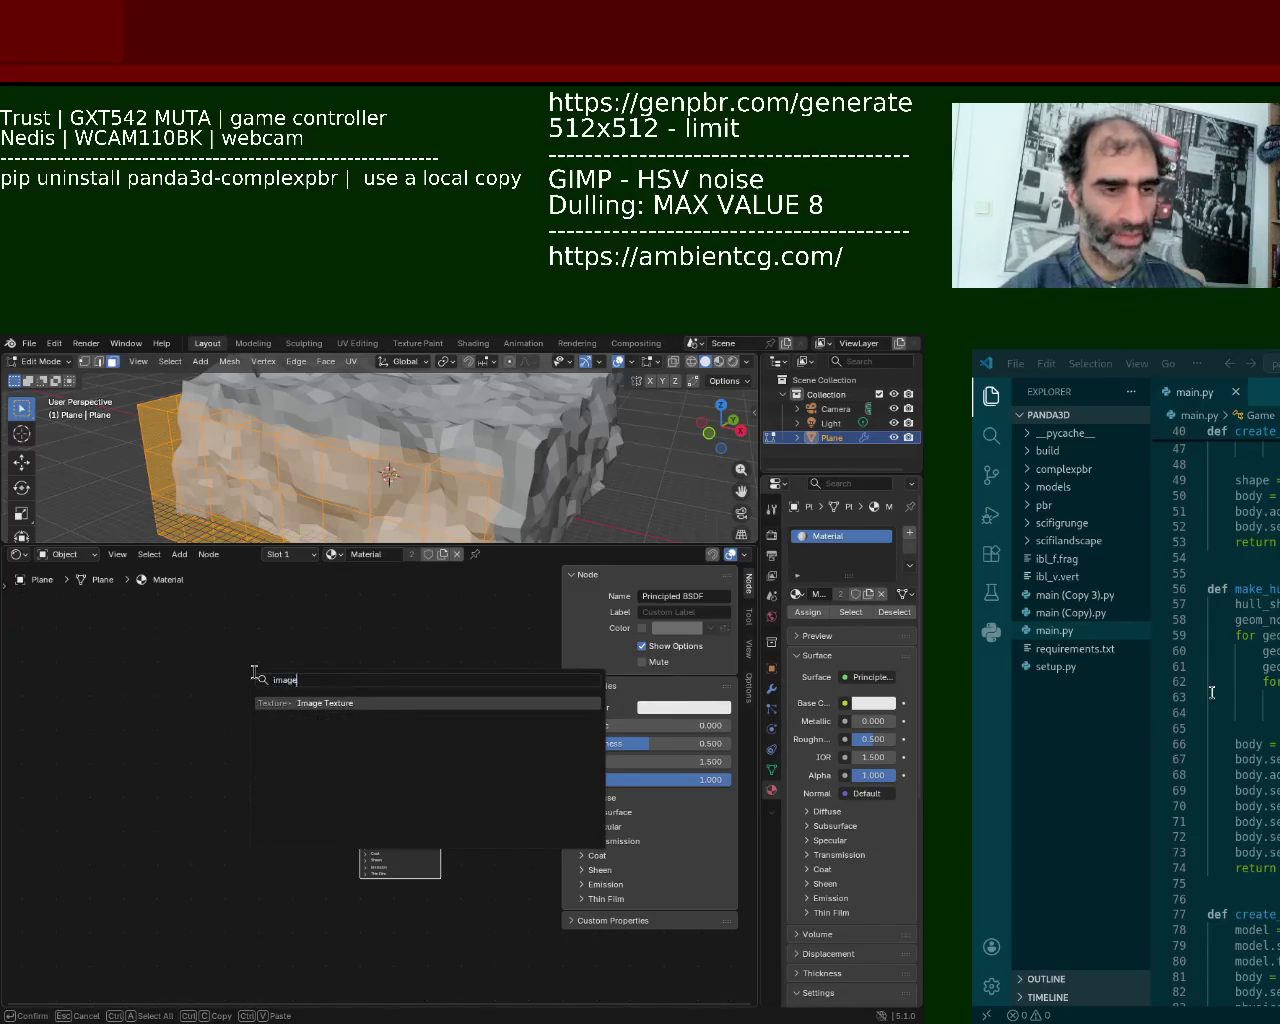
key("Return")
left_click(247, 667)
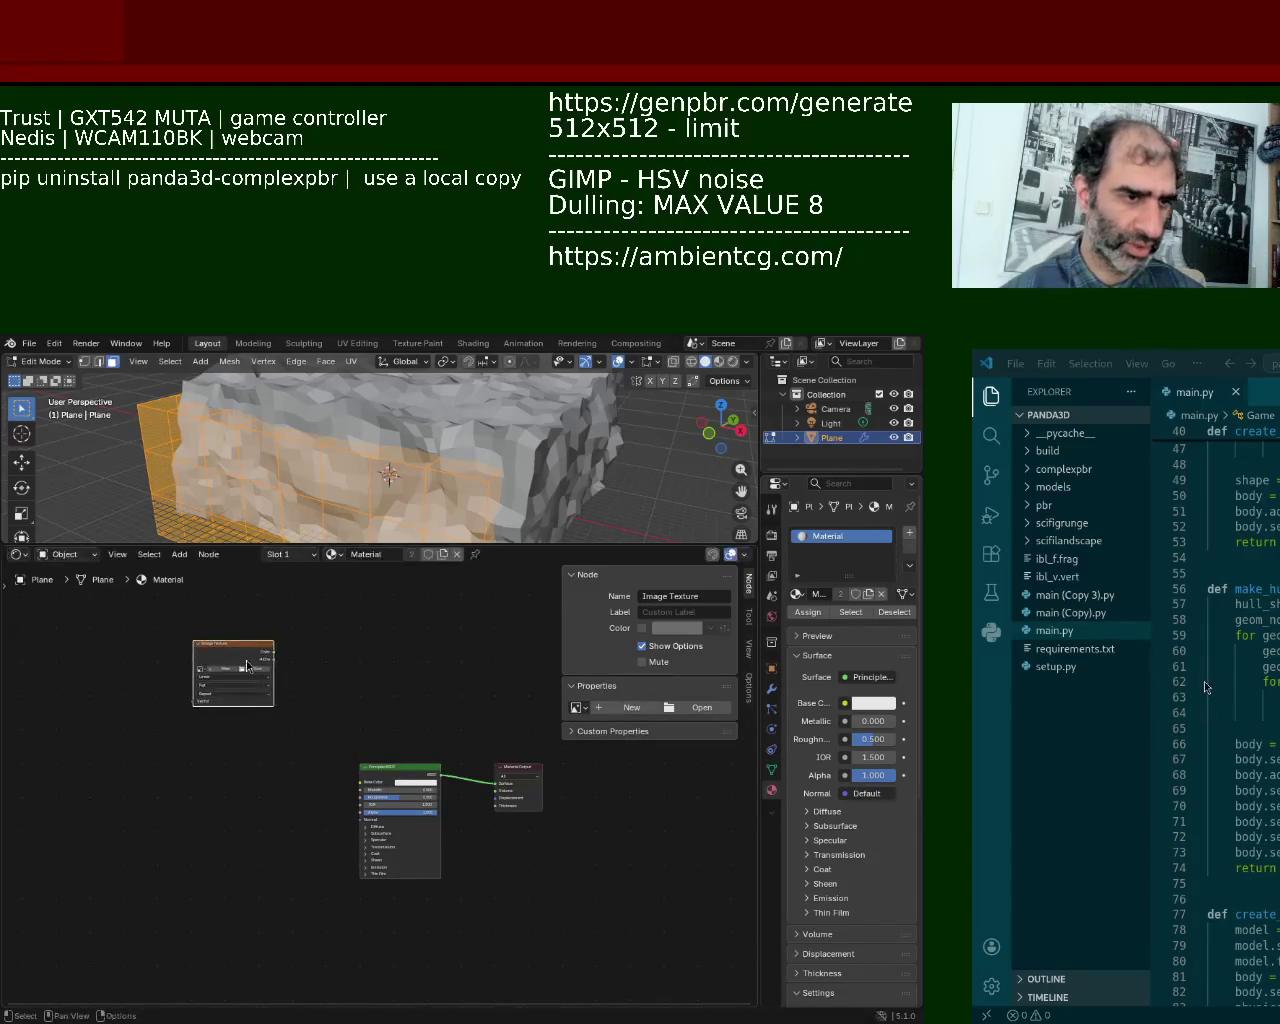
key("ctrl+c")
key("ctrl+v")
key("ctrl+v")
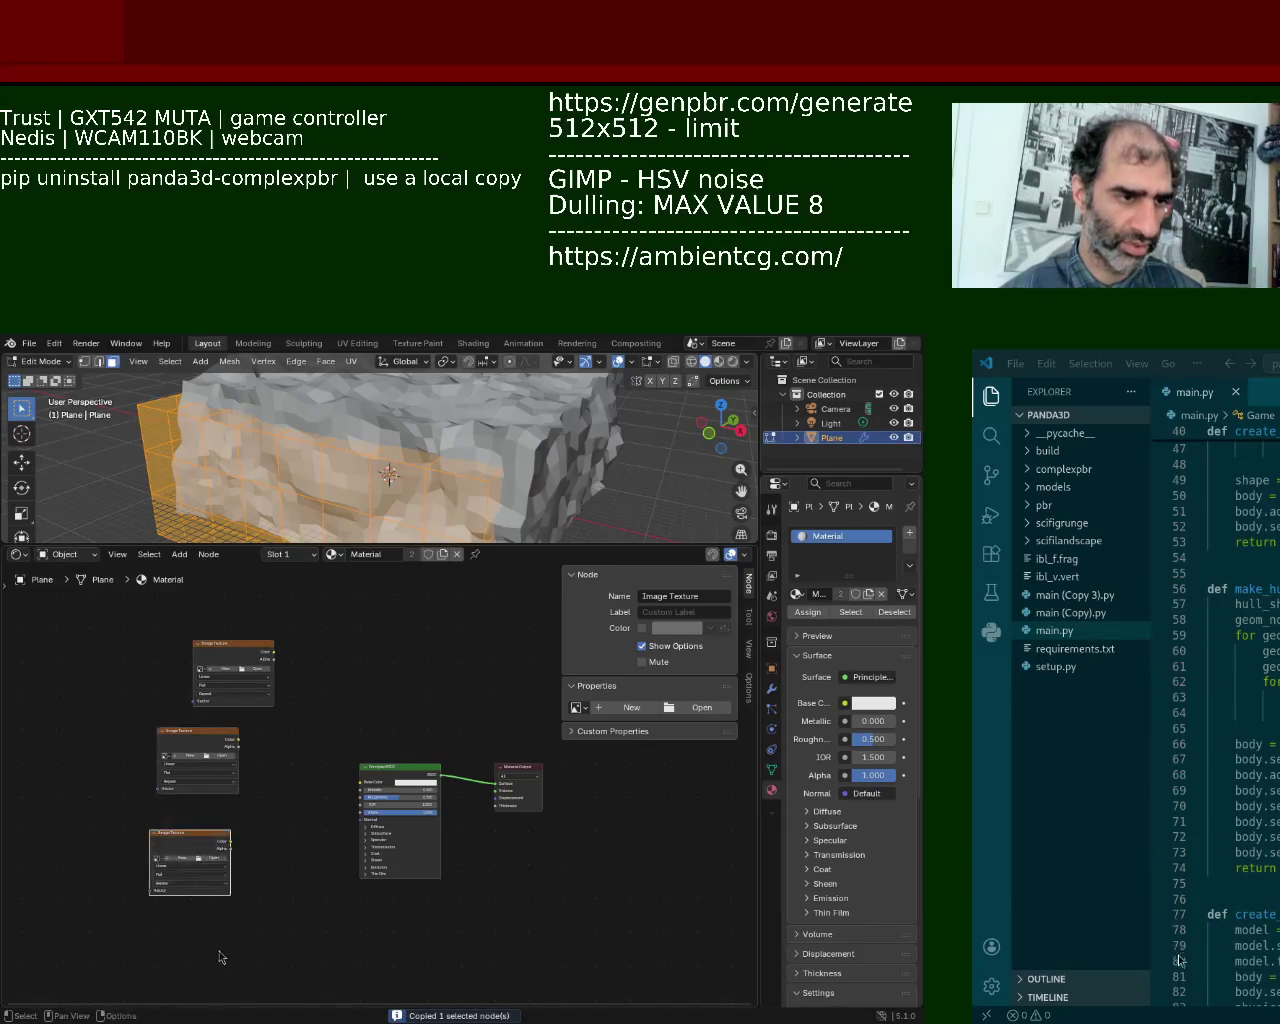
key("ctrl+v")
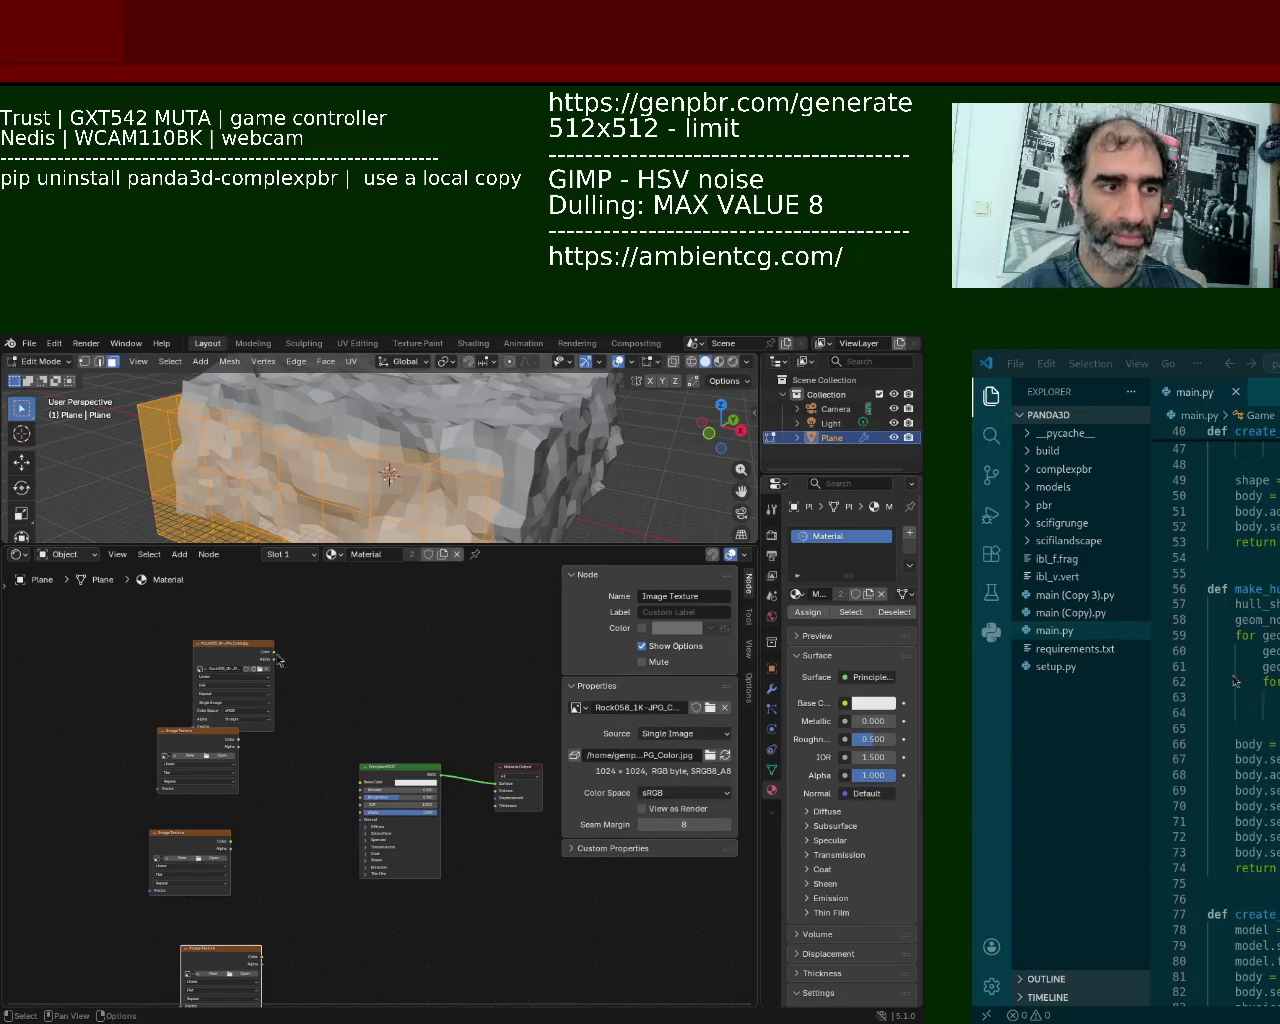
left_click_drag(274, 652, 361, 781)
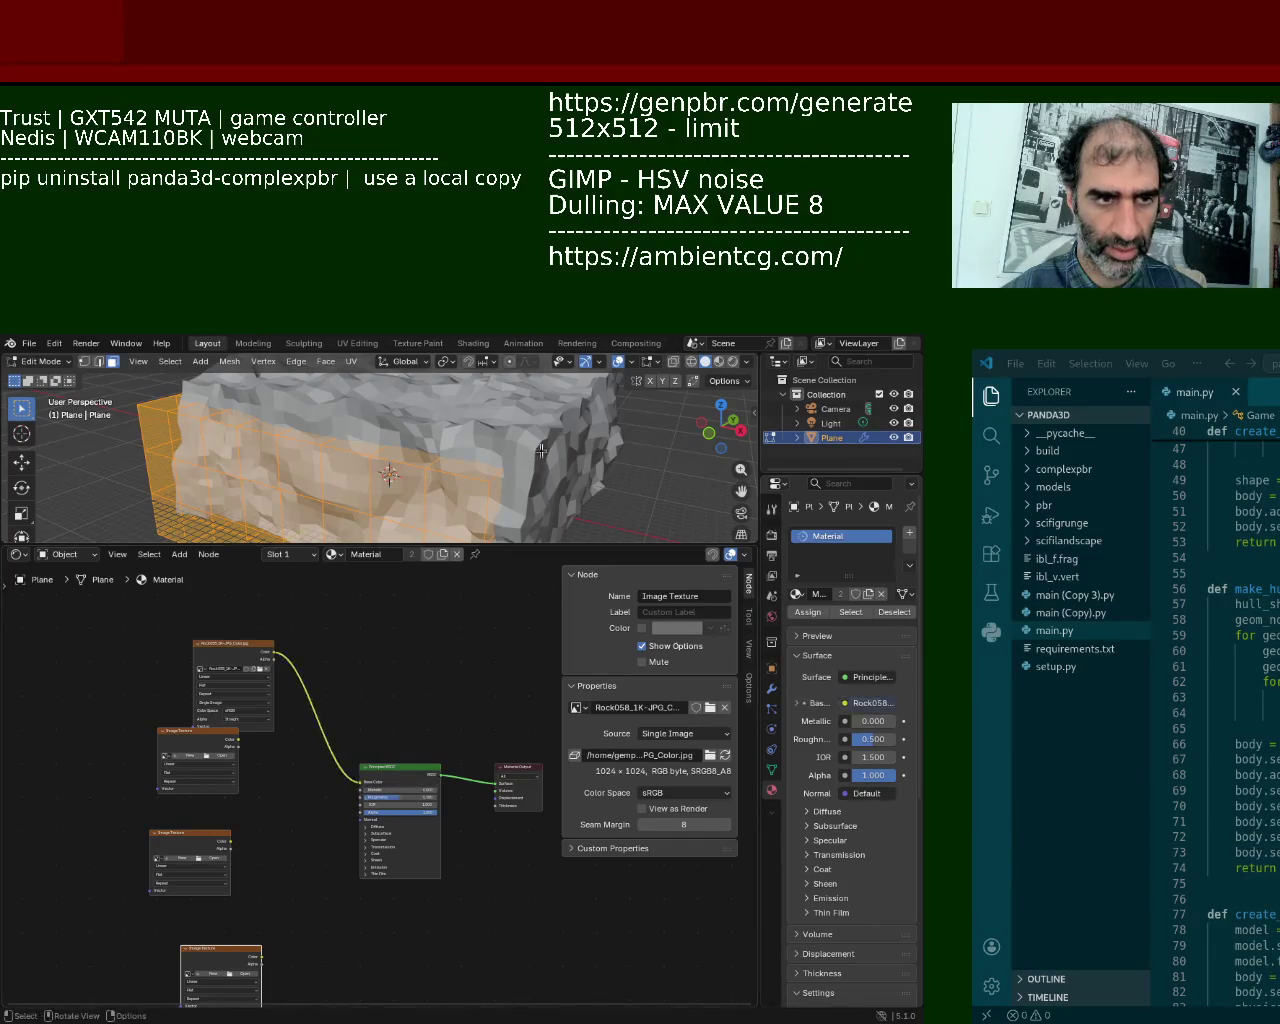
Step: Switch the viewport to Material Preview and orbit around the Rock058-textured rock
left_click(719, 365)
mouse_move(420, 440)
middle_mouse_down()
mouse_move(346, 520)
mouse_move(300, 470)
middle_mouse_up()
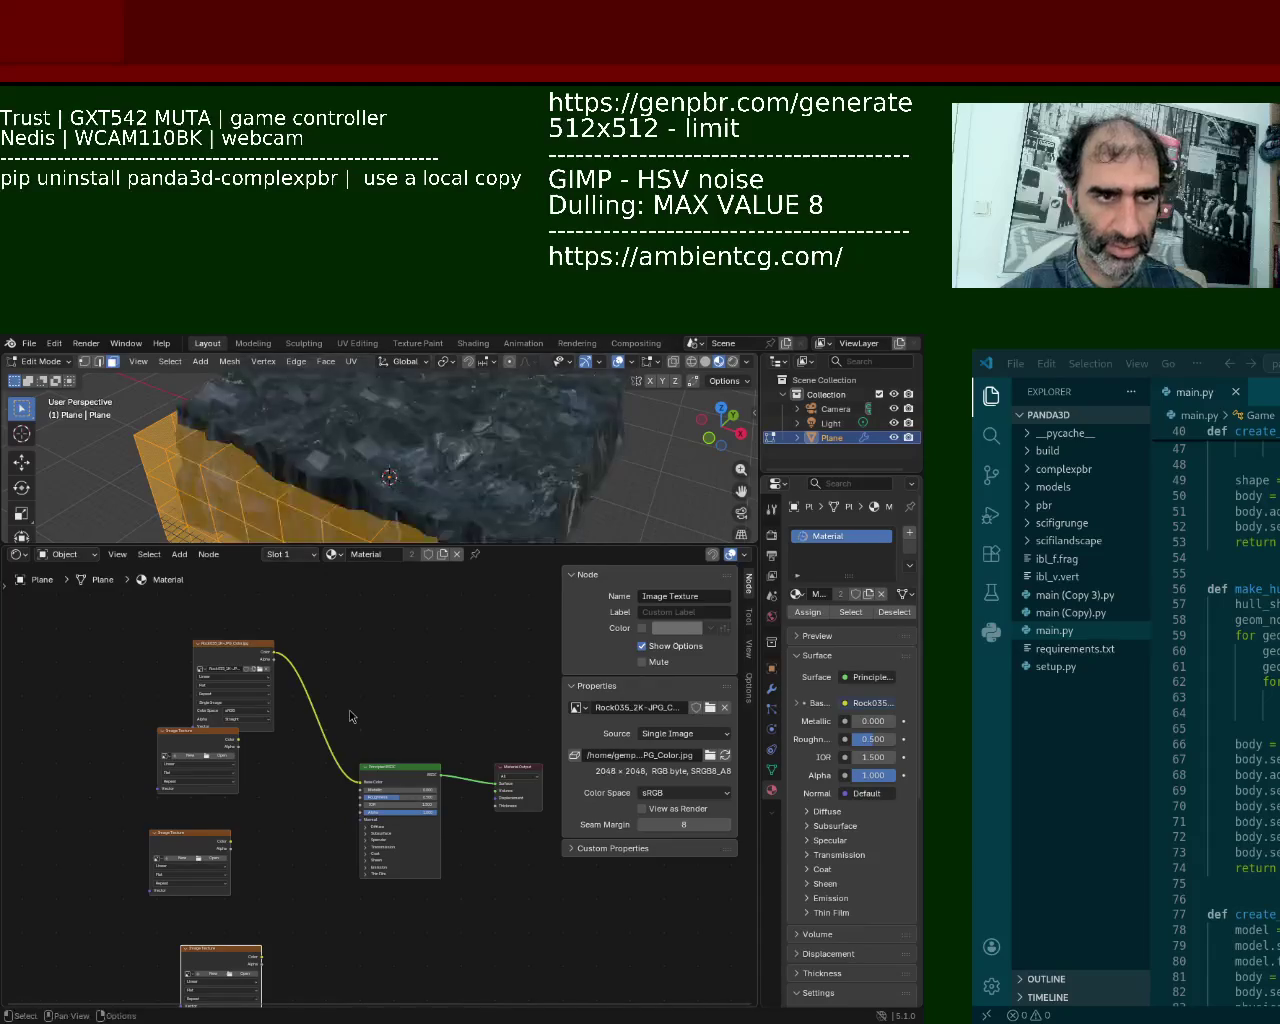
mouse_move(380, 450)
middle_mouse_down()
mouse_move(364, 374)
mouse_move(533, 538)
middle_mouse_up()
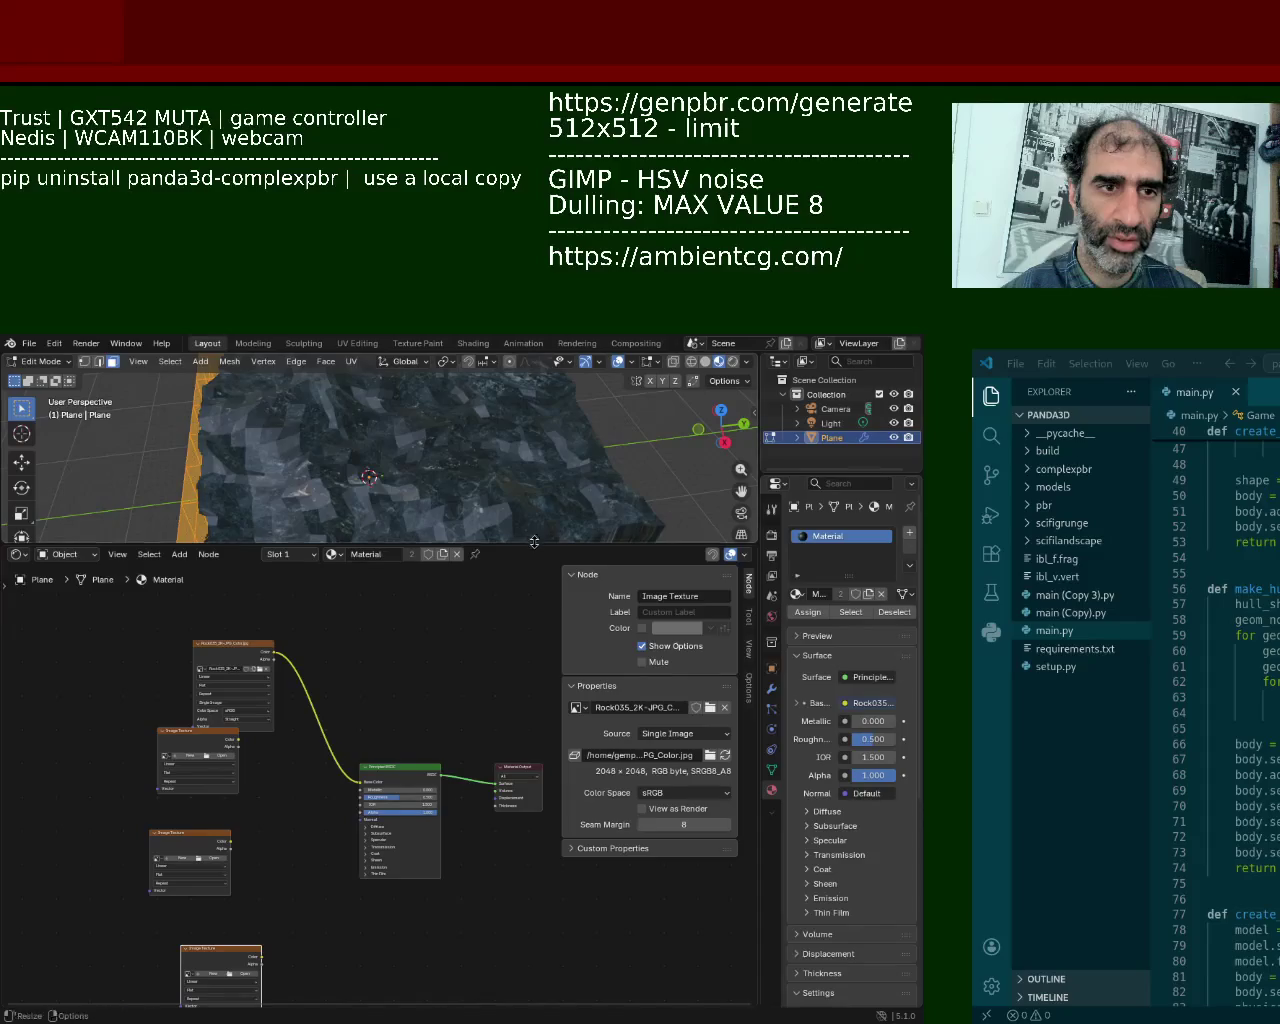
left_click_drag(534, 542, 534, 740)
middle_click_drag(370, 600, 360, 700)
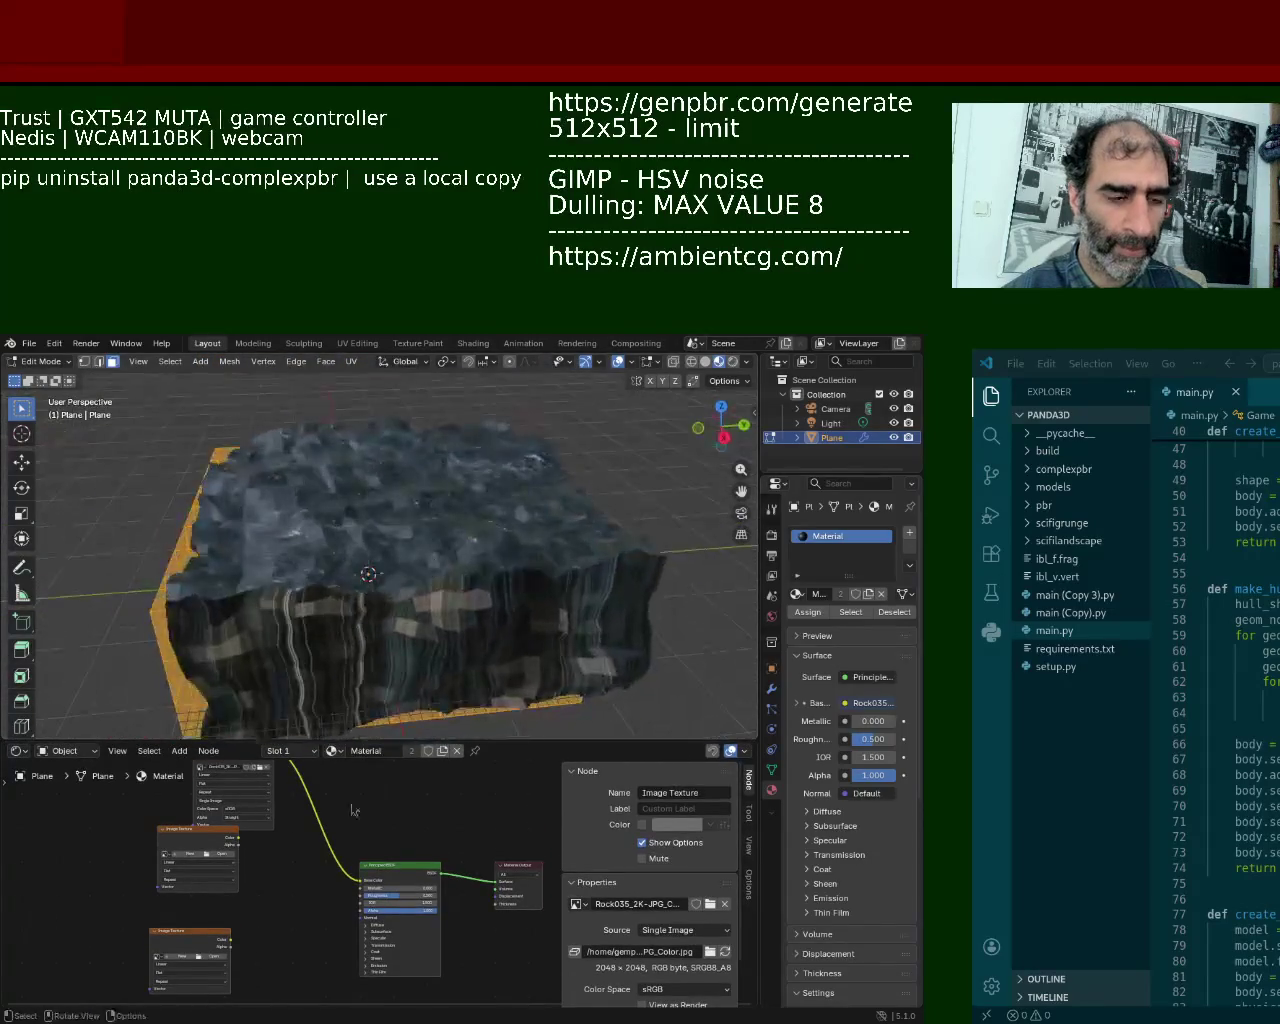
middle_click_drag(270, 782, 270, 826)
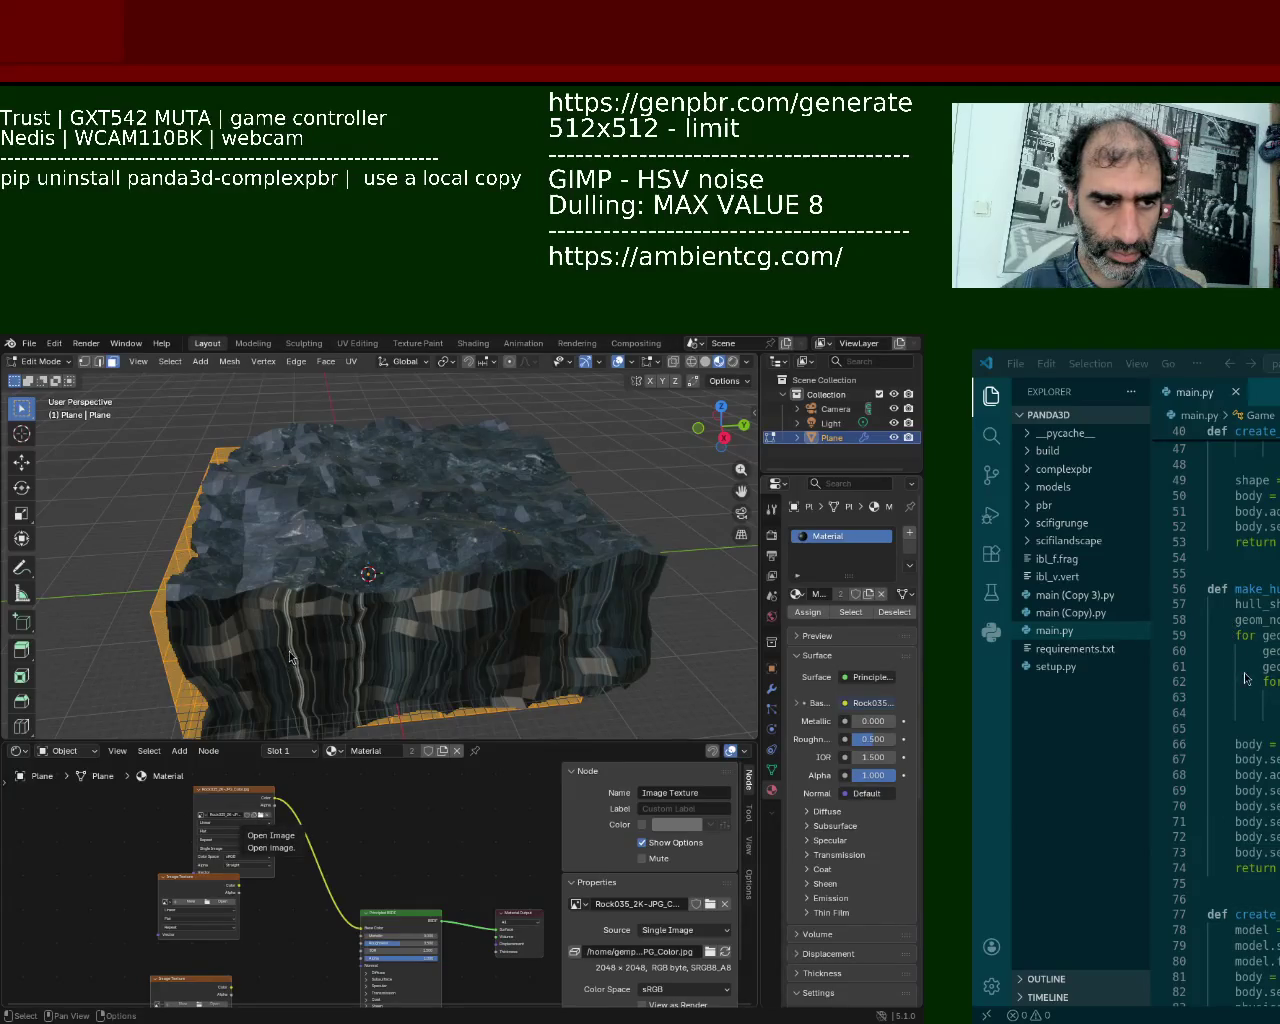
middle_click_drag(263, 901, 283, 841)
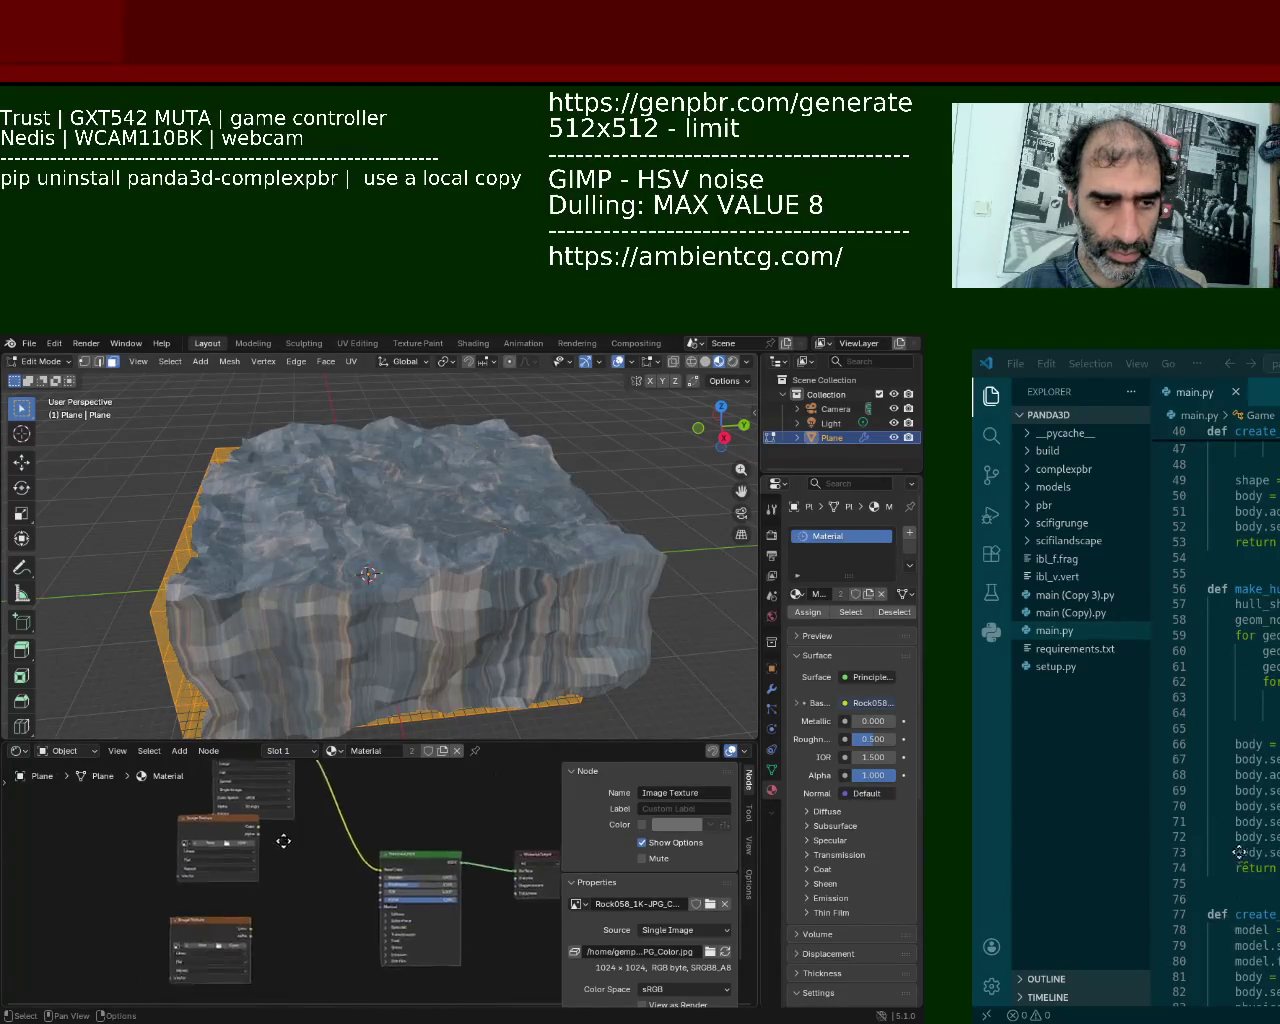
Step: Arrange the spare texture nodes and wire the third texture's colour into Normal
left_click_drag(215, 826, 150, 838)
key("Escape")
mouse_move(226, 795)
left_mouse_down()
mouse_move(259, 822)
mouse_move(385, 856)
left_mouse_up()
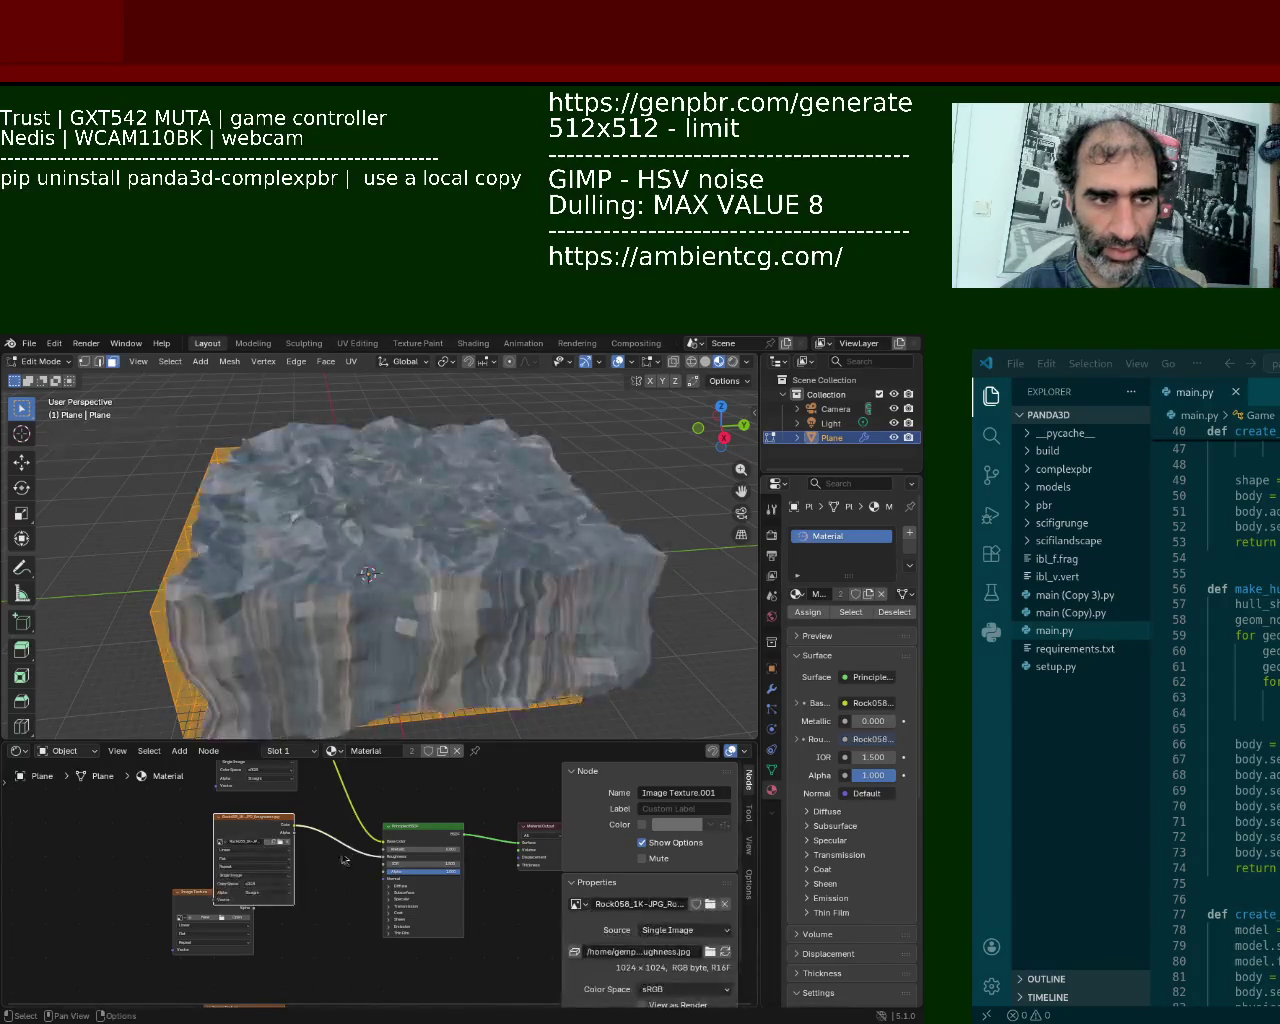
middle_click_drag(338, 878, 337, 840)
left_click(253, 885)
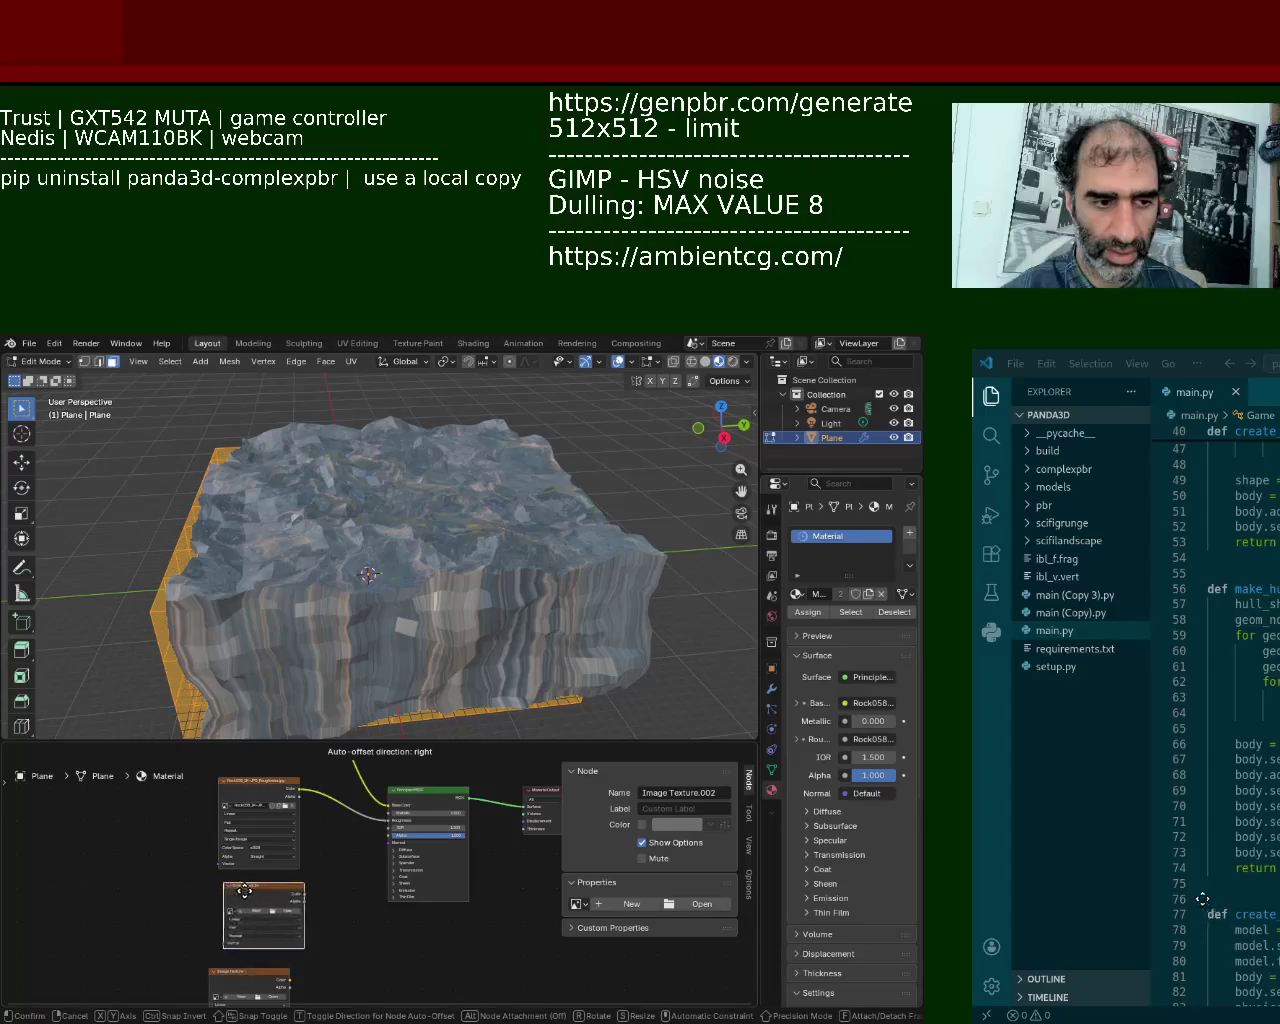
left_click_drag(302, 893, 390, 843)
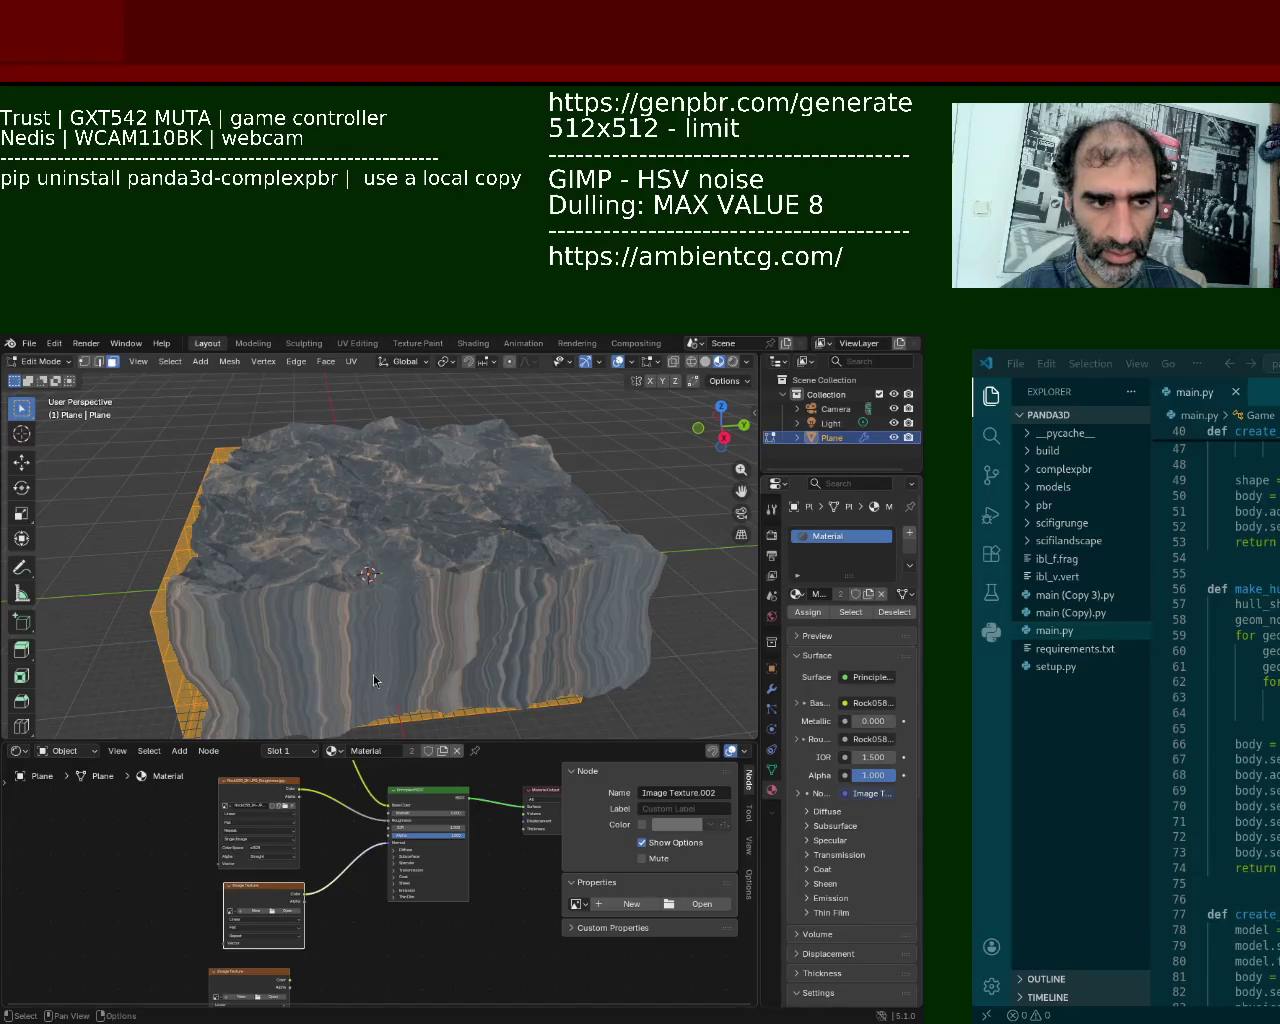
Step: Move the fourth texture node right toward the Principled BSDF and enlarge the node editor
middle_click_drag(376, 958, 390, 888)
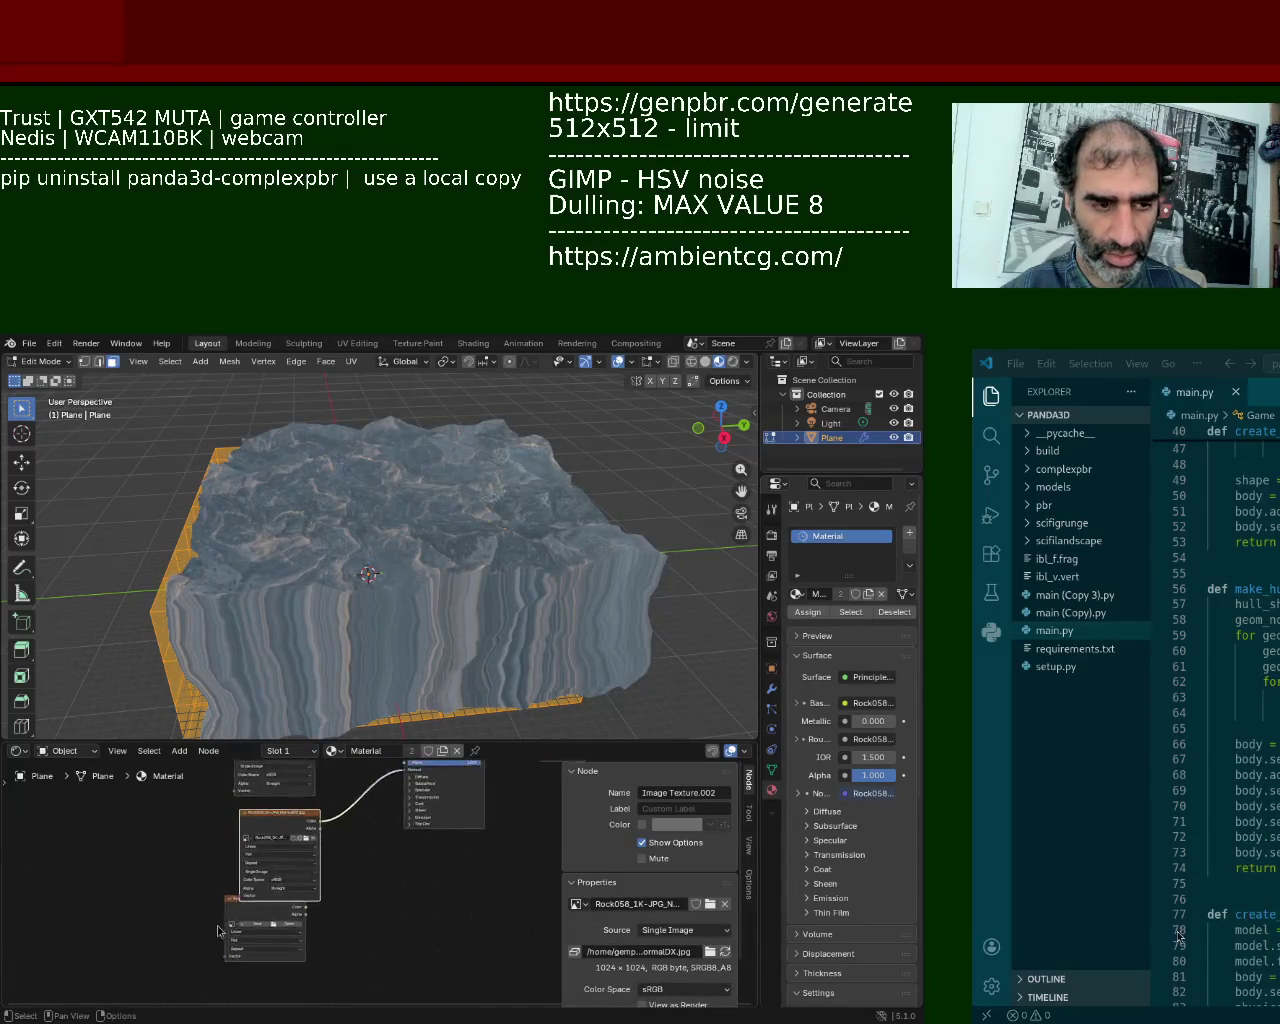
left_click(233, 910)
left_click_drag(233, 910, 328, 912)
middle_click_drag(420, 860, 406, 929)
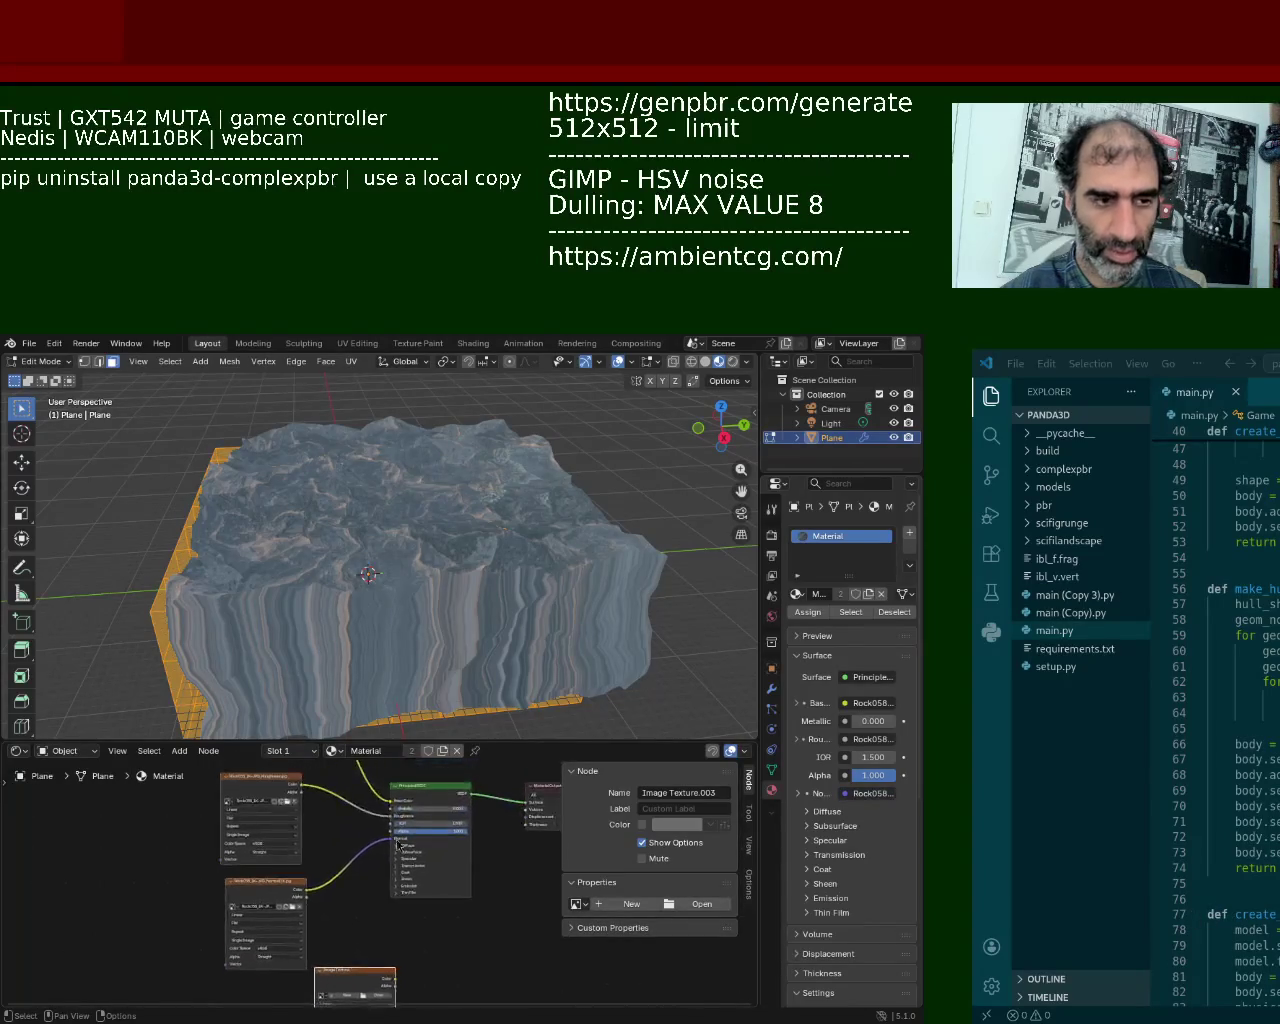
left_click_drag(439, 744, 439, 570)
middle_click_drag(390, 575, 340, 685)
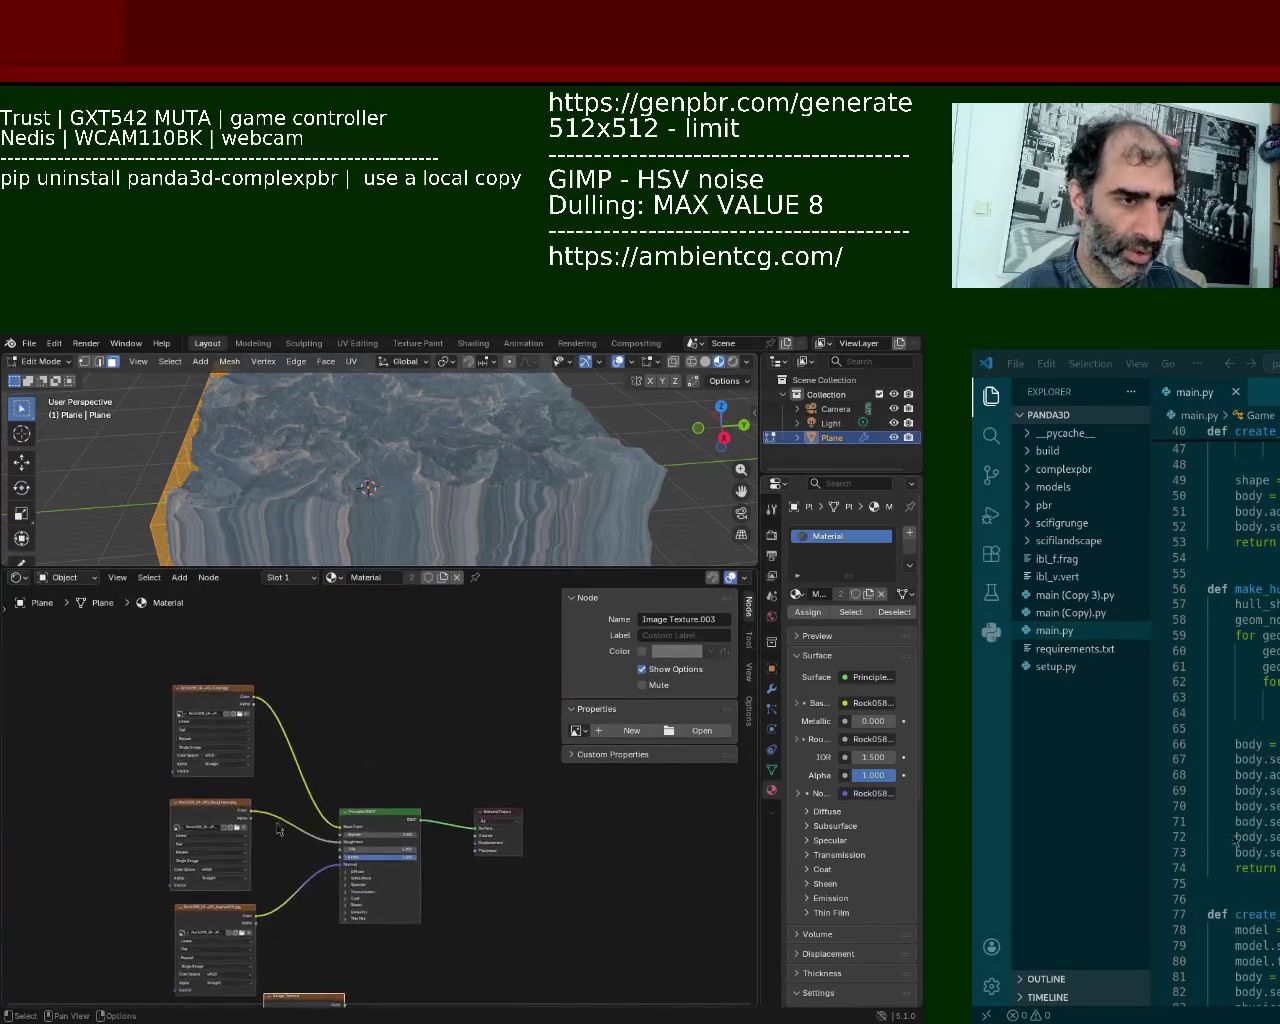
Step: Add an Ambient Occlusion node to the rock material via the 'ao' search
key("shift+a")
left_click(339, 680)
type("ao")
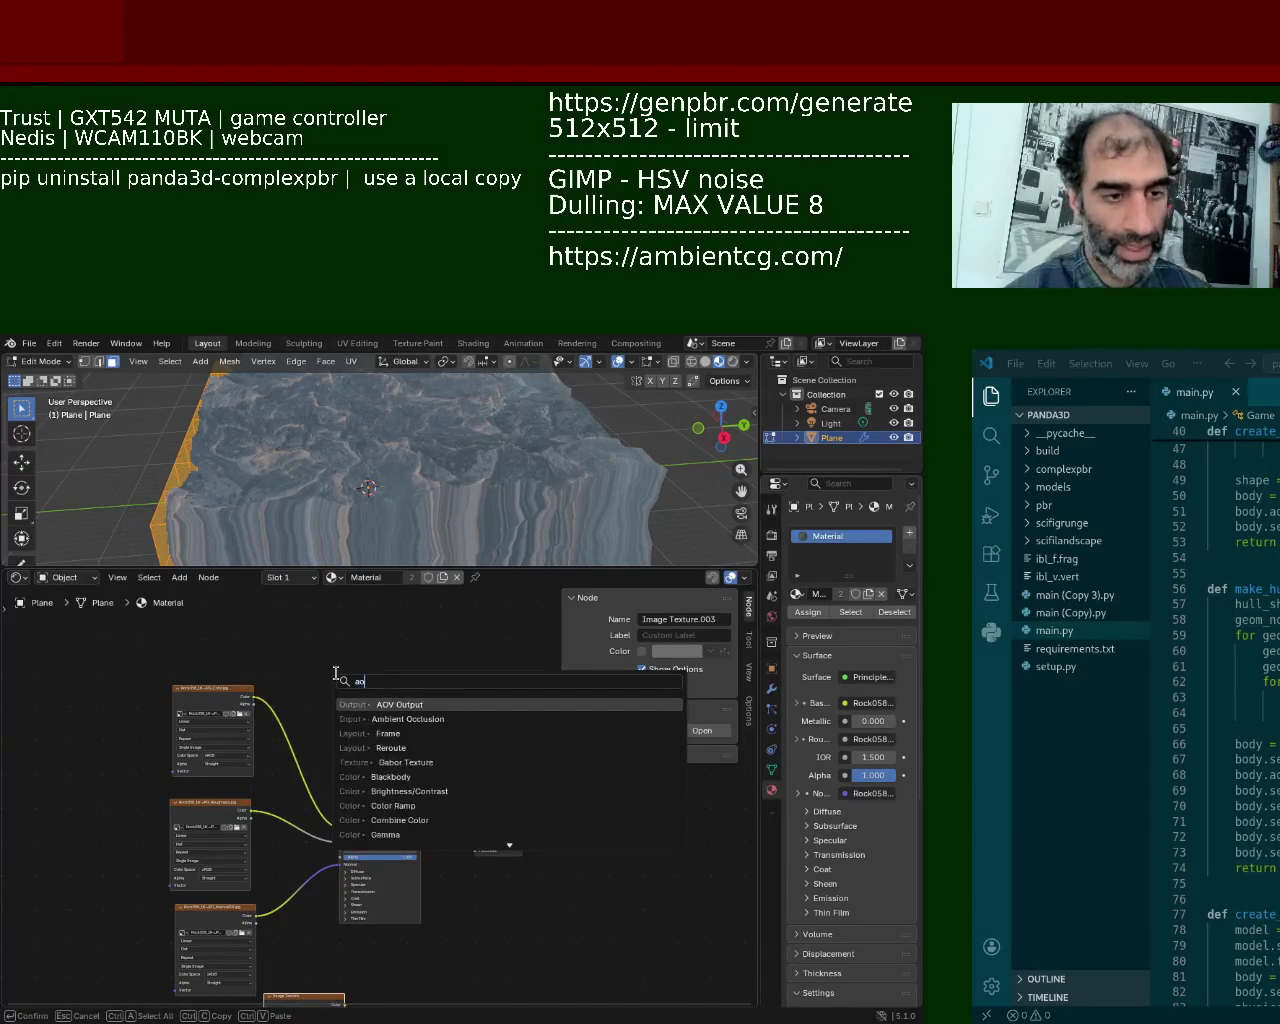
key("Down")
key("Return")
left_click(345, 680)
Step: Add a Mix Shader node and route the Principled BSDF output into it
key("shift+a")
left_click(438, 697)
type("mix")
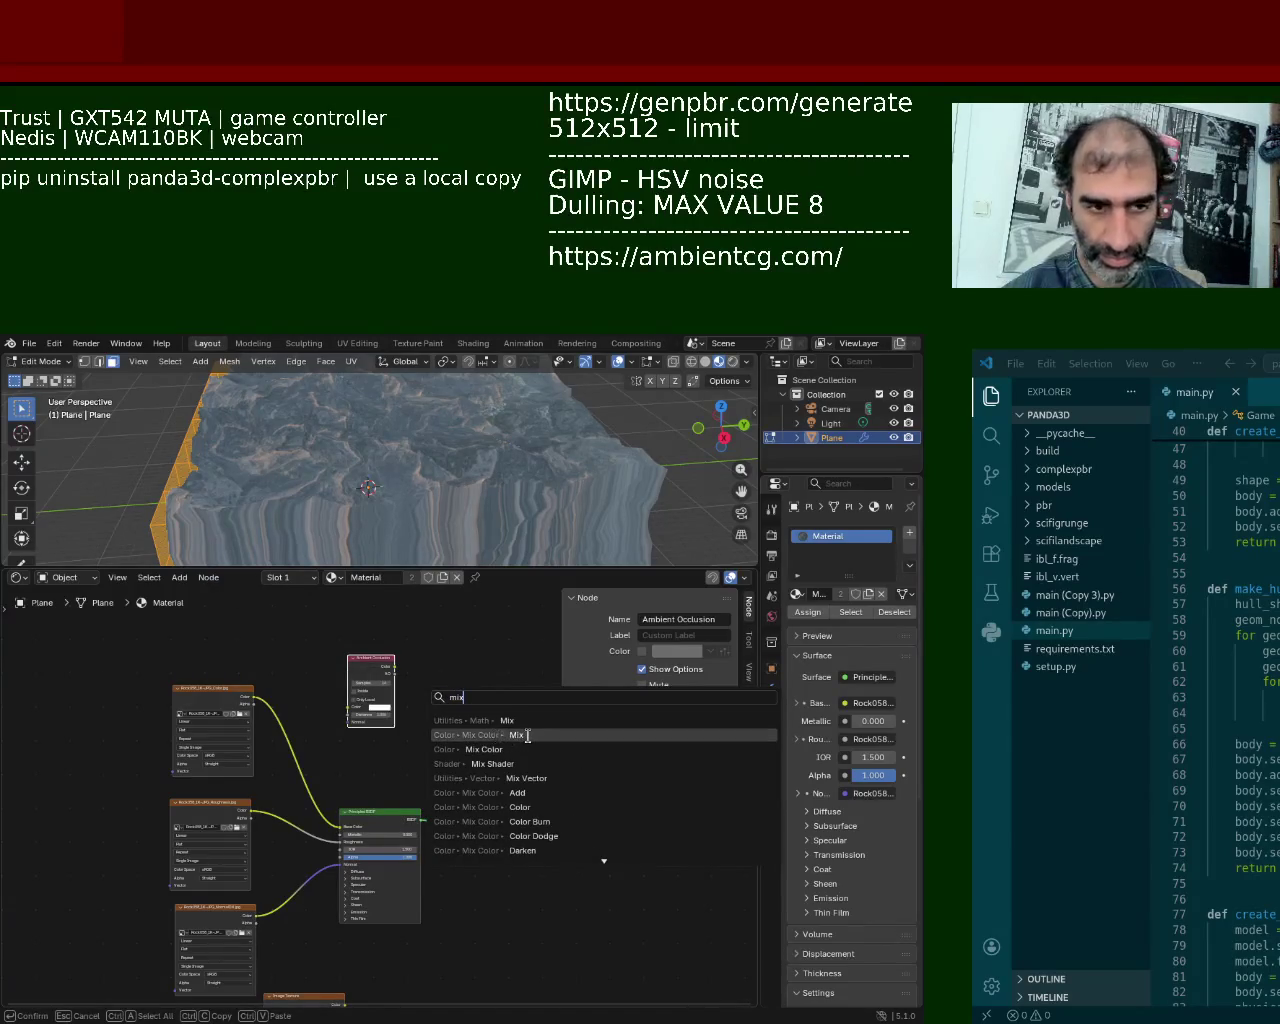
left_click(505, 763)
left_click(470, 722)
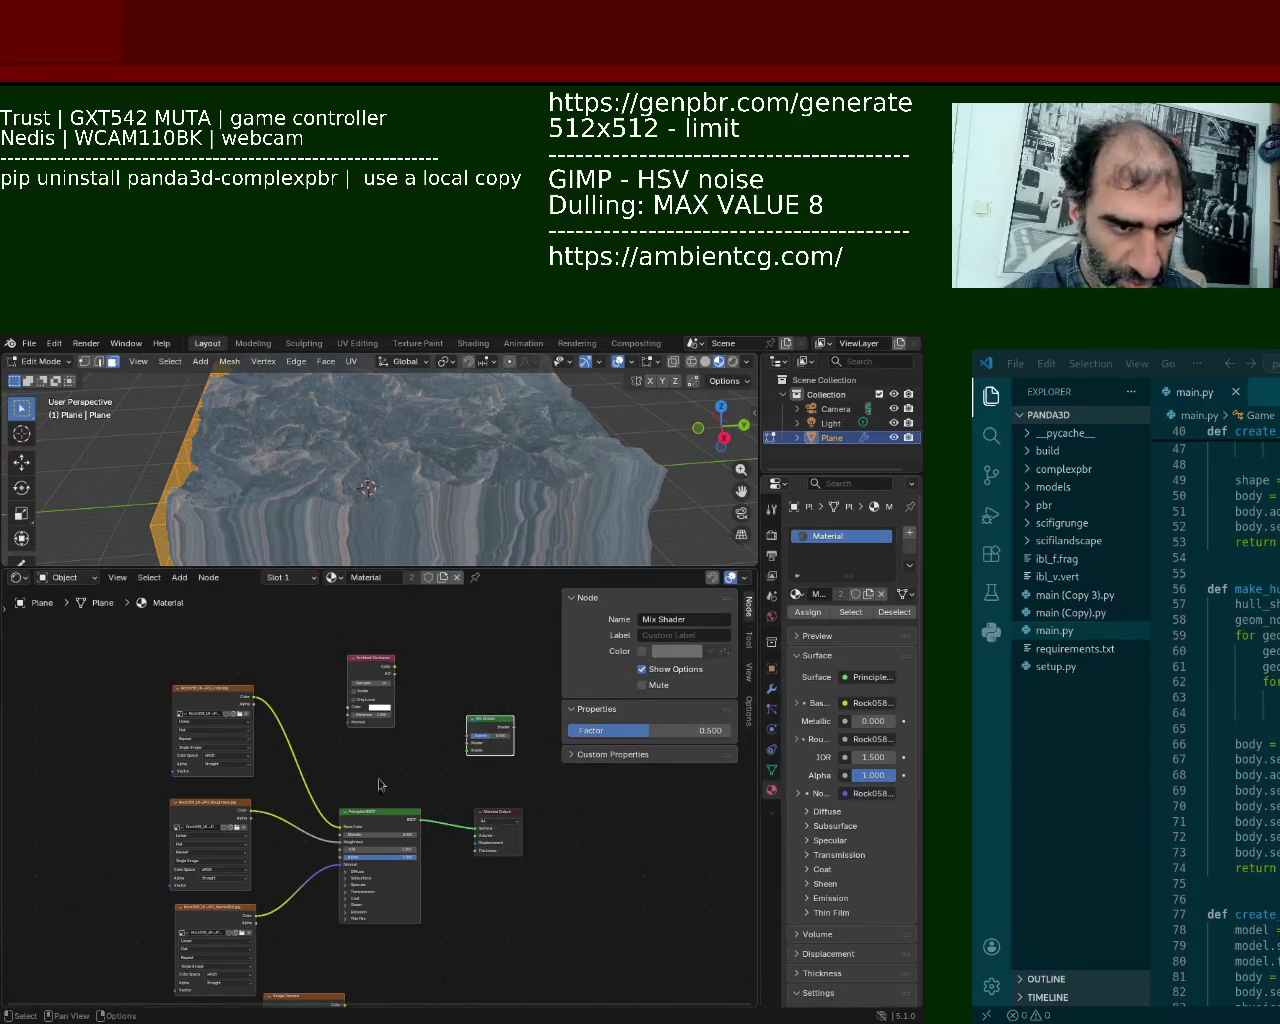
left_click_drag(475, 833, 469, 743)
Step: Set the Ambient Occlusion colour to black and move the empty image texture node up
left_click(378, 706)
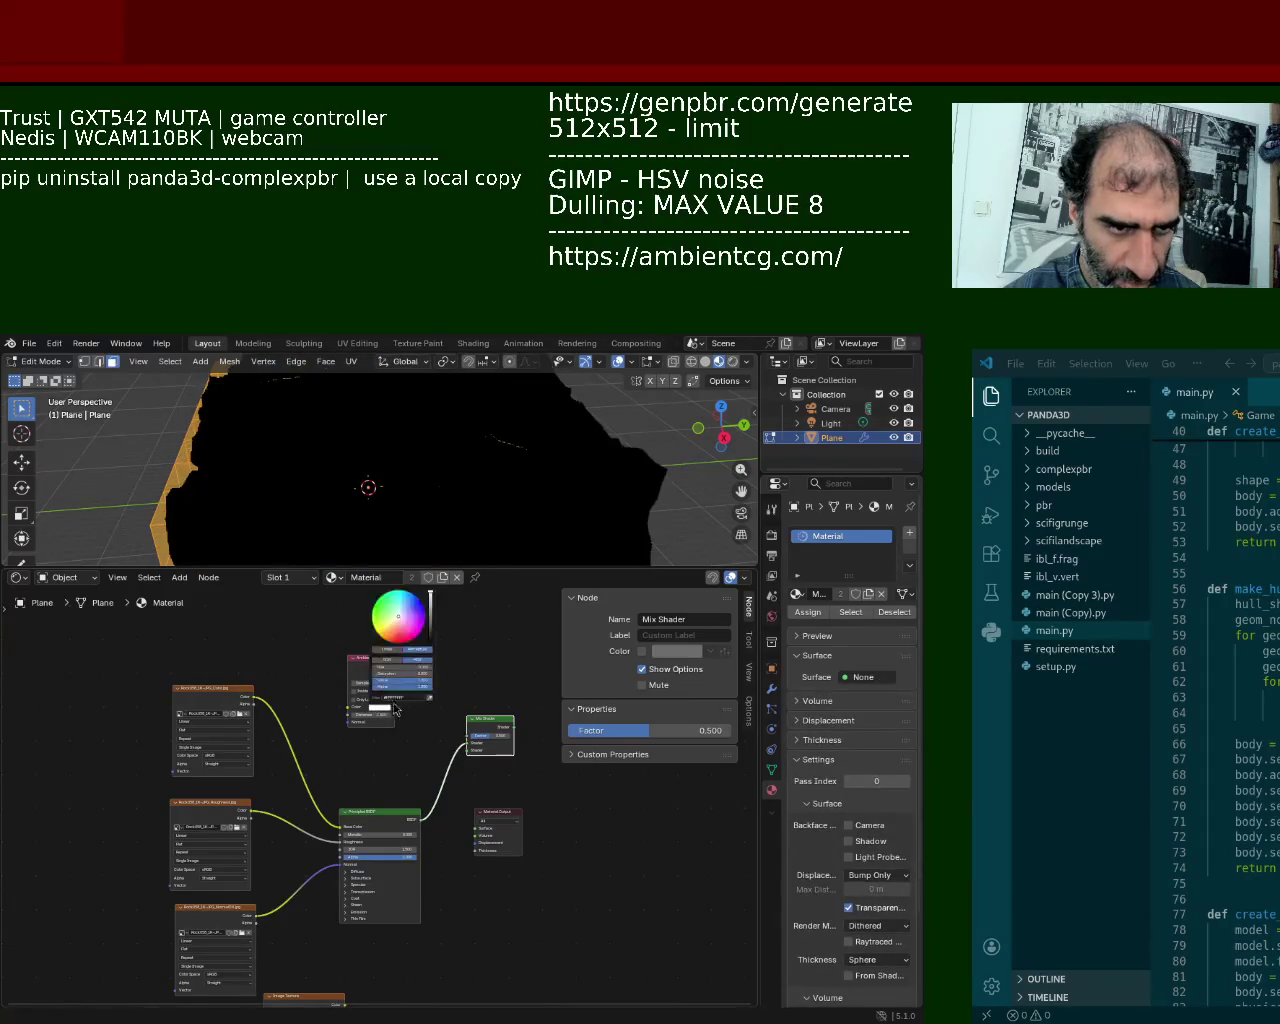
left_click_drag(431, 596, 431, 640)
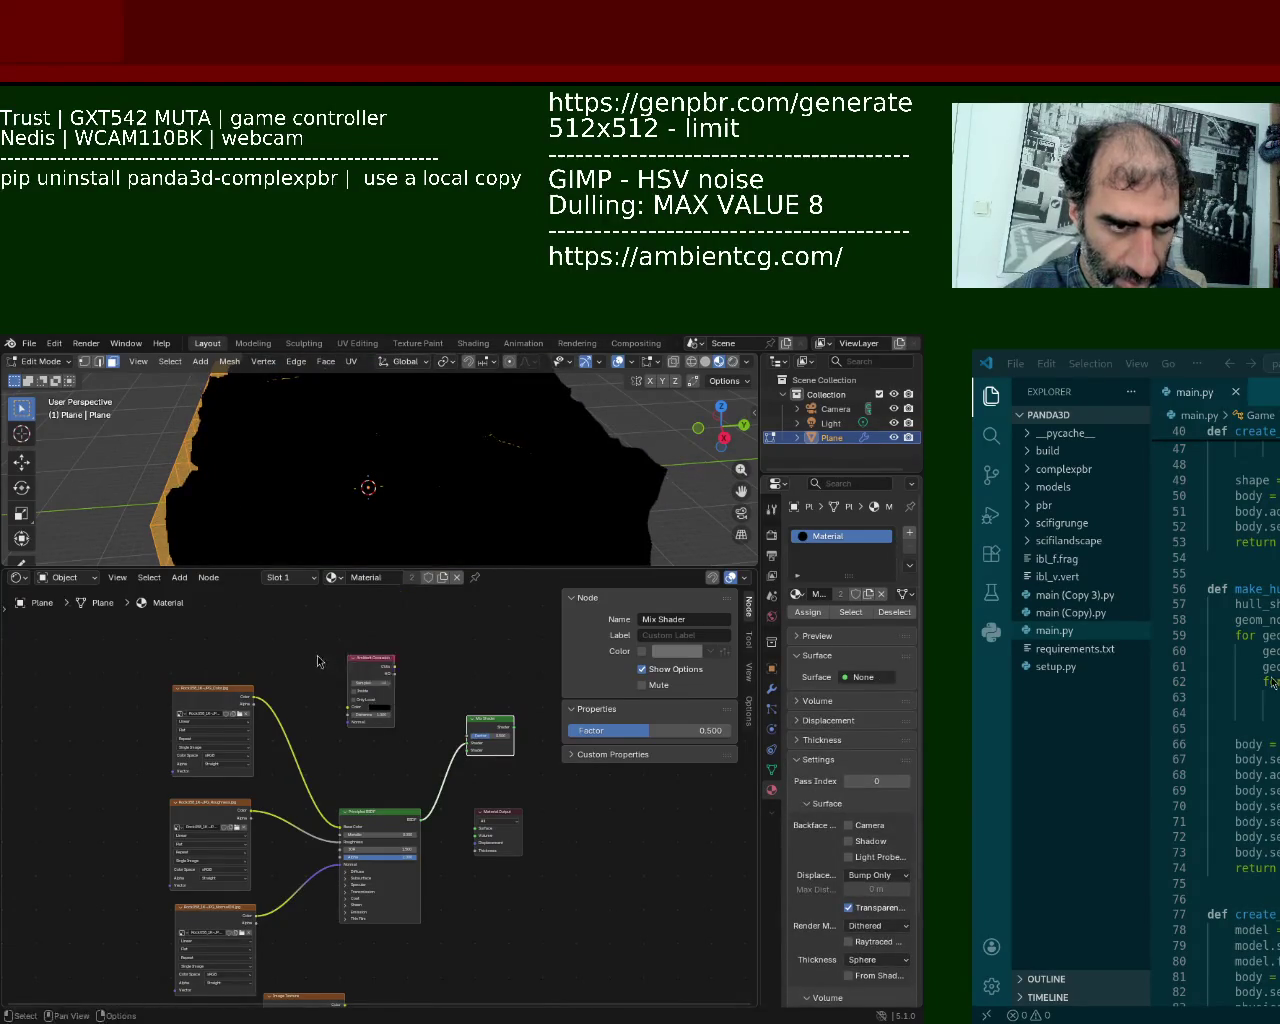
left_click(375, 690)
mouse_move(312, 1002)
left_mouse_down()
mouse_move(334, 952)
mouse_move(372, 932)
left_mouse_up()
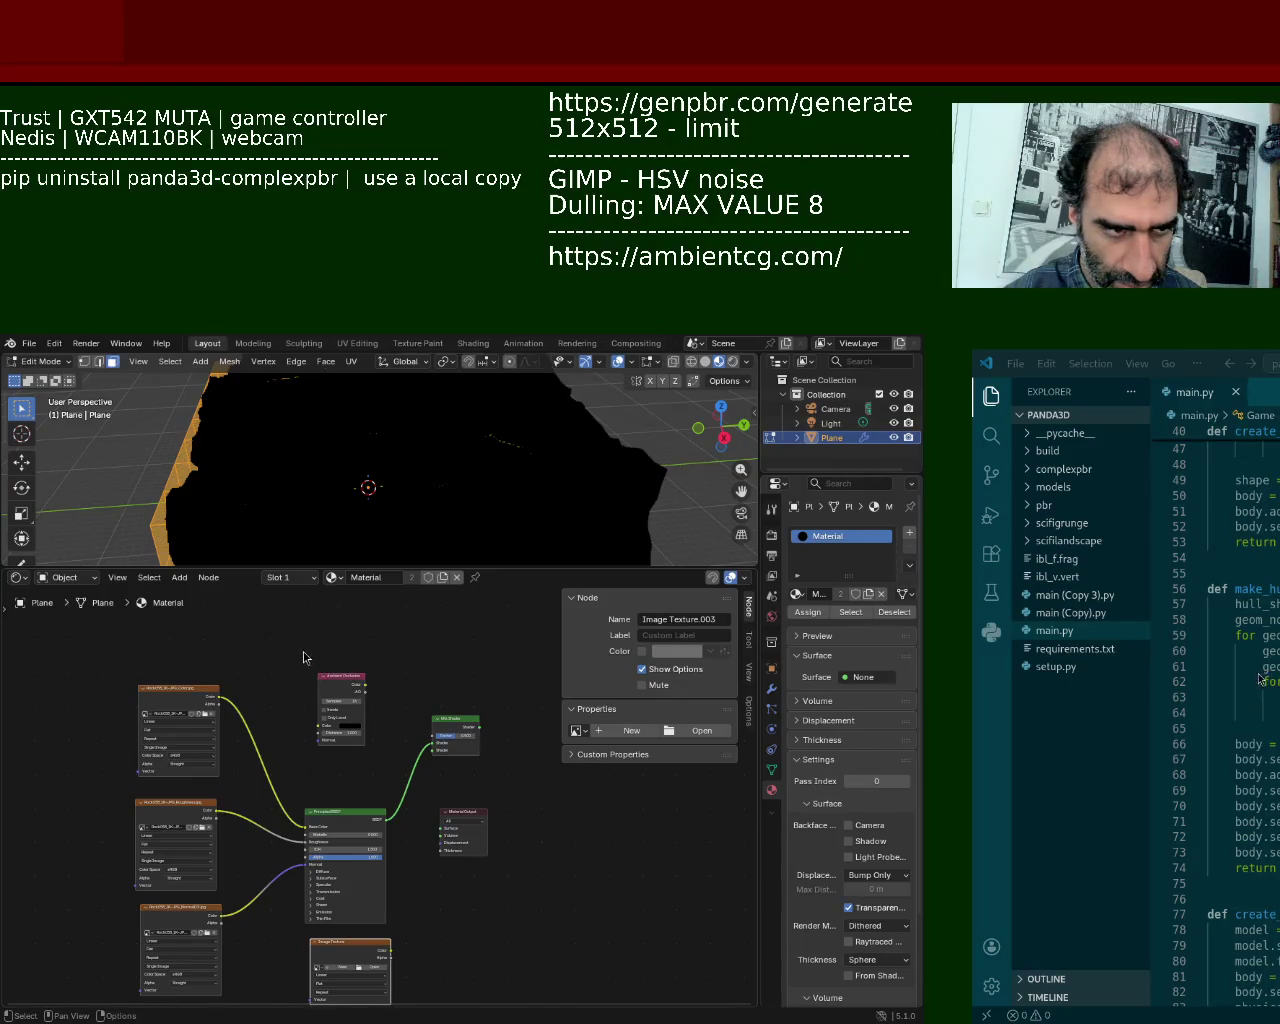
Step: Load the Rock058 ambient occlusion image and connect it and the AO node into the Mix Shader
left_click_drag(330, 710, 361, 726)
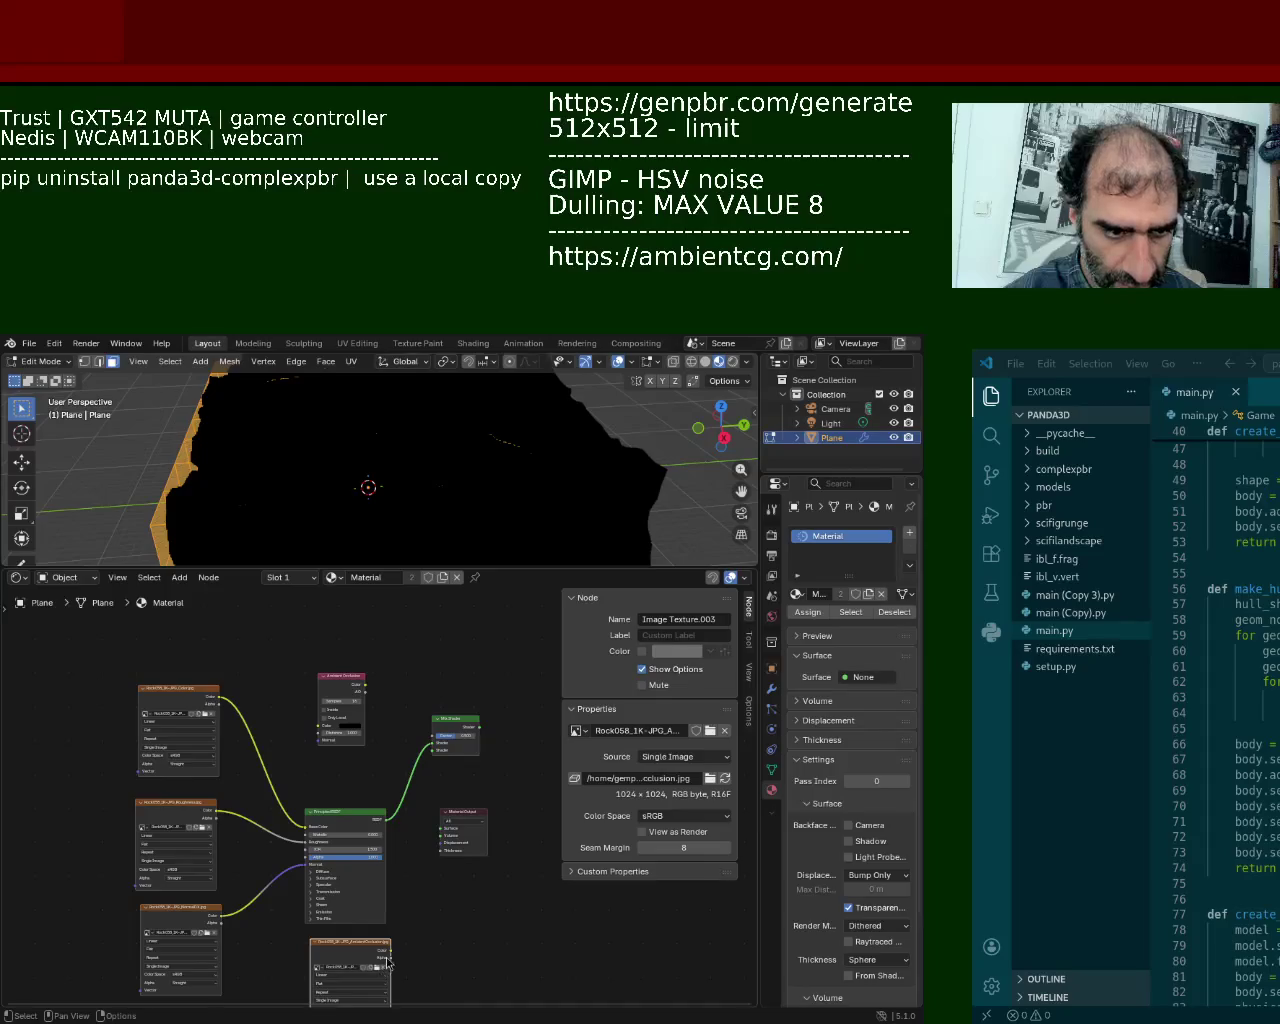
left_click_drag(390, 958, 433, 750)
mouse_move(367, 690)
left_mouse_down()
mouse_move(406, 737)
mouse_move(366, 728)
mouse_move(387, 745)
mouse_move(394, 725)
mouse_move(428, 724)
mouse_move(431, 736)
left_mouse_up()
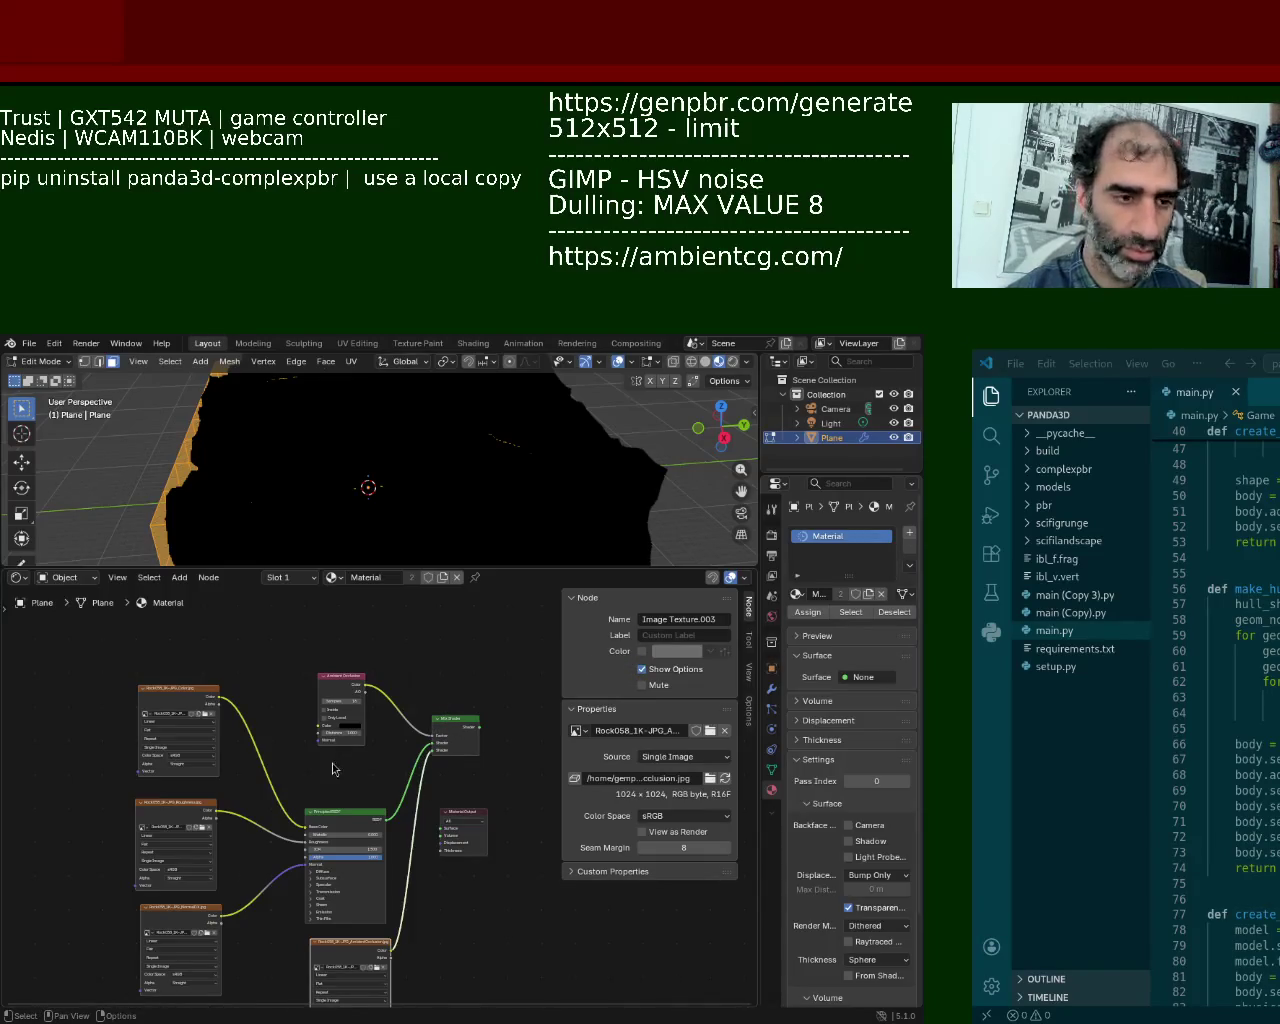
scroll(340, 761, "up", 3)
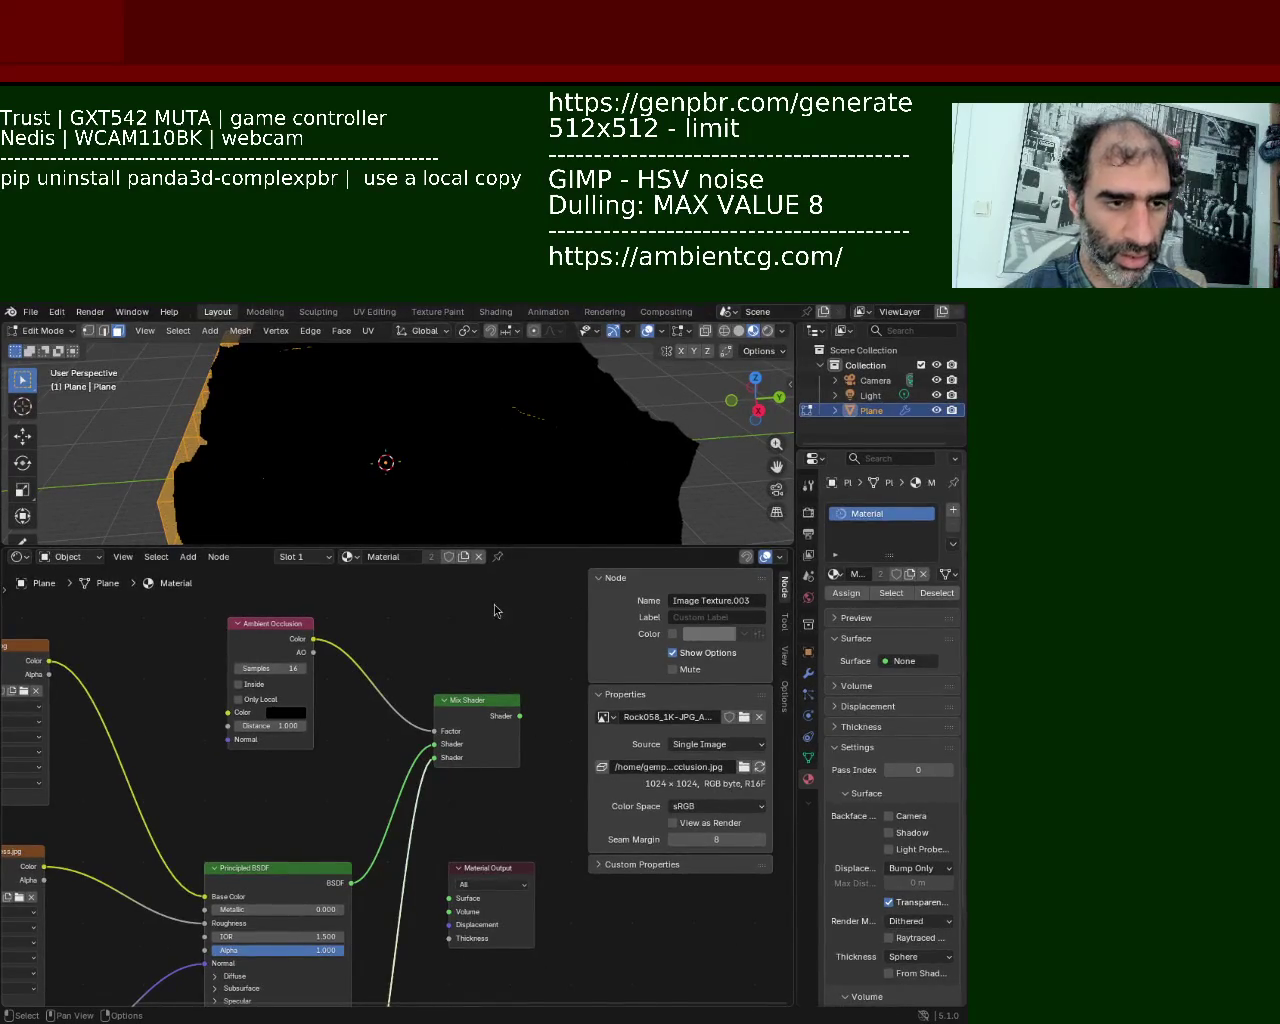
scroll(296, 681, "up", 3)
middle_click_drag(296, 681, 266, 814)
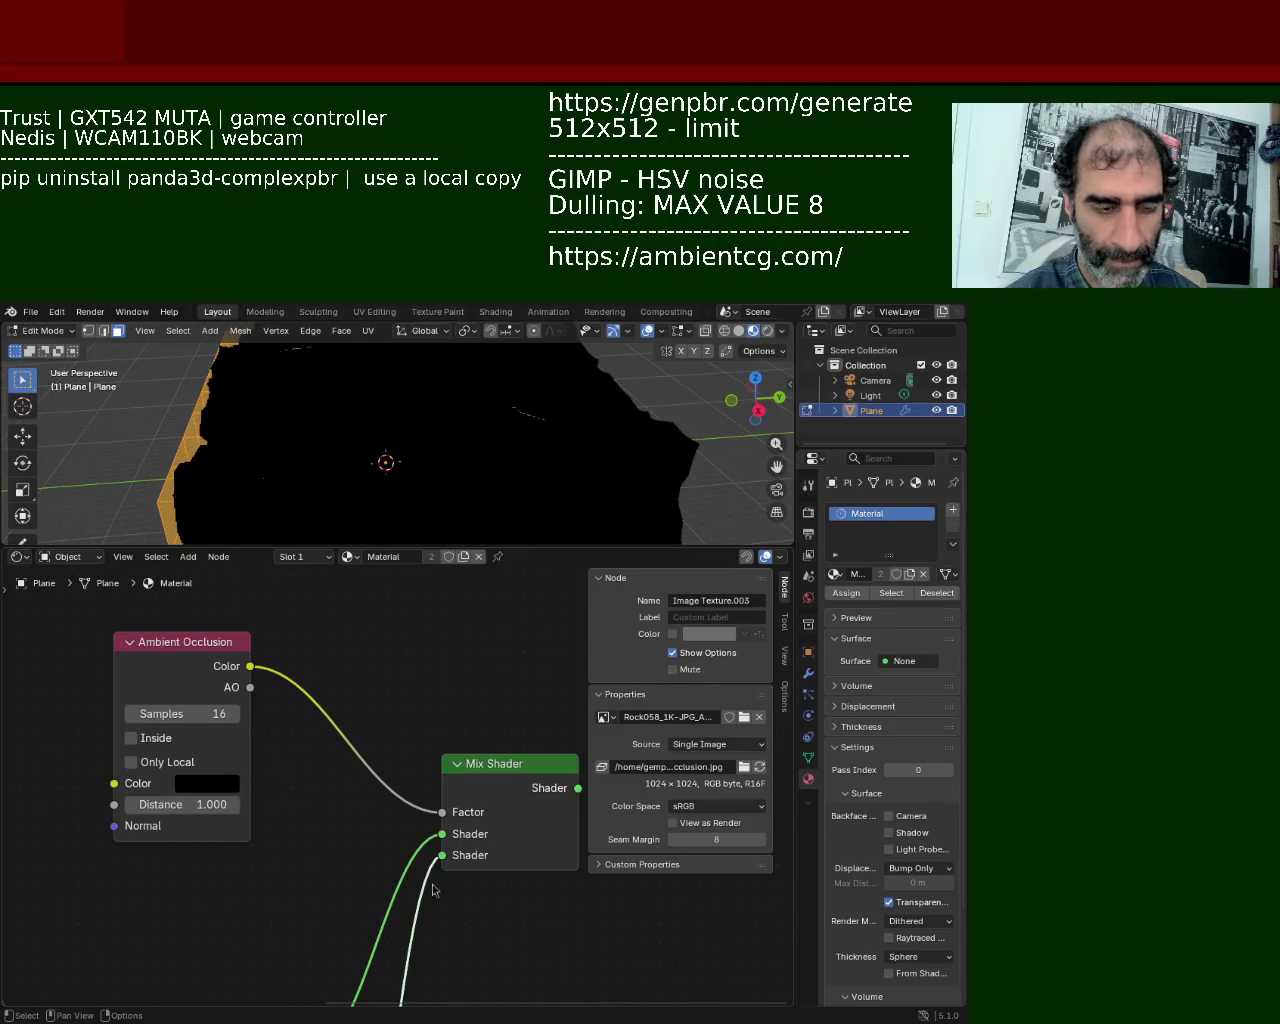
Step: Tidy the node tree by moving the Ambient Occlusion and Mix Shader nodes lower
scroll(418, 690, "down", 3)
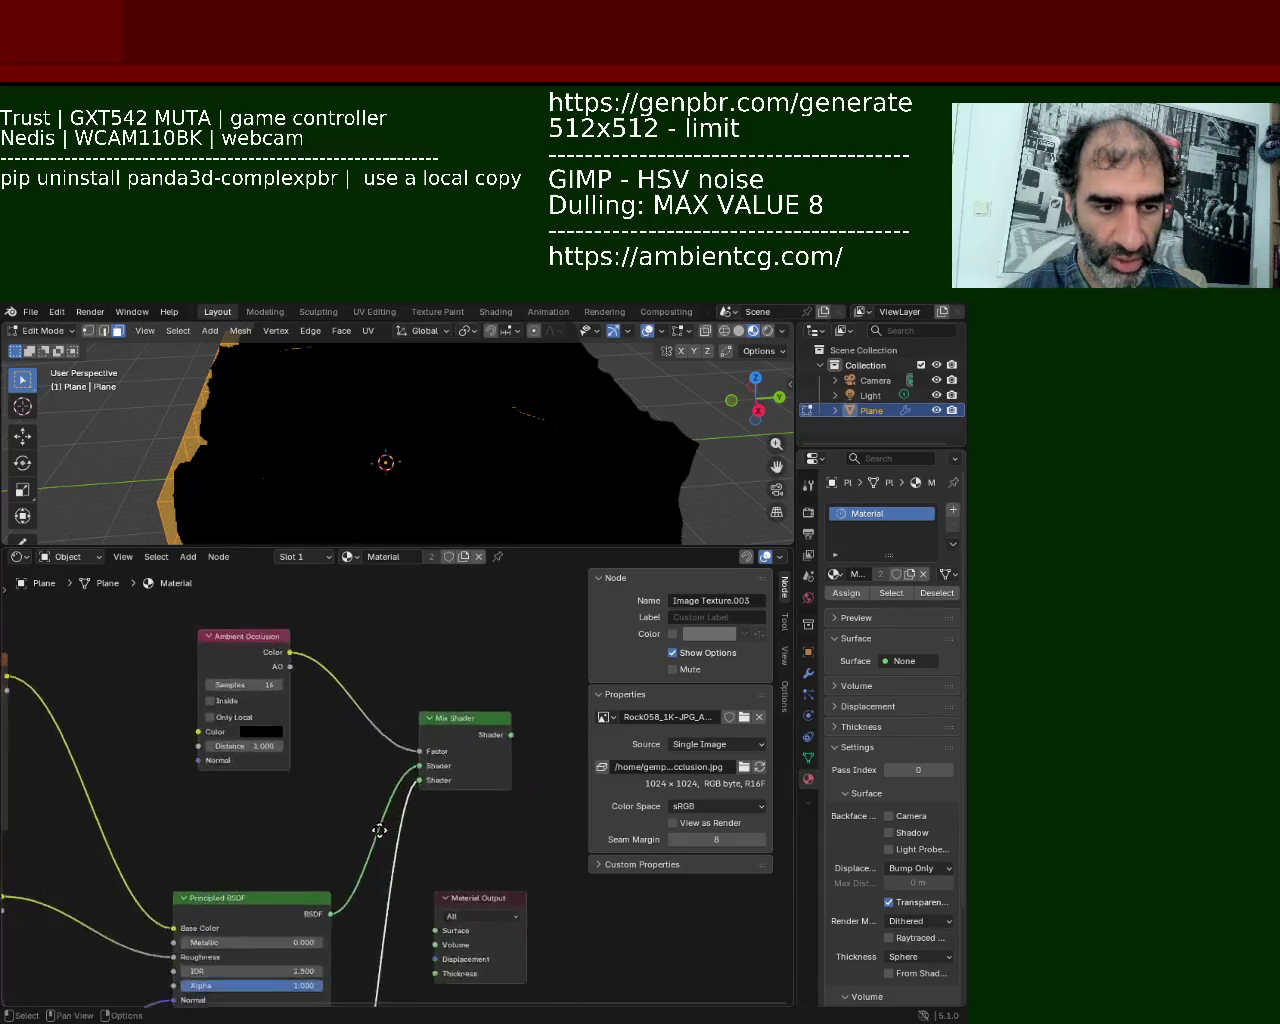
scroll(258, 645, "up", 3)
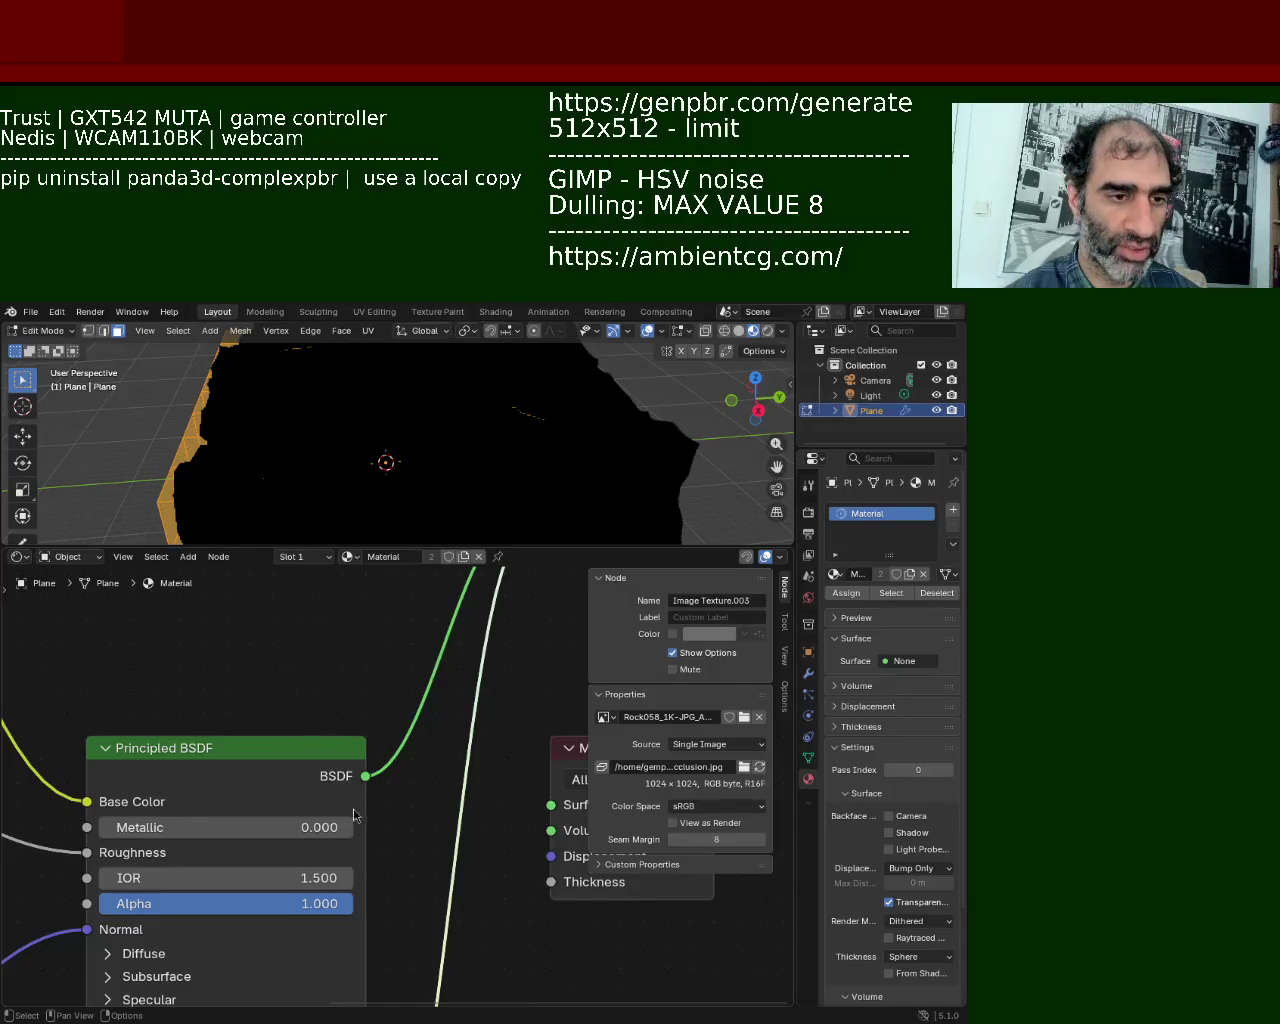
scroll(340, 700, "down", 5, "shift")
scroll(380, 800, "down", 3, "shift")
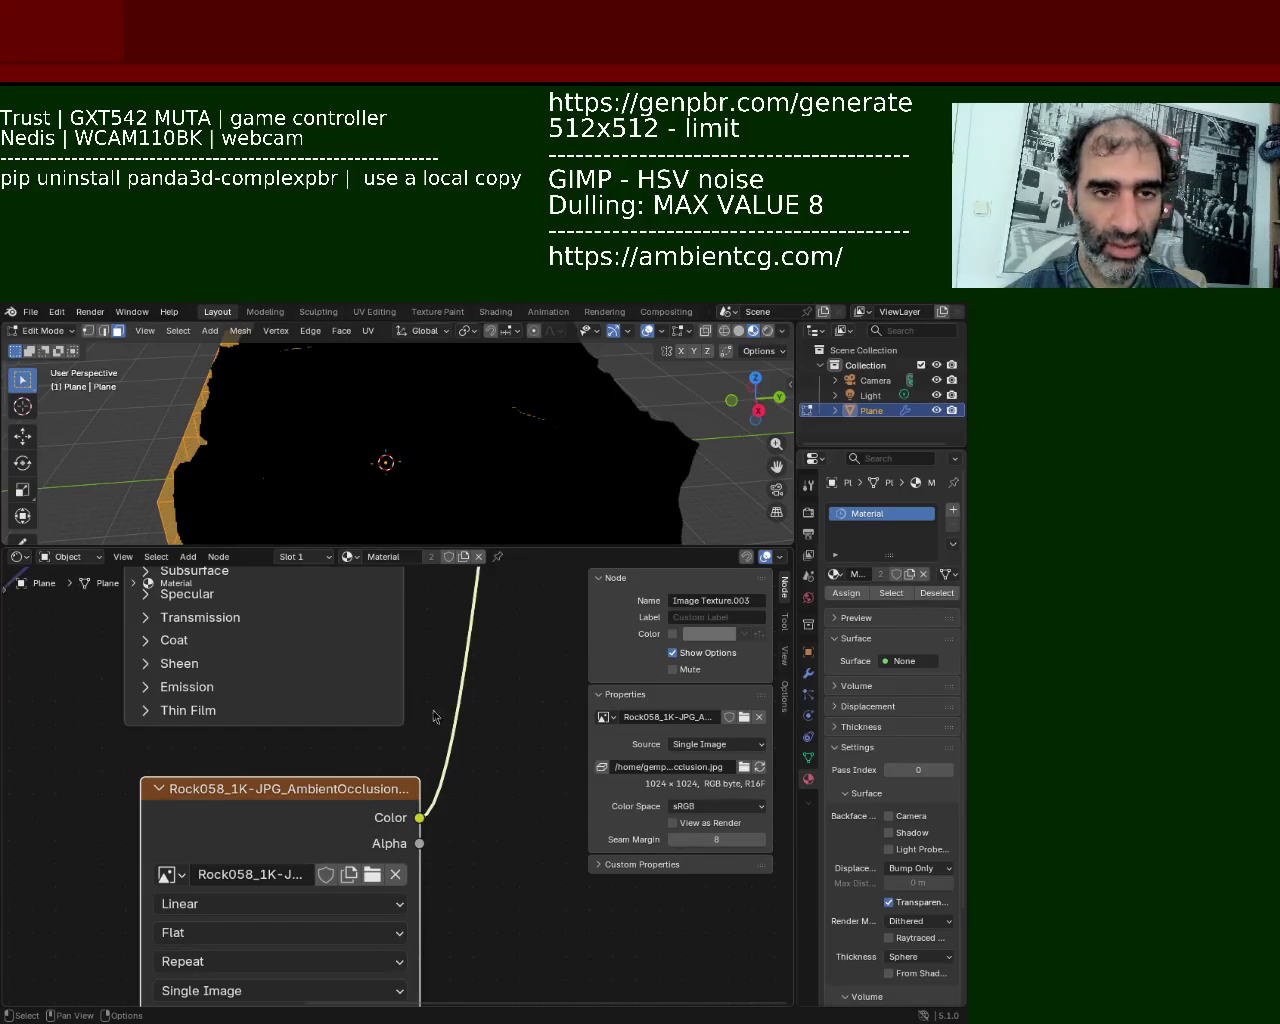
mouse_move(432, 657)
middle_mouse_down("ctrl")
mouse_move(480, 826)
mouse_move(509, 789)
mouse_move(469, 823)
mouse_move(390, 689)
mouse_move(391, 619)
mouse_move(337, 760)
mouse_move(260, 808)
mouse_move(291, 694)
middle_mouse_up("ctrl")
scroll(405, 632, "up", 2)
mouse_move(249, 760)
middle_mouse_down()
mouse_move(237, 880)
mouse_move(169, 656)
middle_mouse_up()
left_click_drag(169, 656, 162, 785)
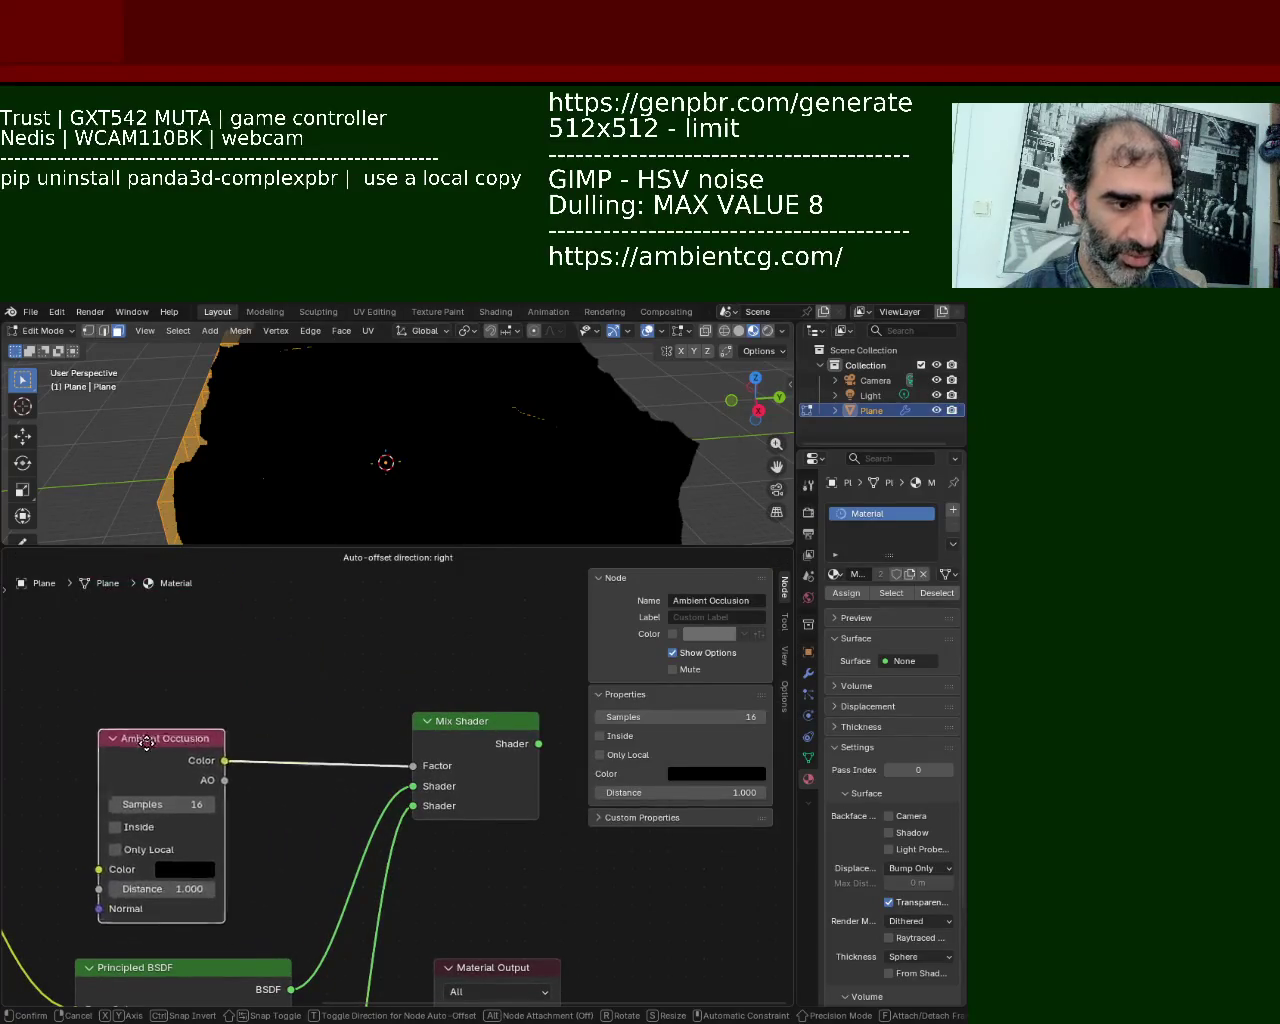
left_click_drag(492, 728, 485, 797)
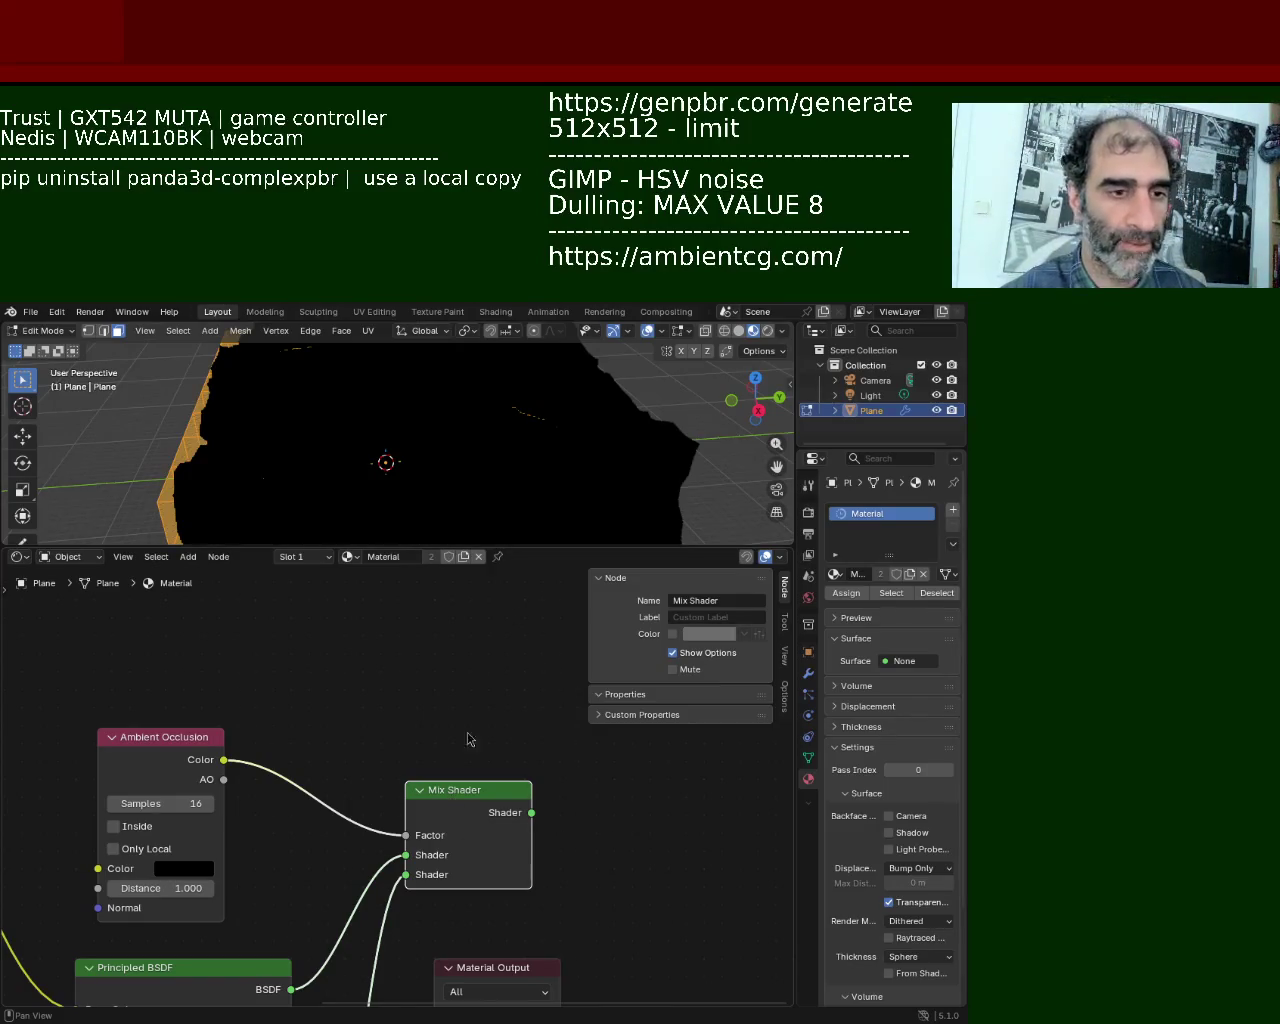
Step: Place Material Output beside the Mix Shader and connect the Mix Shader to its Surface
mouse_move(411, 806)
middle_mouse_down()
mouse_move(459, 811)
mouse_move(372, 893)
middle_mouse_up()
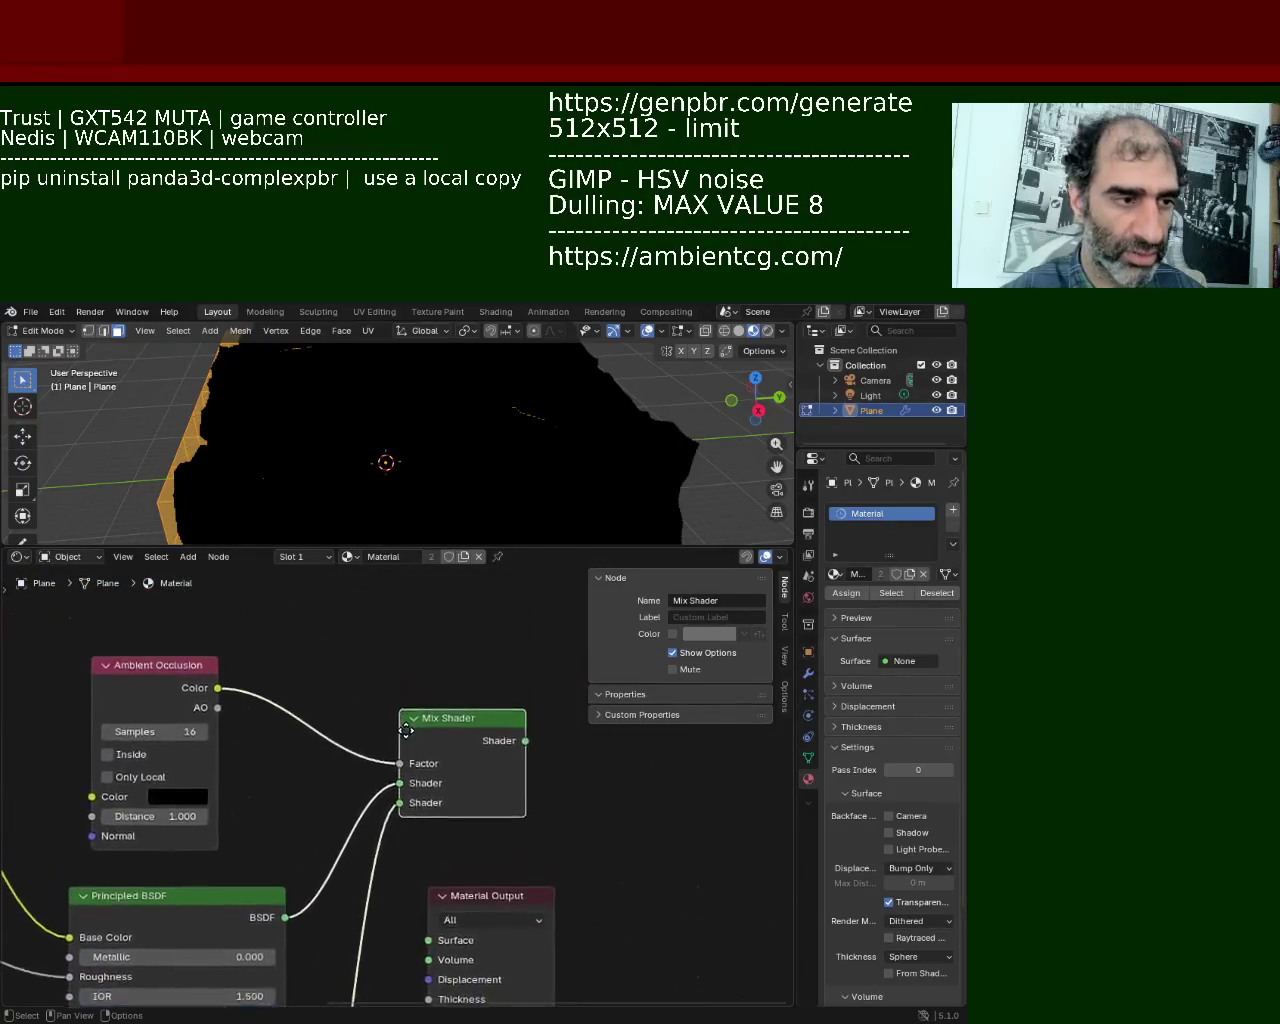
left_click_drag(372, 893, 566, 788)
left_click_drag(344, 736, 457, 825)
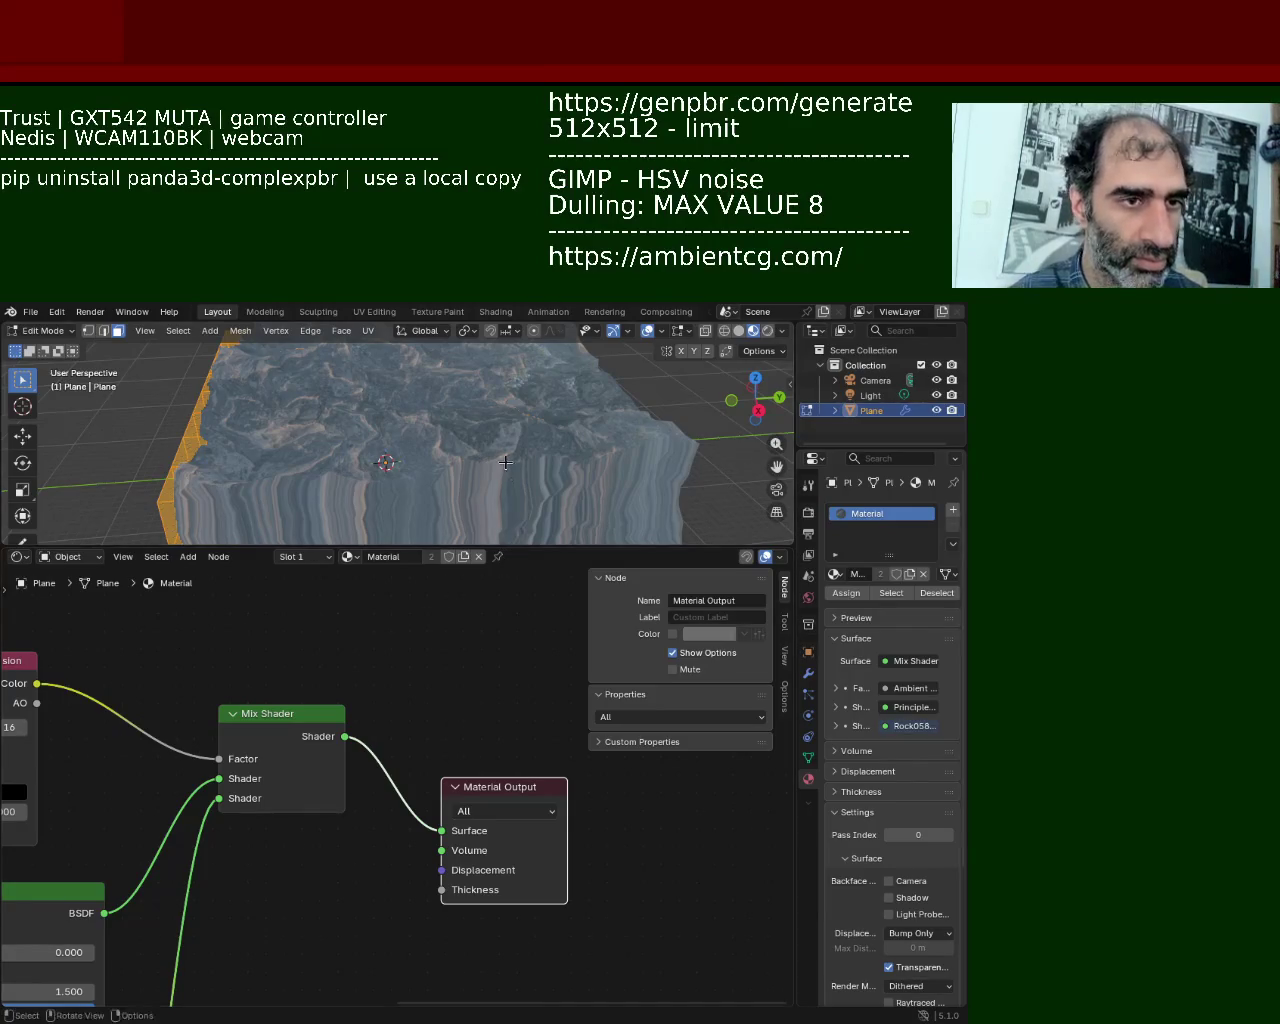
Step: Enlarge the 3D viewport and tilt the view down onto the textured terrain
left_click_drag(584, 549, 580, 700)
mouse_move(304, 487)
middle_mouse_down()
mouse_move(316, 564)
mouse_move(372, 494)
middle_mouse_up()
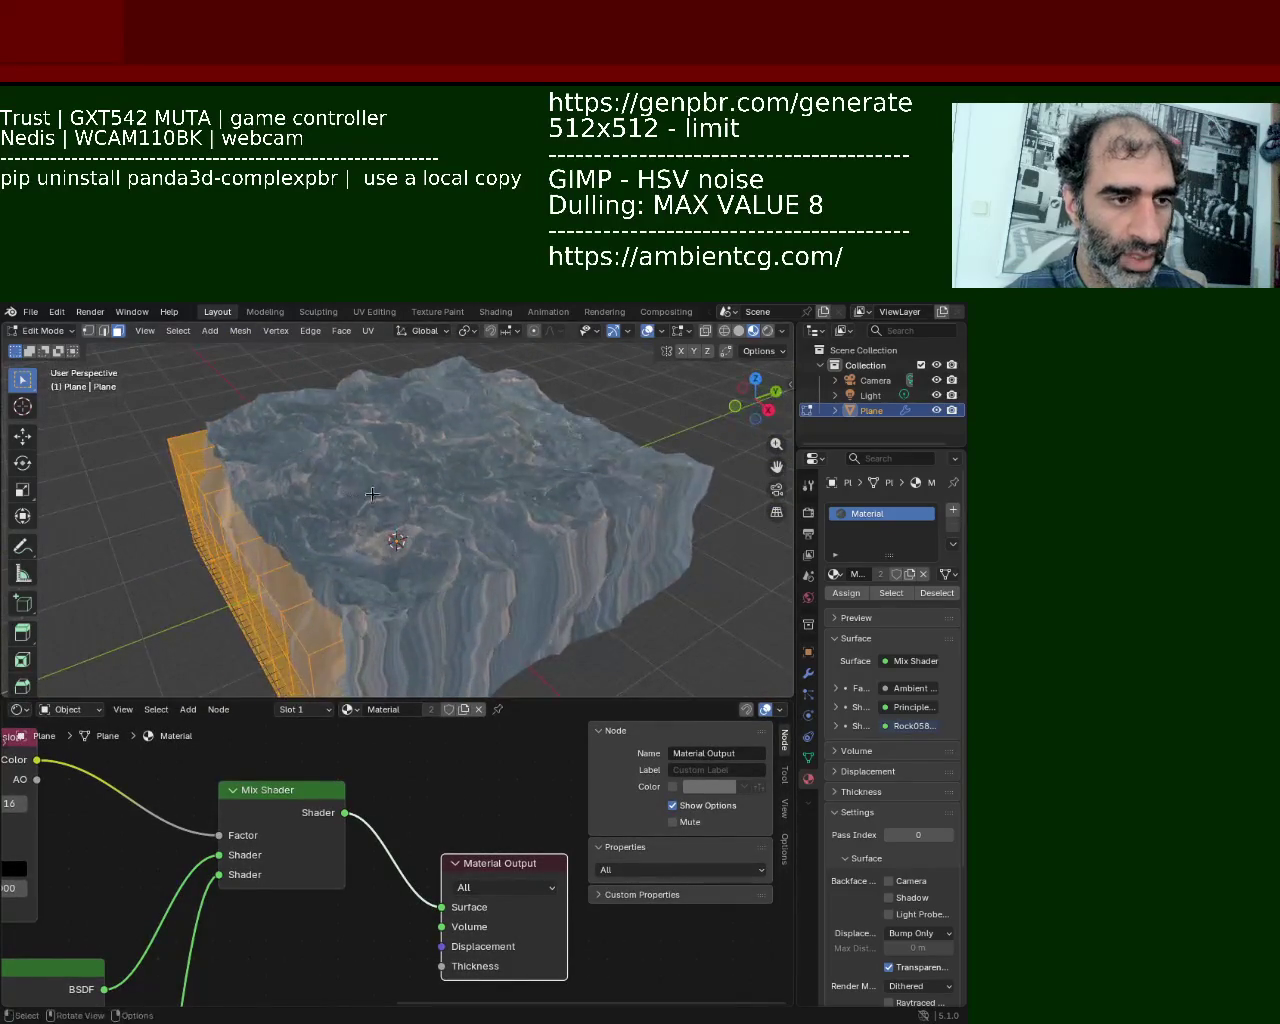
left_click(809, 674)
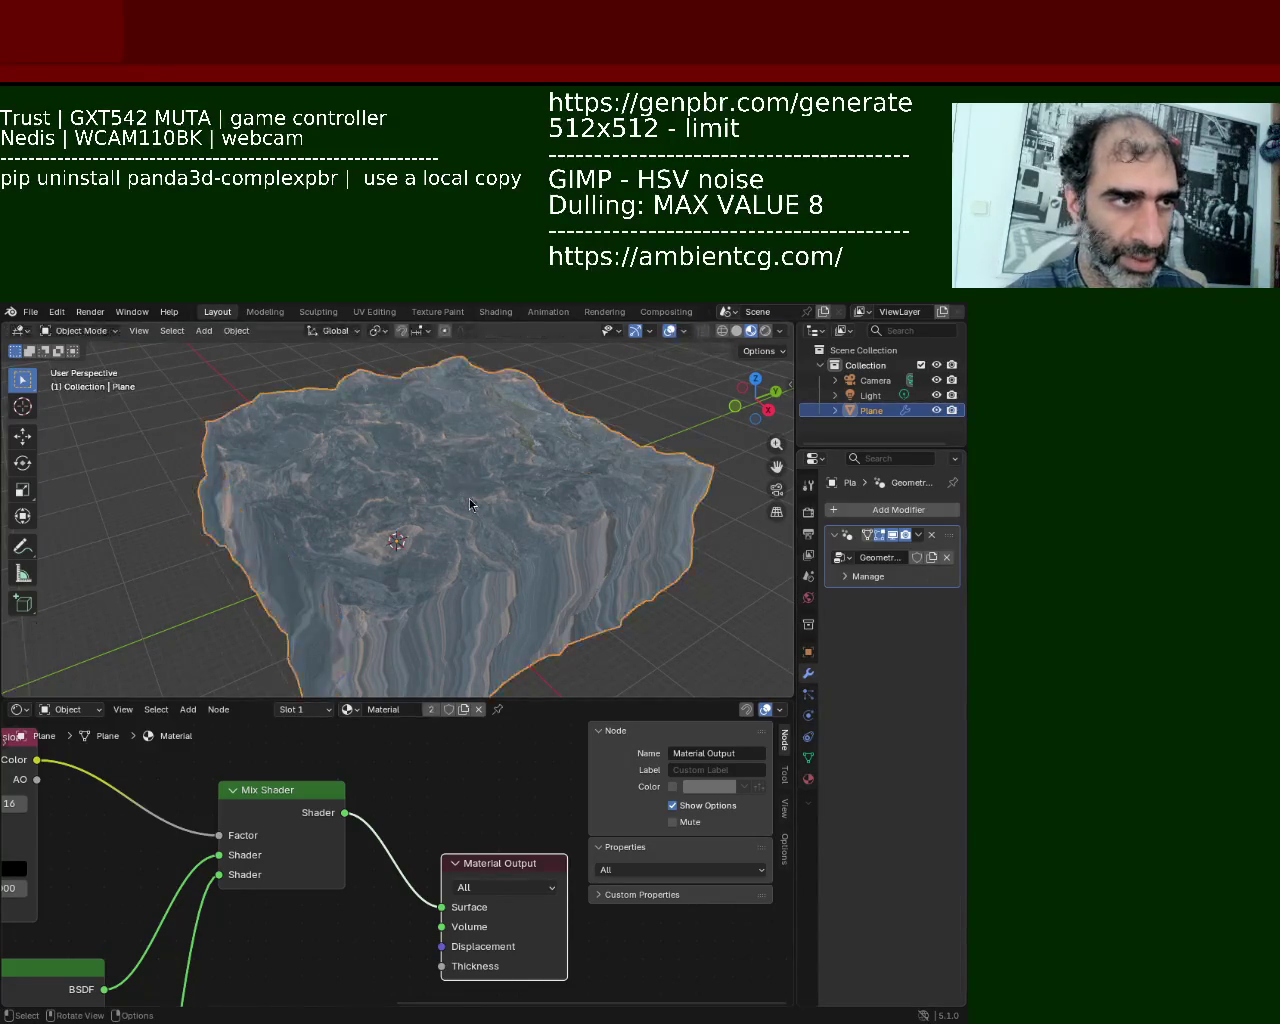
Step: Apply the Geometry Nodes modifier in Object Mode, then enter Edit Mode on the rock mesh
left_click(918, 535)
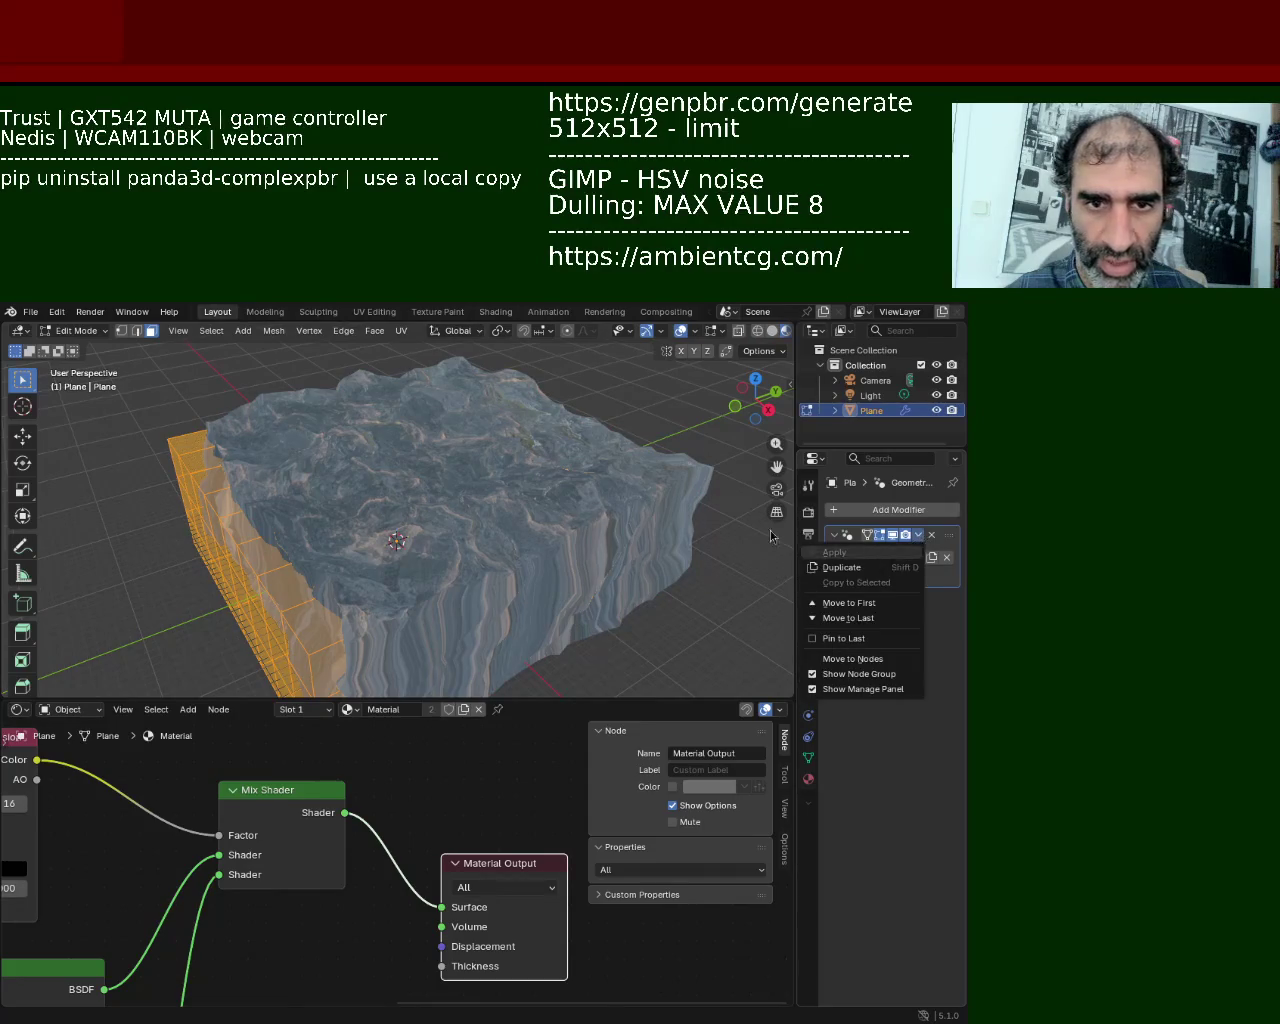
key("Tab")
left_click(918, 535)
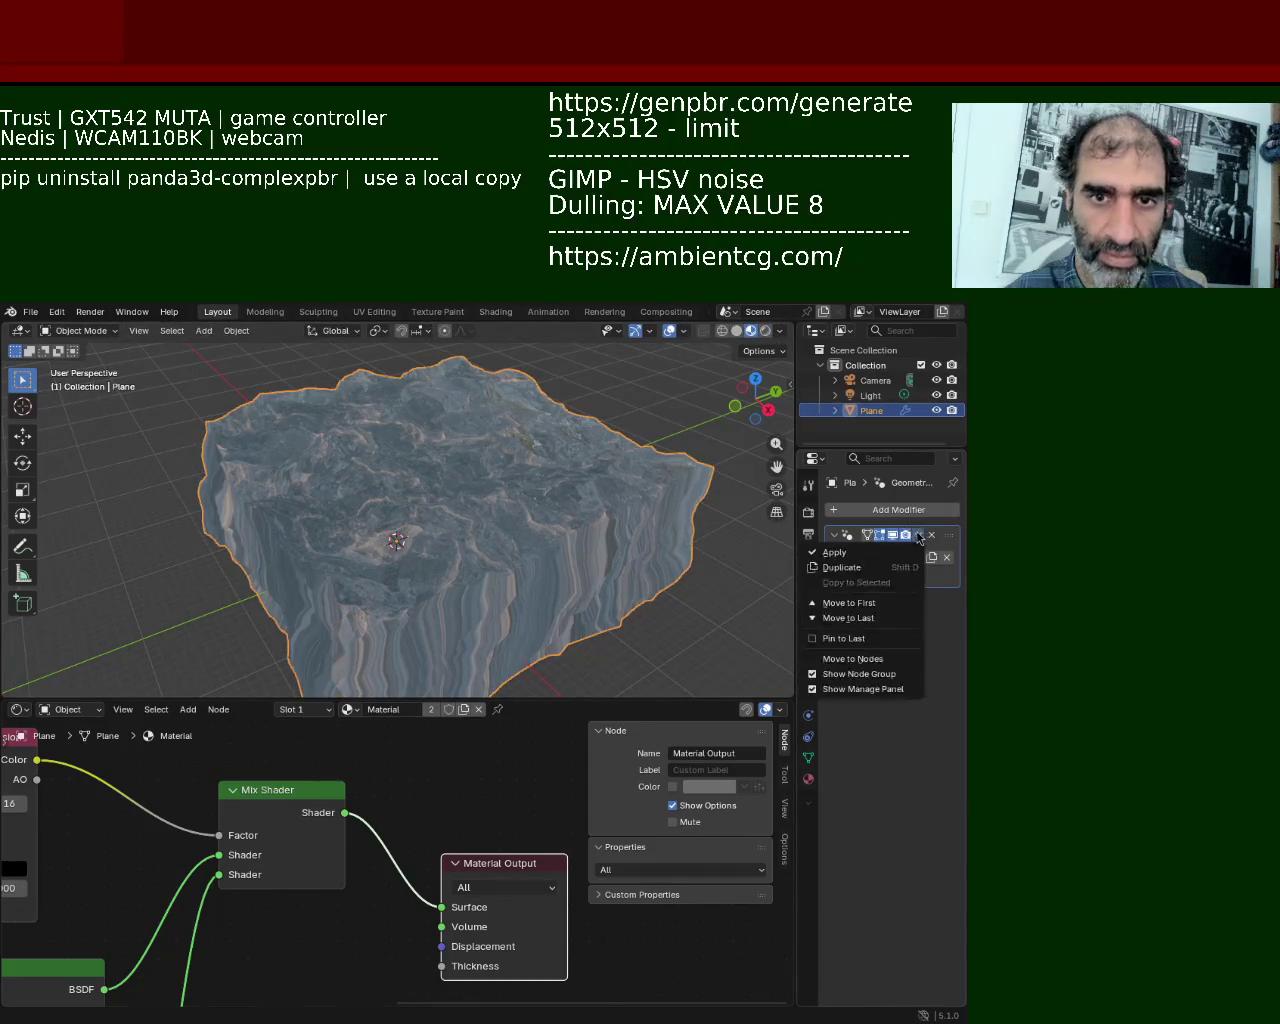
left_click(870, 553)
key("Tab")
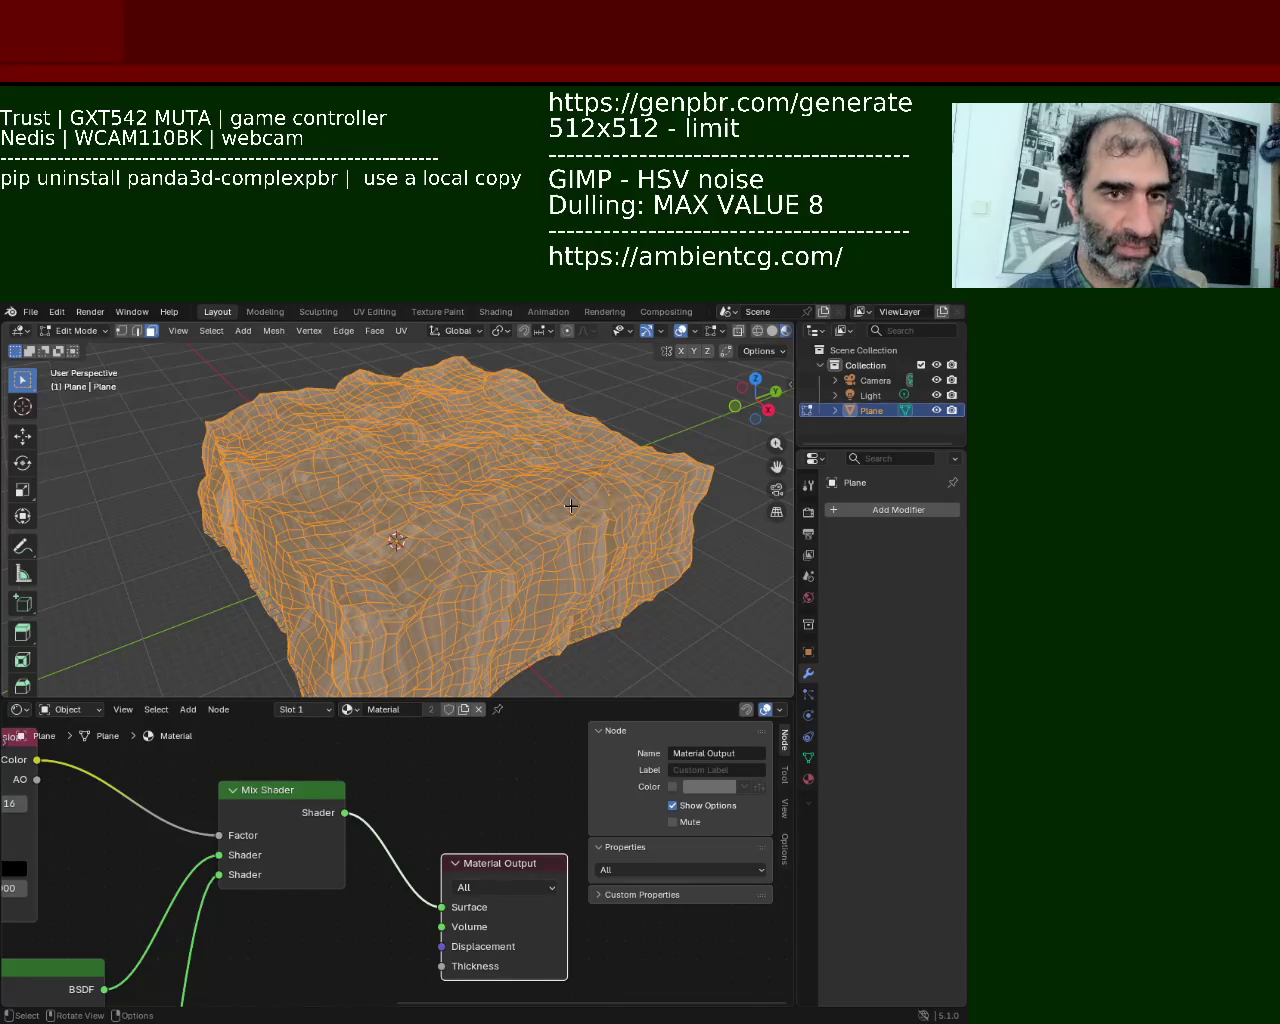
left_click(724, 584)
Step: Select all rock geometry, run Smart UV Project, and return to Object Mode to inspect it
key("a")
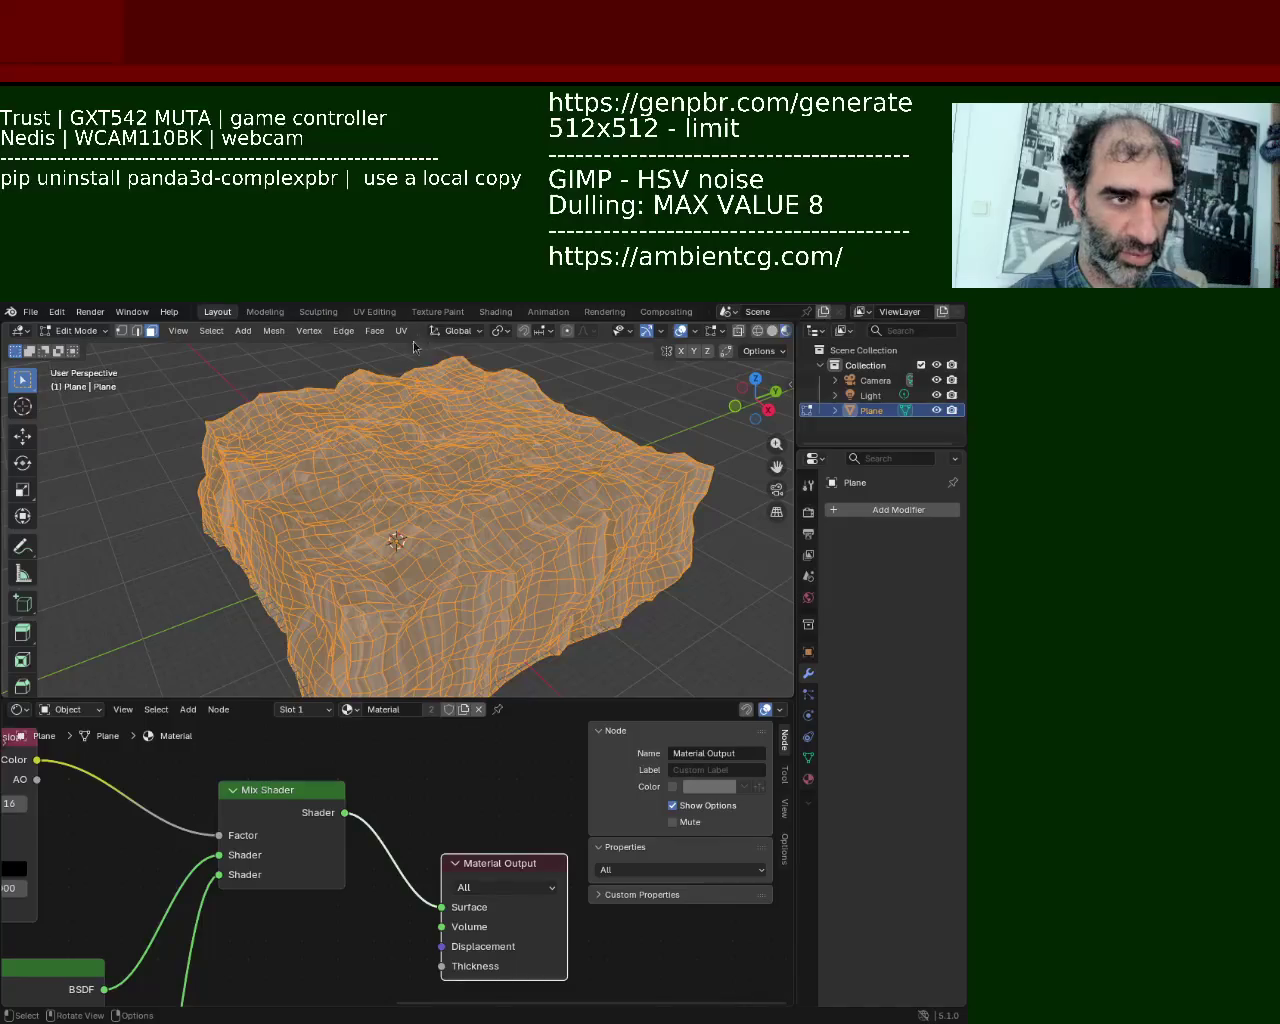
left_click(400, 331)
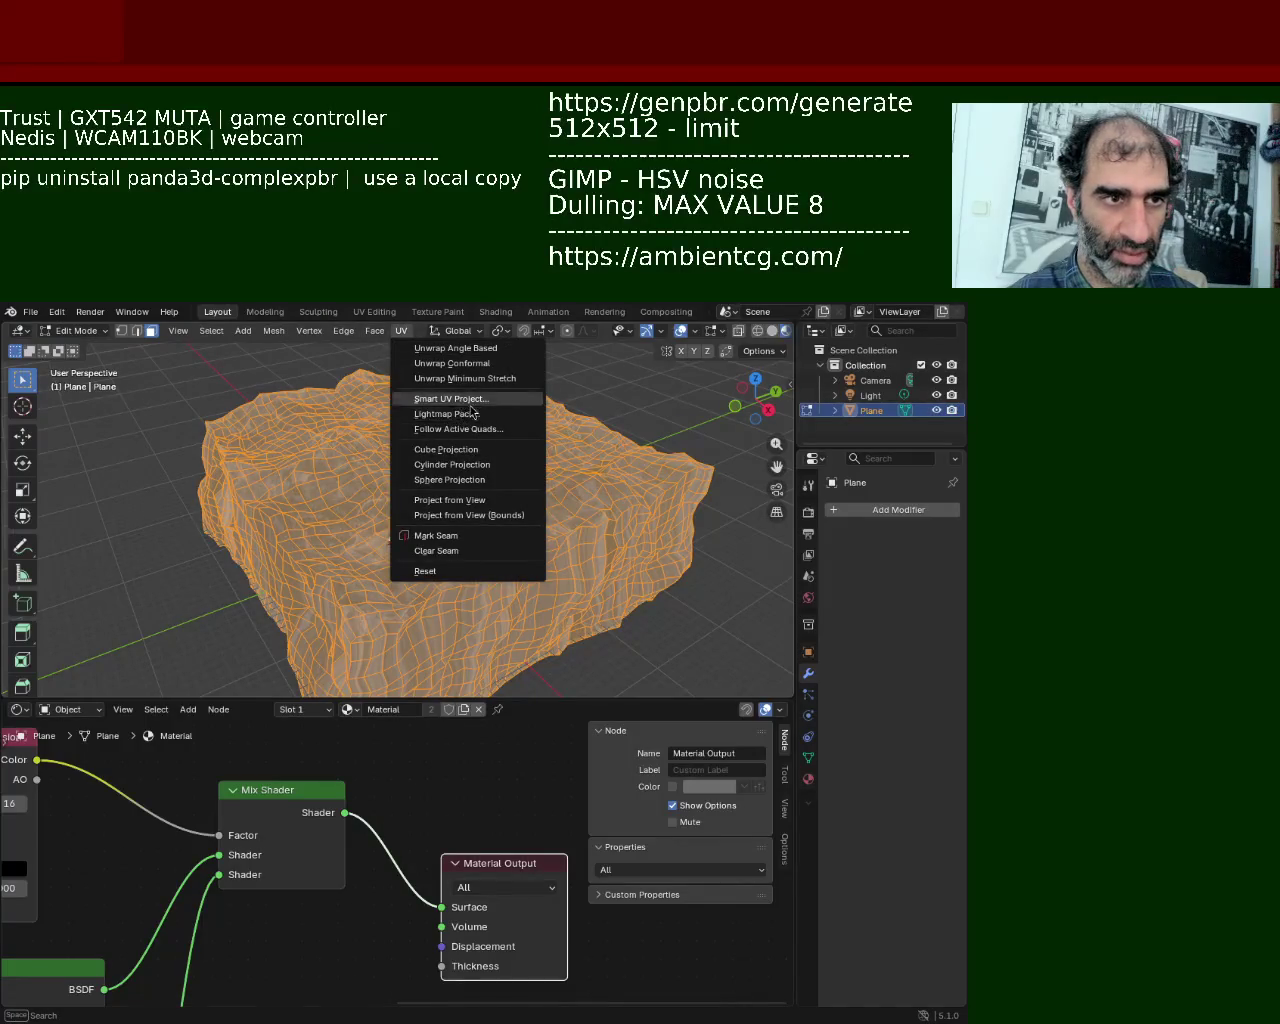
left_click(425, 399)
left_click(458, 549)
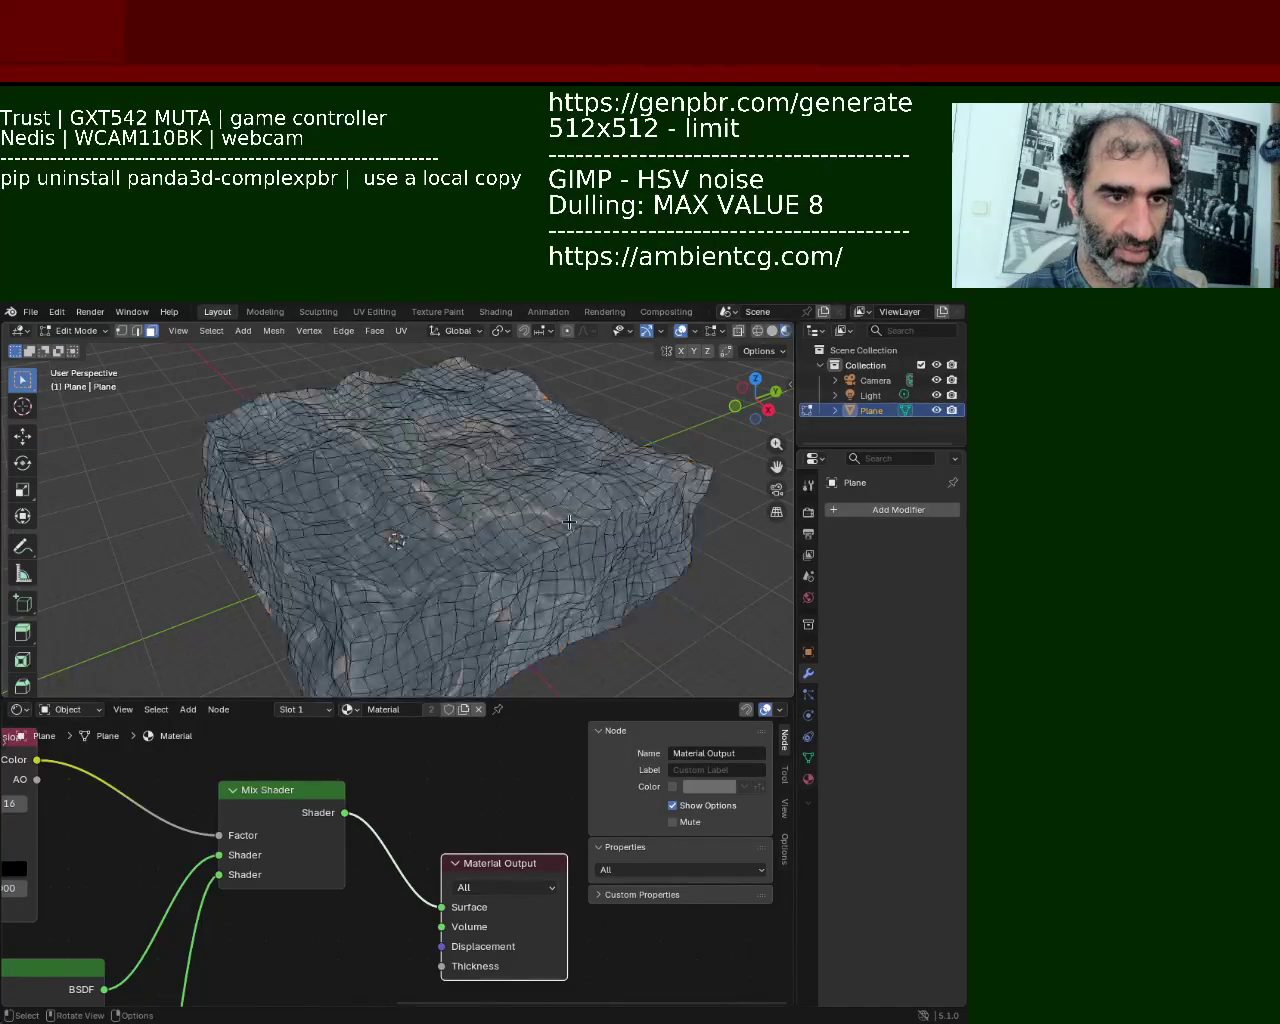
key("Tab")
mouse_move(580, 570)
middle_mouse_down()
mouse_move(438, 516)
mouse_move(430, 395)
mouse_move(691, 594)
mouse_move(476, 537)
mouse_move(550, 511)
mouse_move(555, 549)
mouse_move(497, 482)
mouse_move(497, 458)
mouse_move(481, 589)
mouse_move(468, 490)
mouse_move(479, 580)
mouse_move(511, 516)
mouse_move(603, 549)
mouse_move(620, 522)
mouse_move(472, 542)
mouse_move(481, 499)
mouse_move(506, 510)
middle_mouse_up()
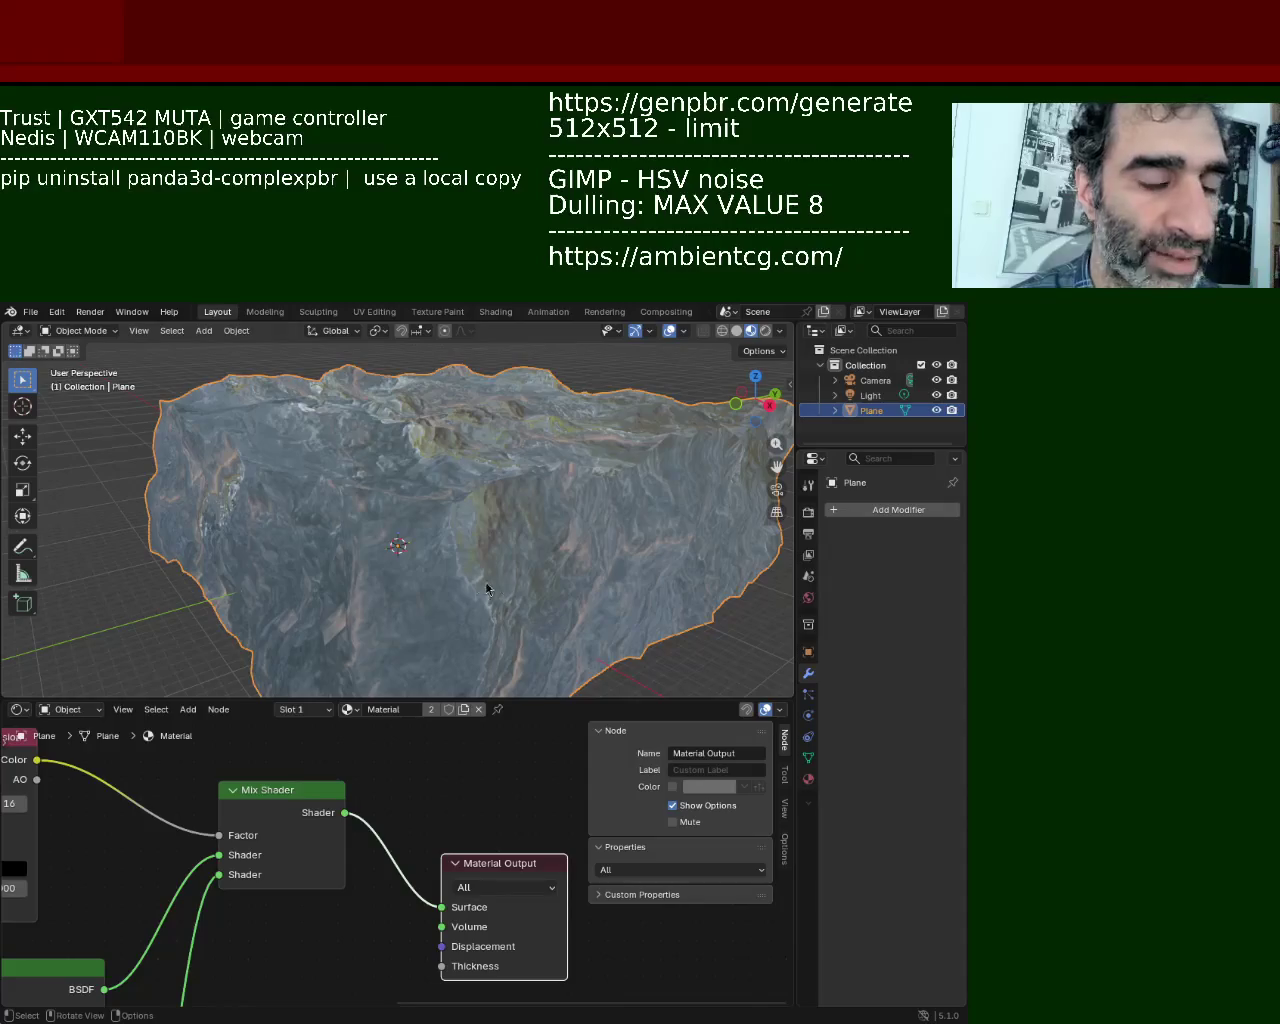
mouse_move(551, 465)
middle_mouse_down()
mouse_move(453, 475)
mouse_move(646, 489)
mouse_move(675, 546)
mouse_move(534, 492)
mouse_move(383, 499)
middle_mouse_up()
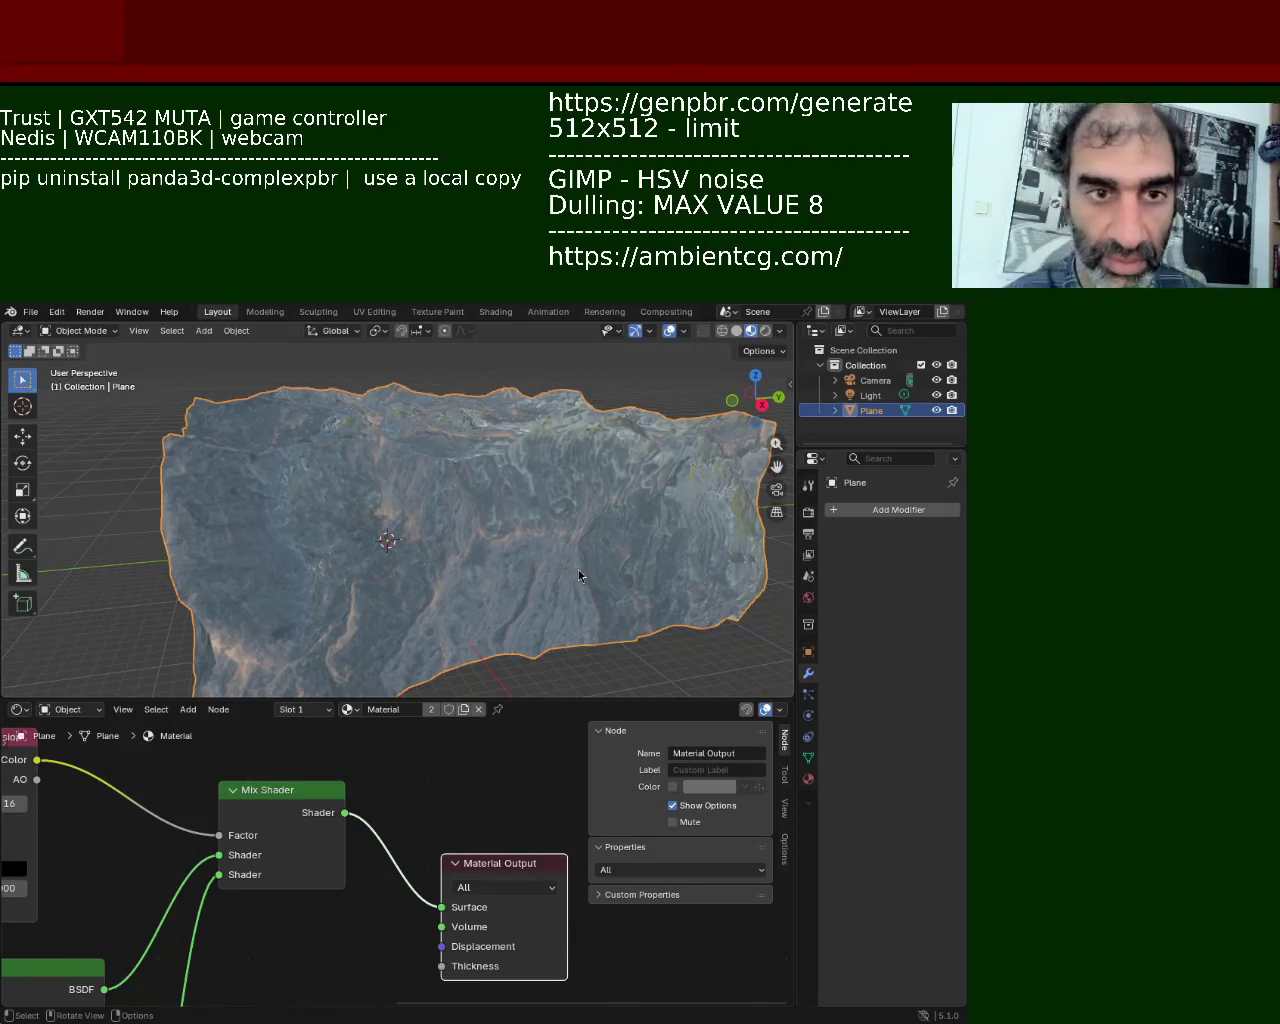
mouse_move(666, 628)
middle_mouse_down()
mouse_move(726, 636)
mouse_move(687, 630)
mouse_move(715, 648)
mouse_move(711, 626)
mouse_move(469, 624)
mouse_move(568, 615)
mouse_move(701, 412)
middle_mouse_up()
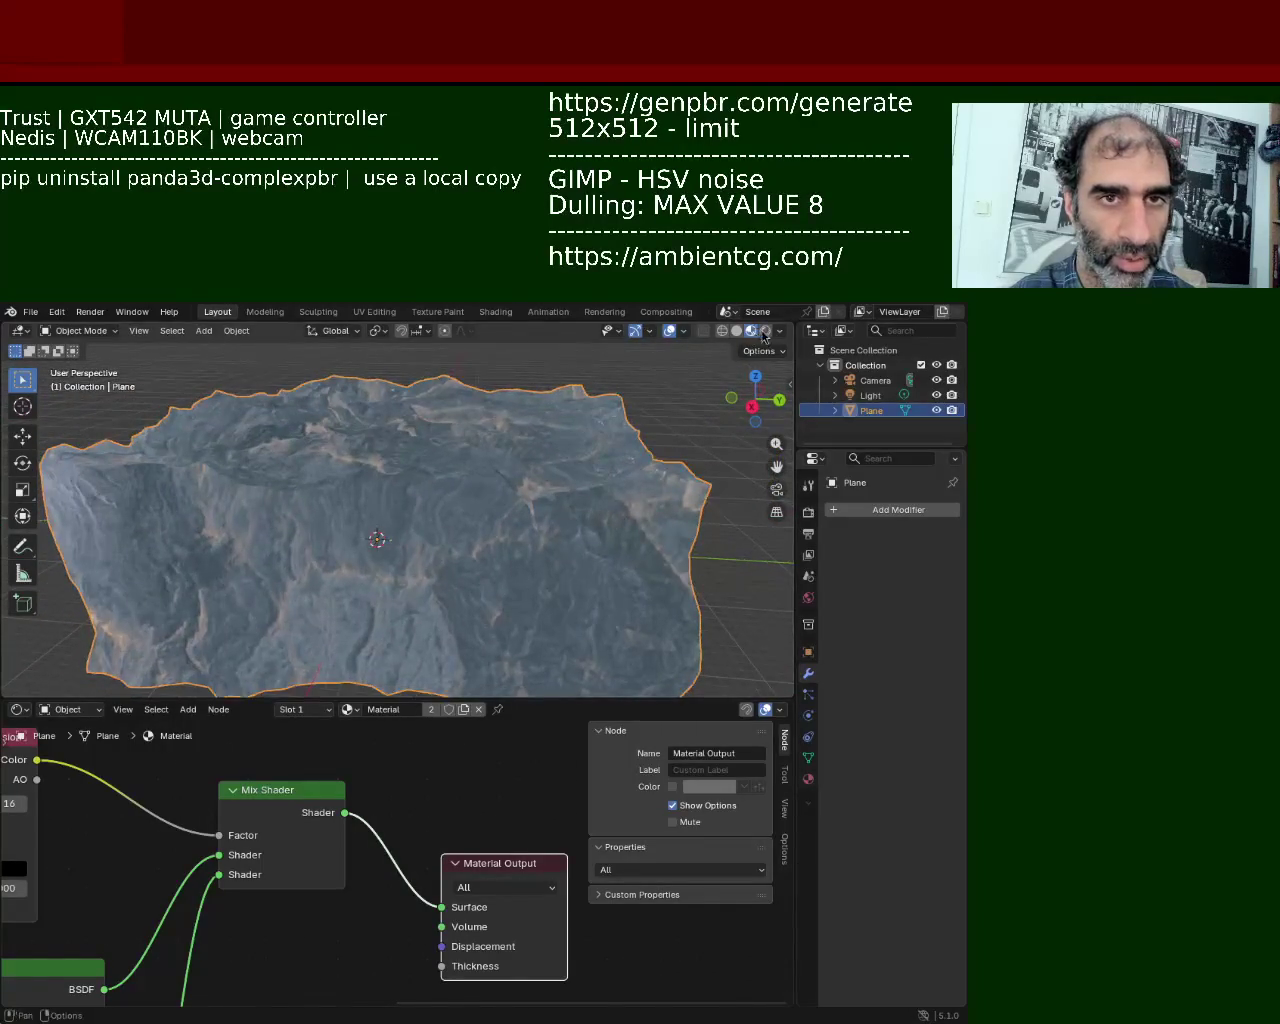
Step: Preview the rock in Rendered shading, then go back to Material Preview
left_click(765, 333)
mouse_move(560, 600)
middle_mouse_down()
mouse_move(449, 614)
mouse_move(634, 594)
middle_mouse_up()
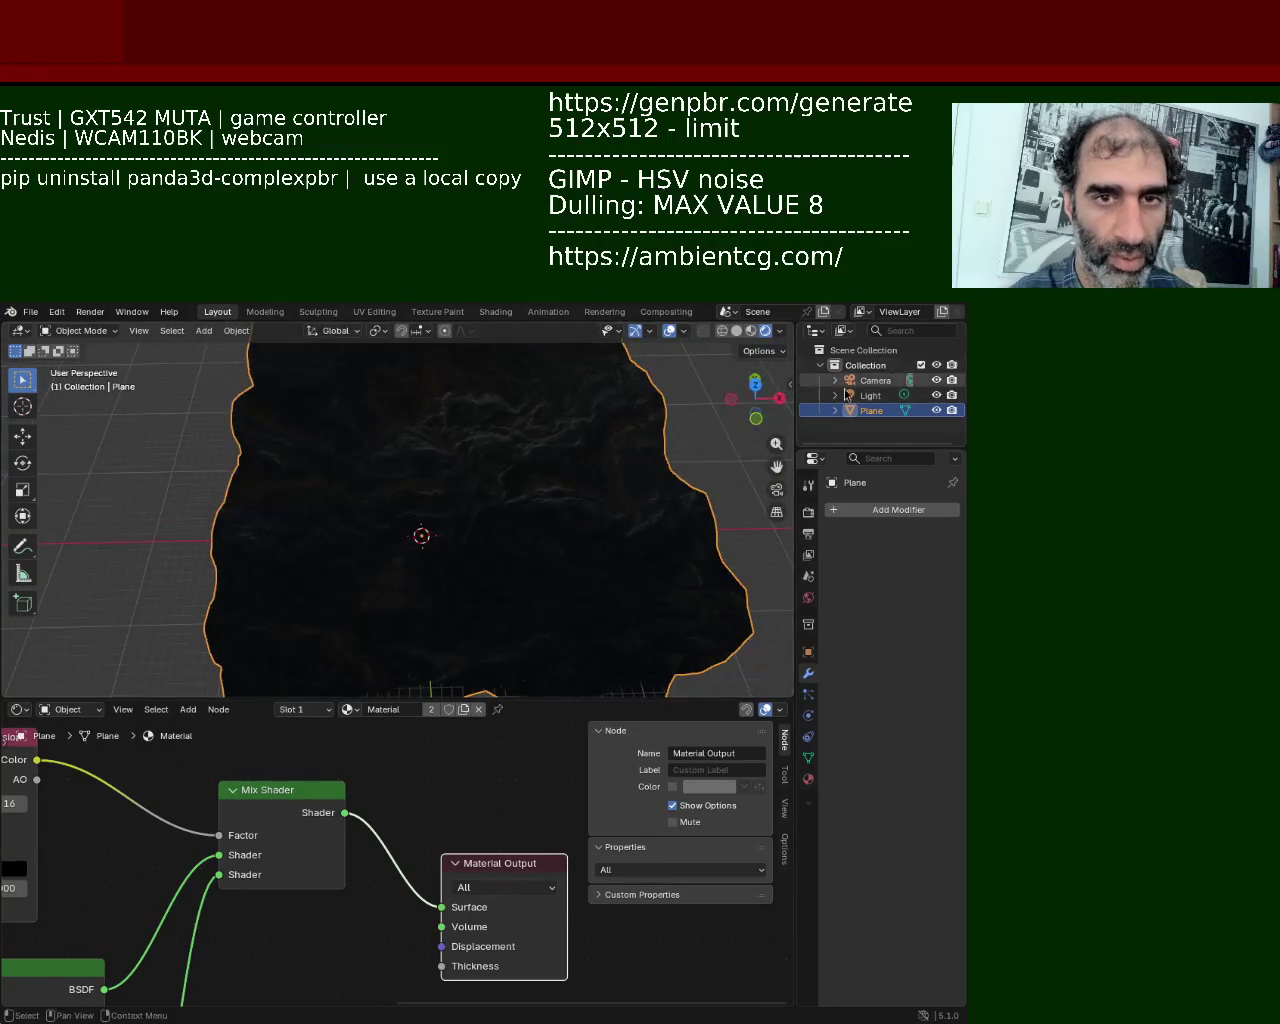
left_click(750, 331)
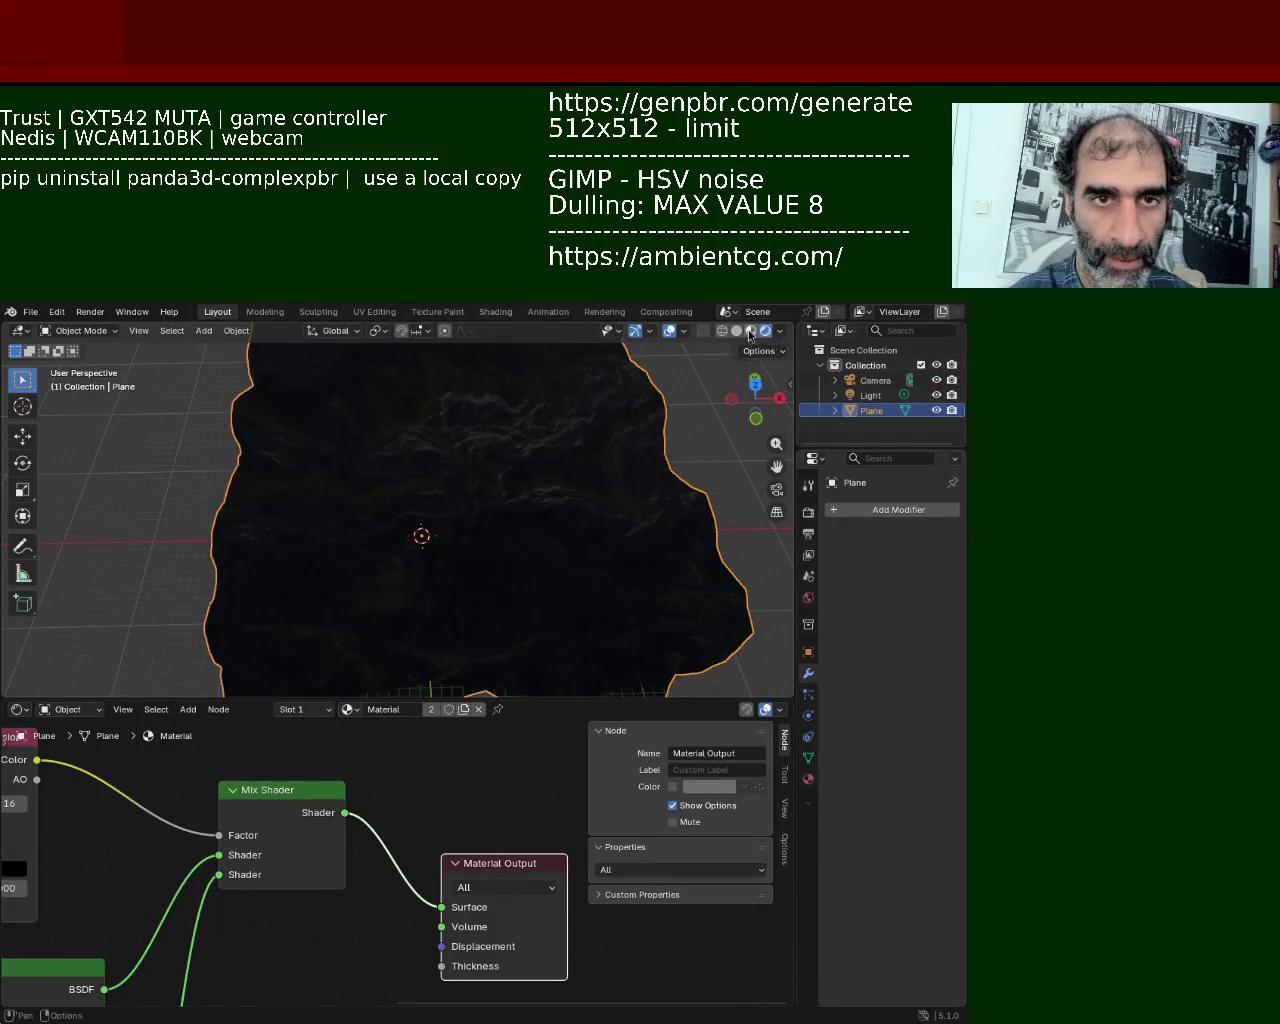
mouse_move(448, 565)
middle_mouse_down()
mouse_move(330, 487)
mouse_move(386, 509)
mouse_move(458, 487)
mouse_move(478, 429)
mouse_move(489, 602)
middle_mouse_up()
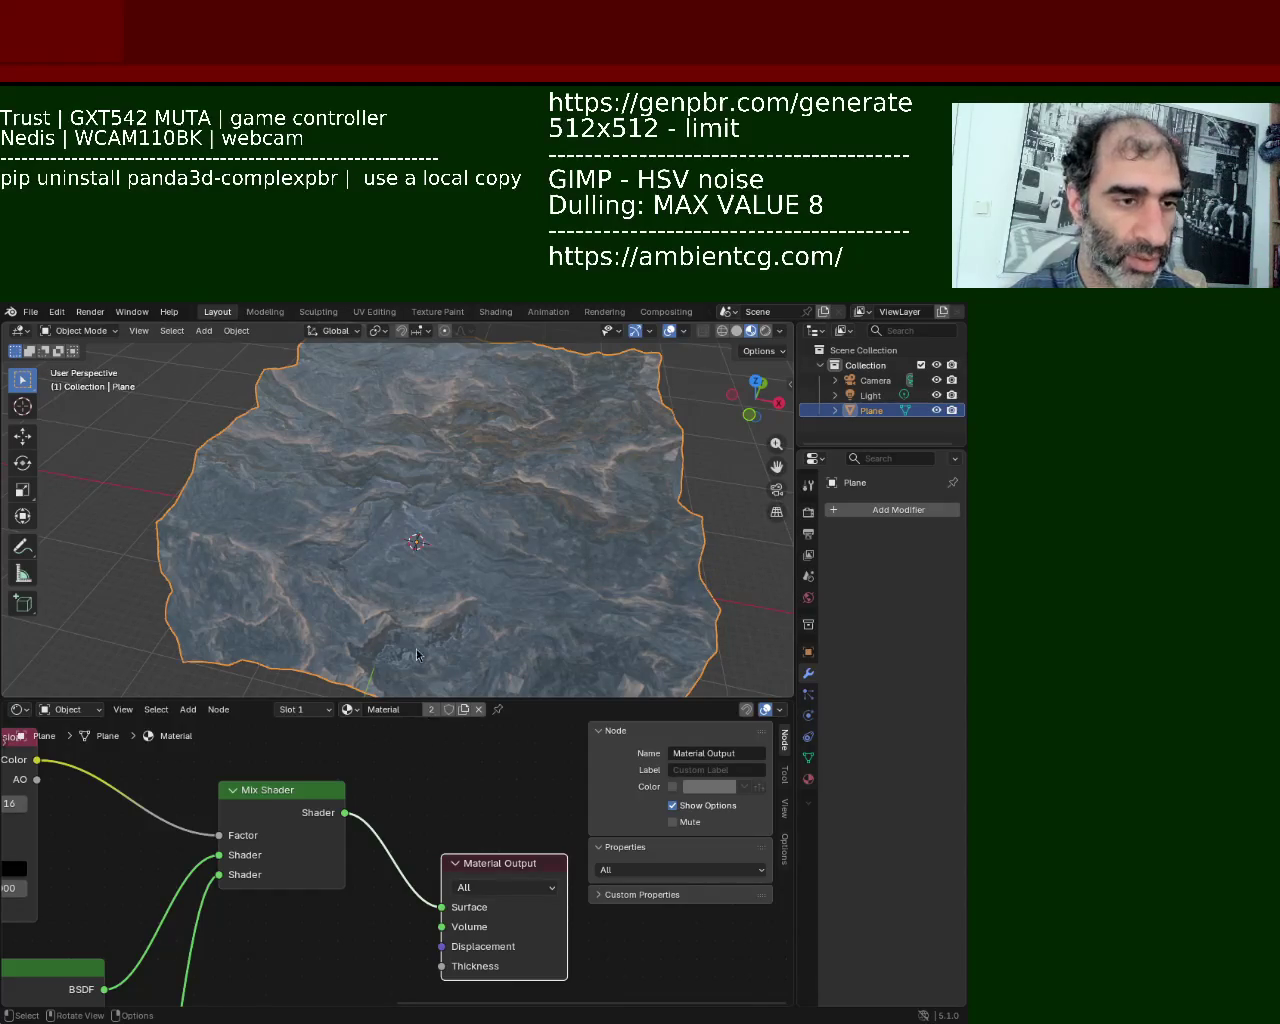
Step: Pick Sculpt Mode from the 3D viewport's interaction mode menu
left_click(18, 709)
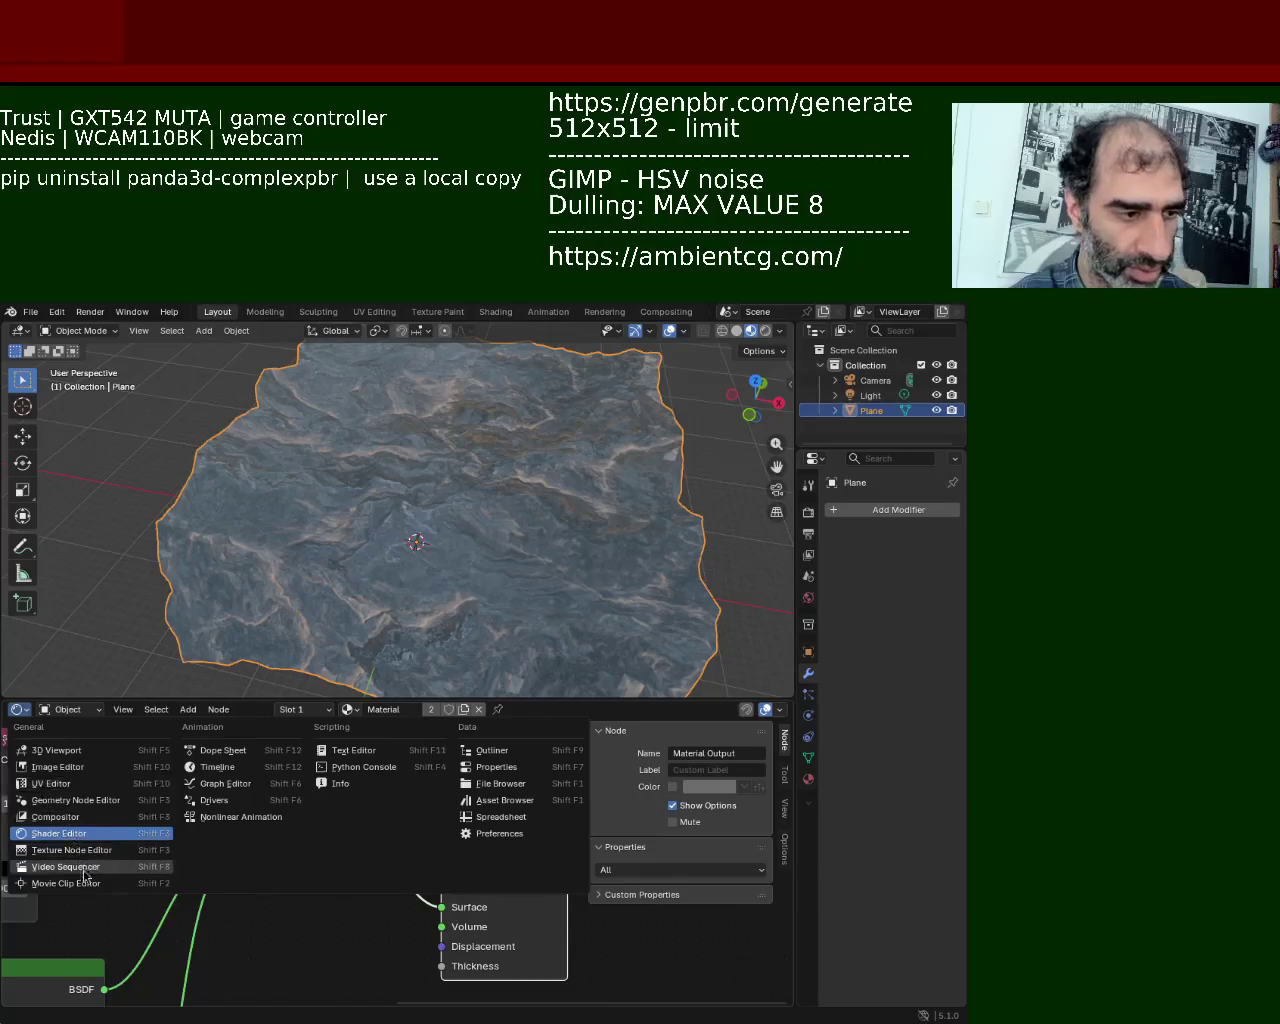
left_click(18, 331)
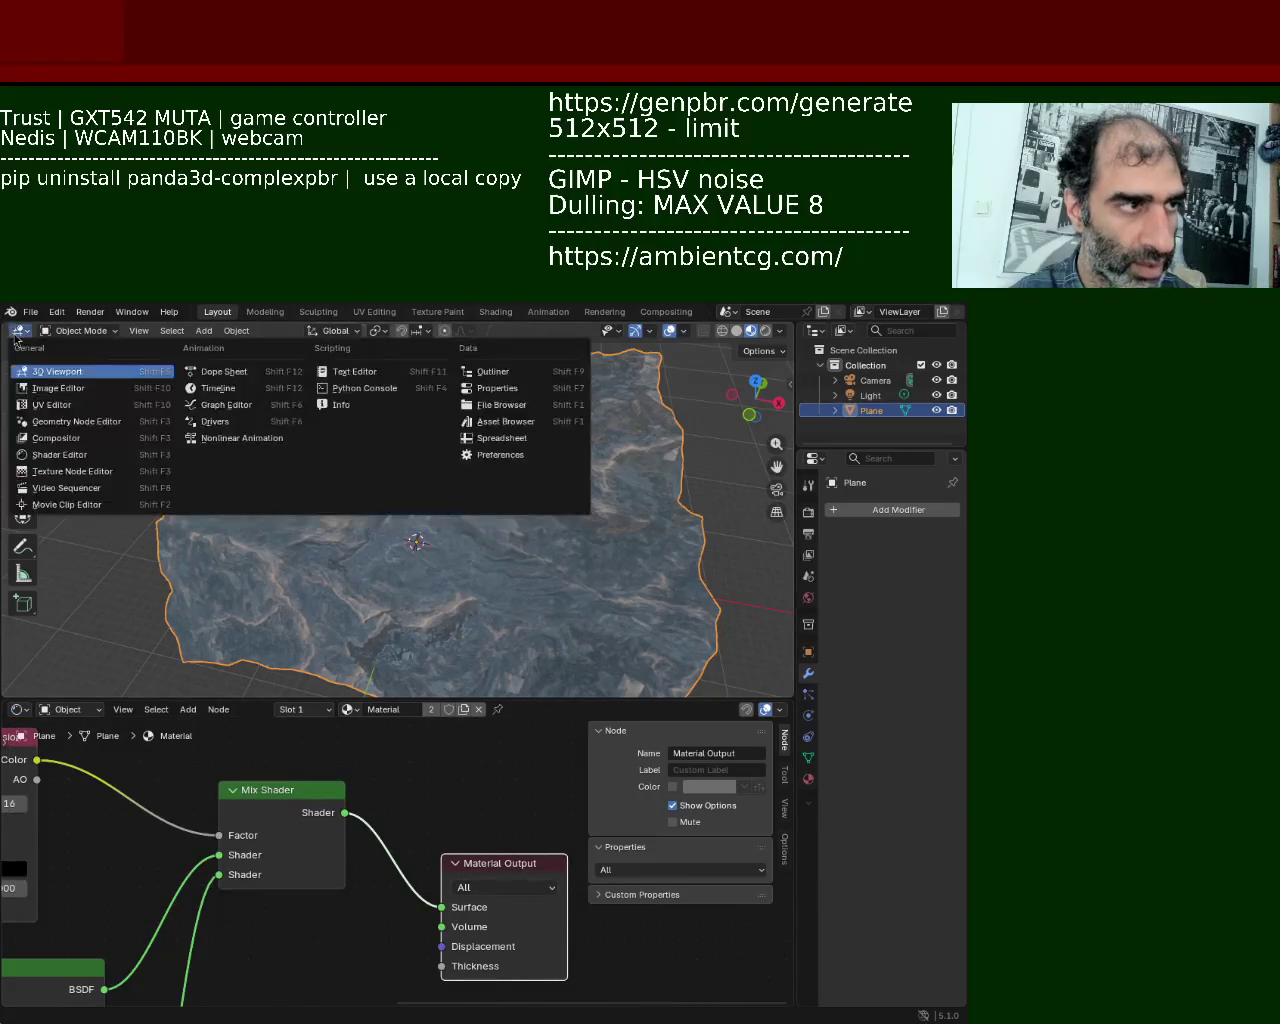
left_click(16, 339)
left_click(85, 331)
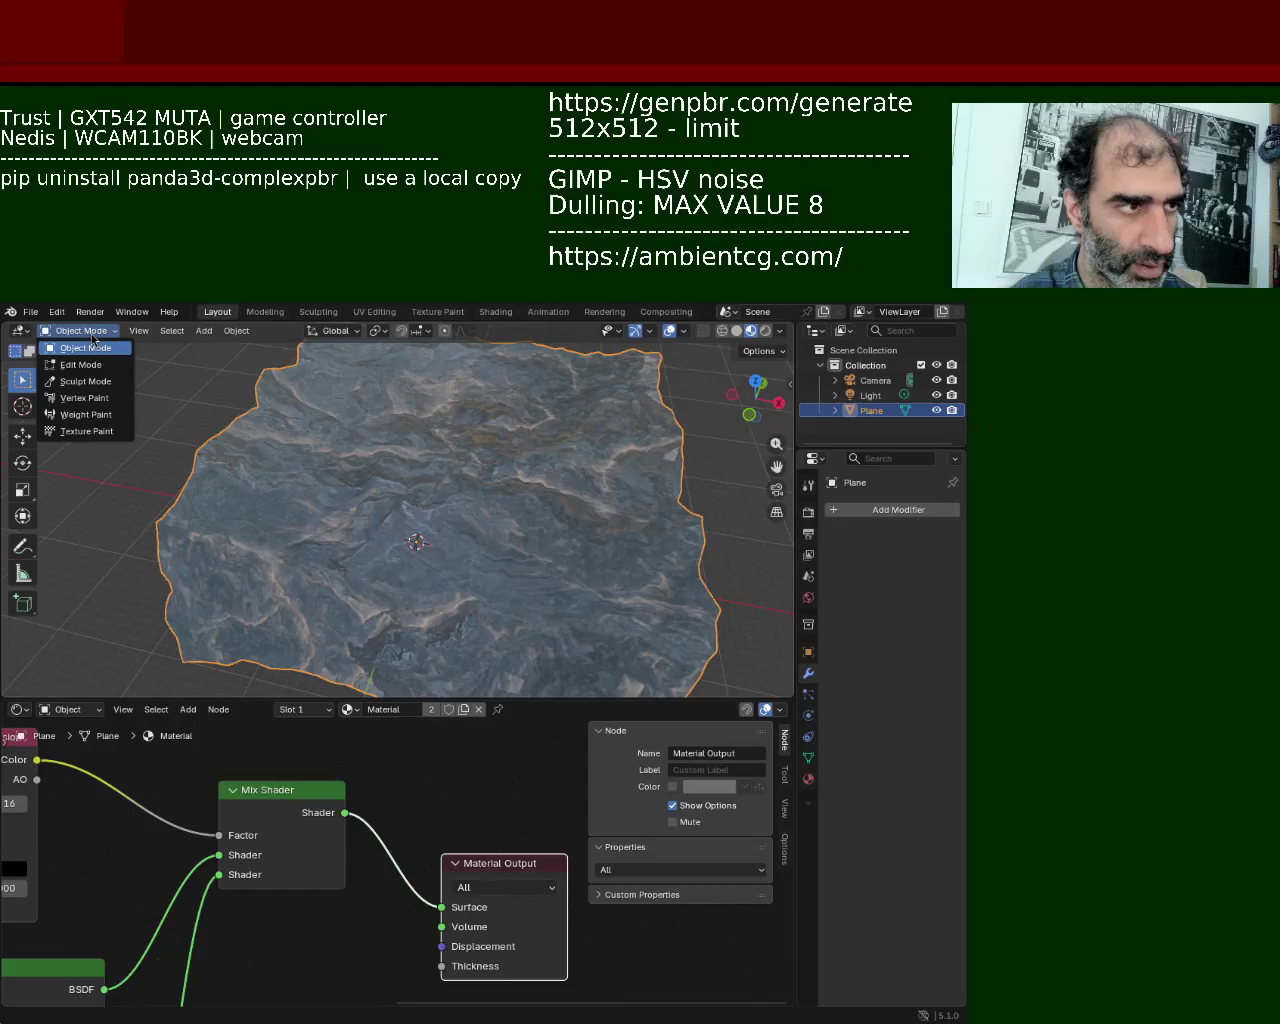
left_click(17, 333)
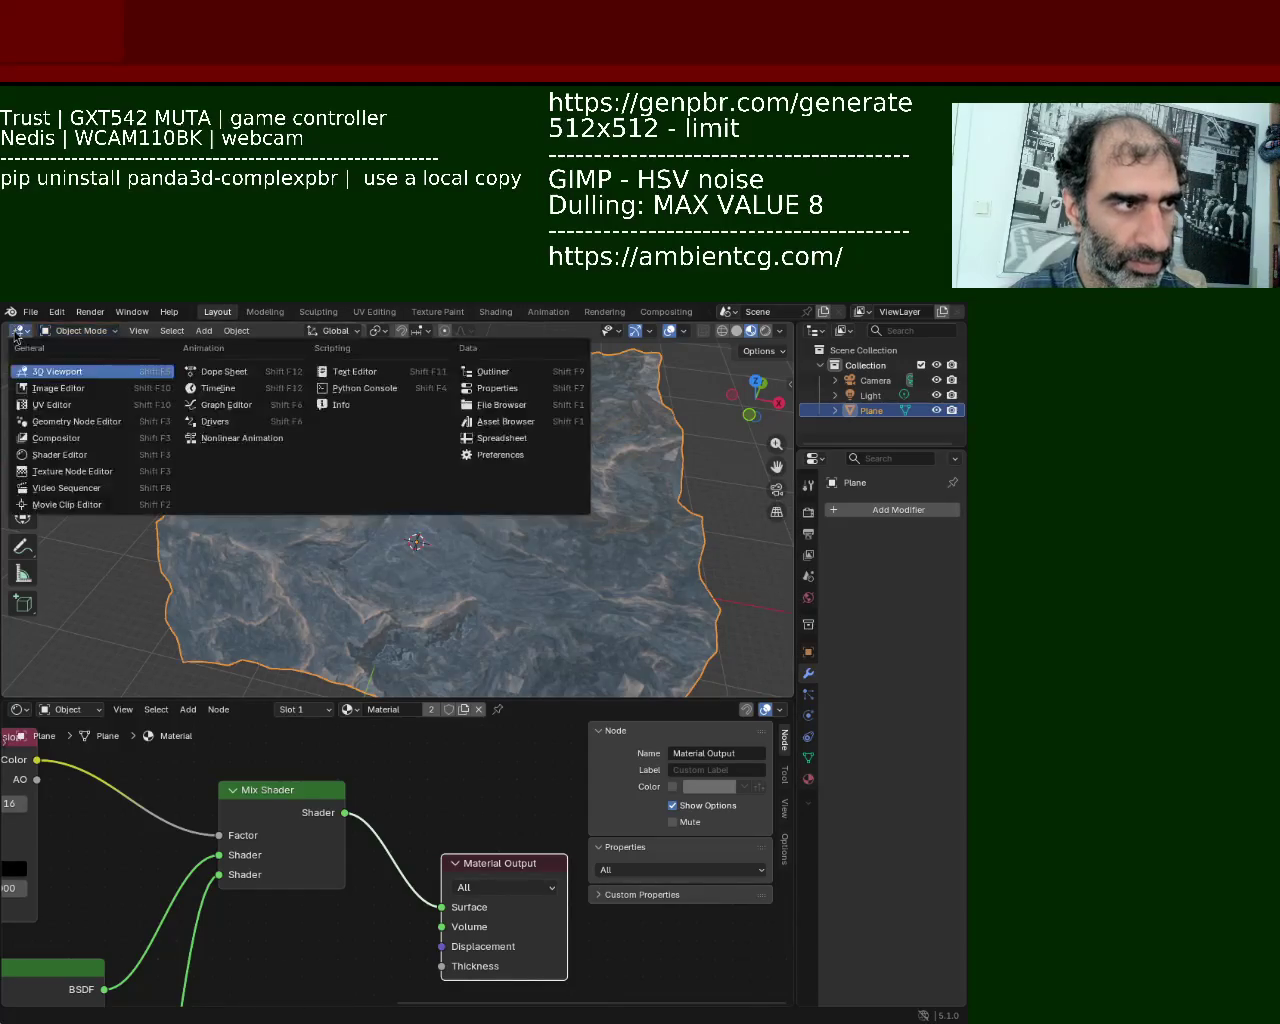
left_click(16, 339)
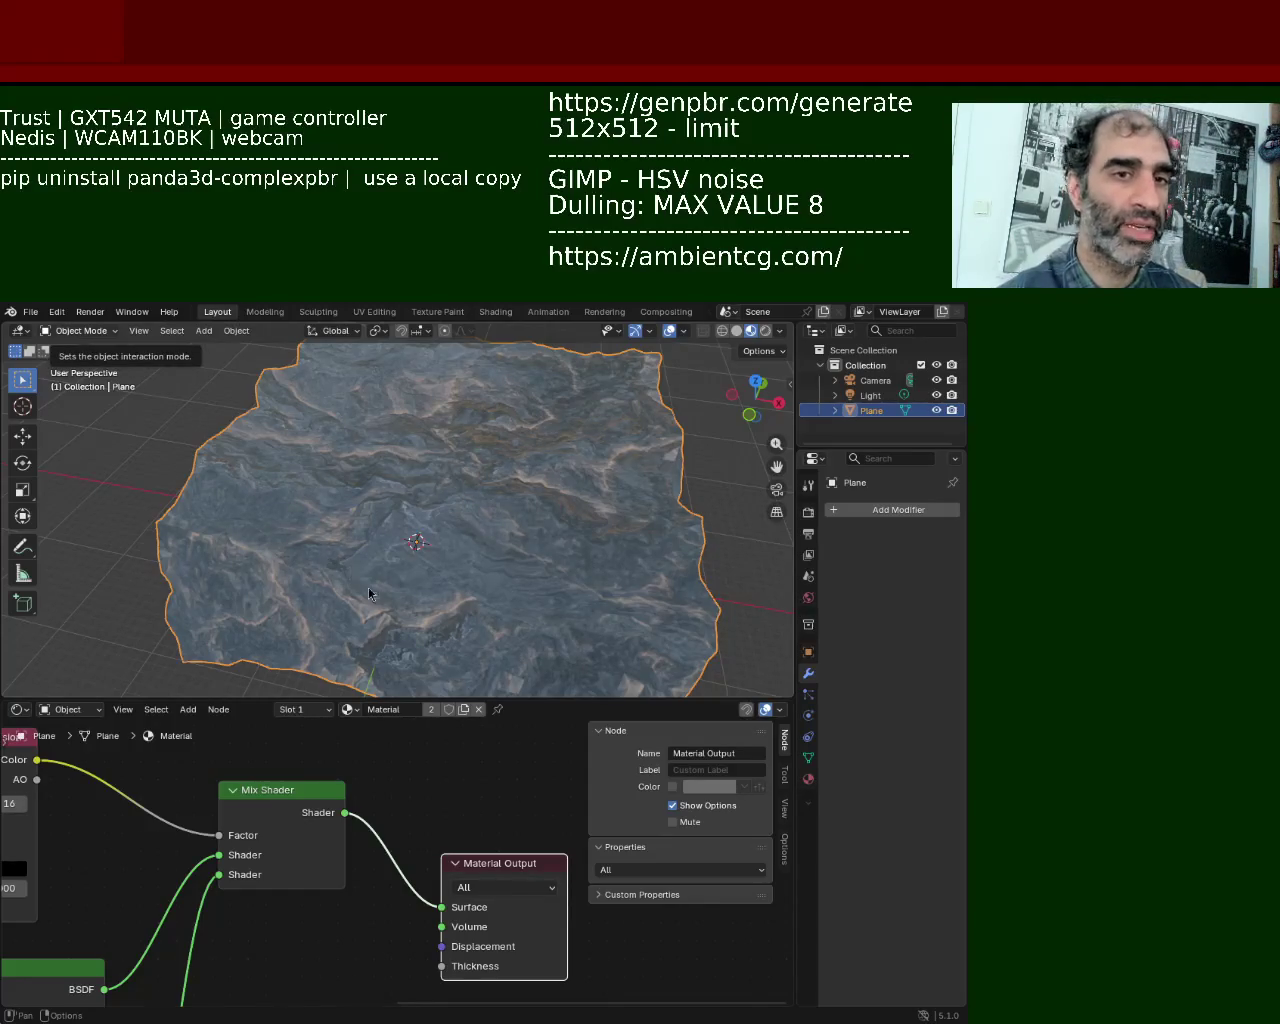
left_click(63, 333)
left_click(100, 382)
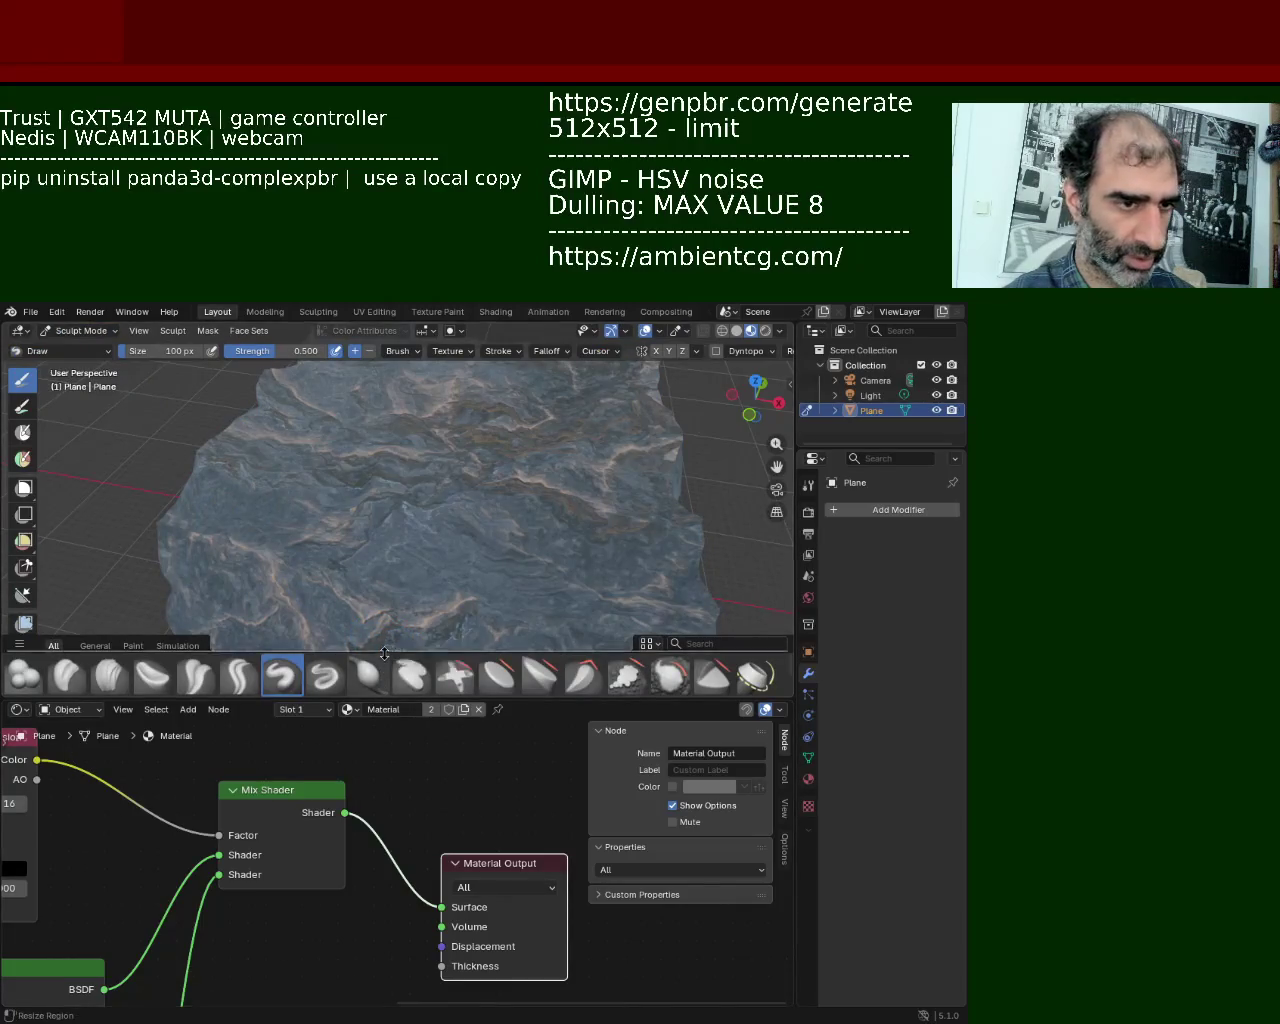
Step: Select the Grab Planar Cloth brush from the expanded brush shelf, then collapse the shelf
left_click_drag(376, 638, 378, 480)
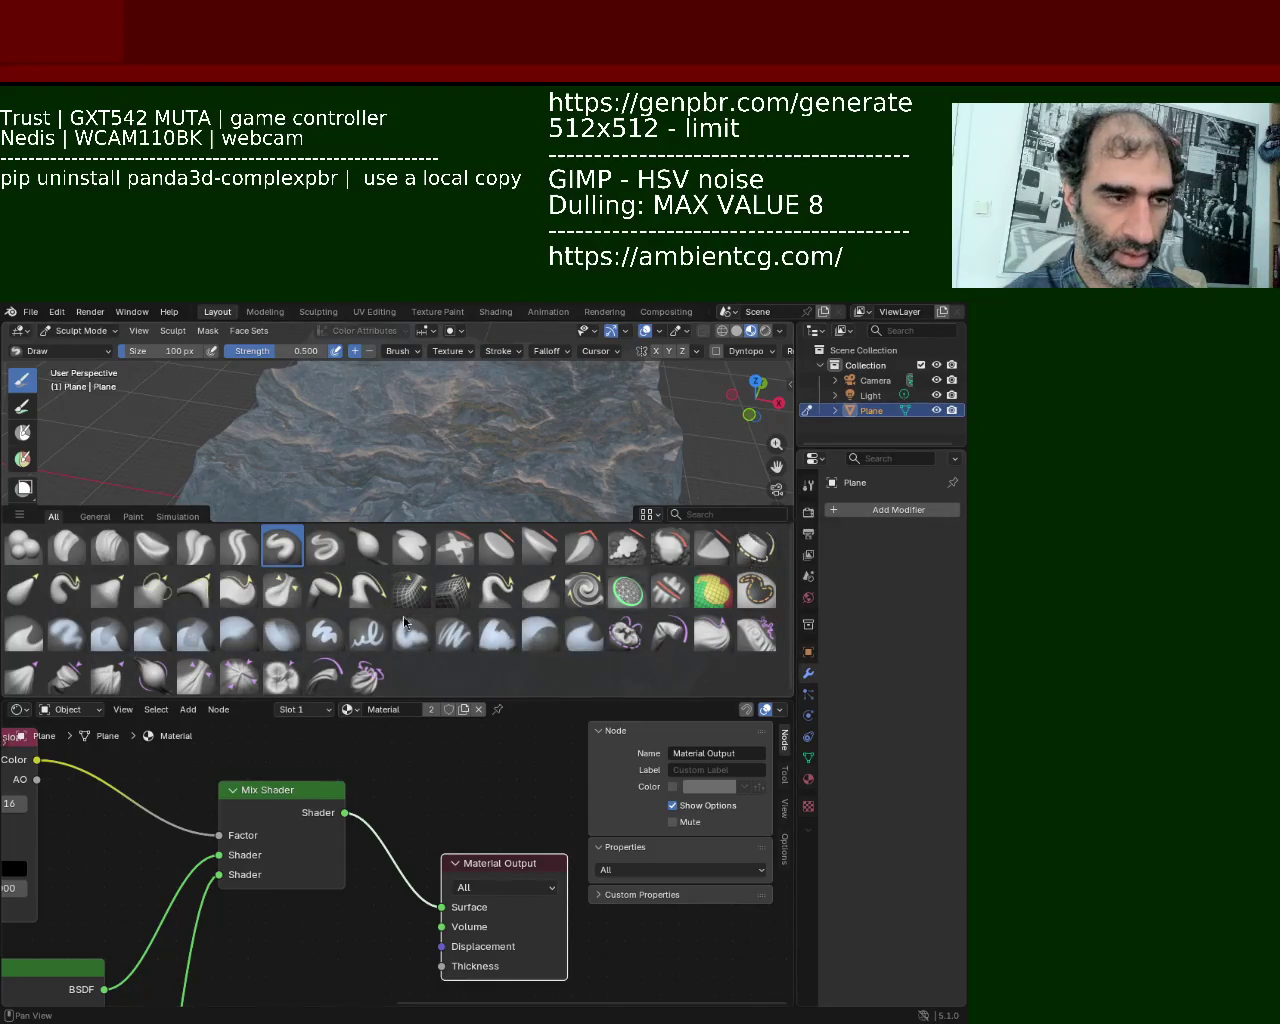
left_click(65, 688)
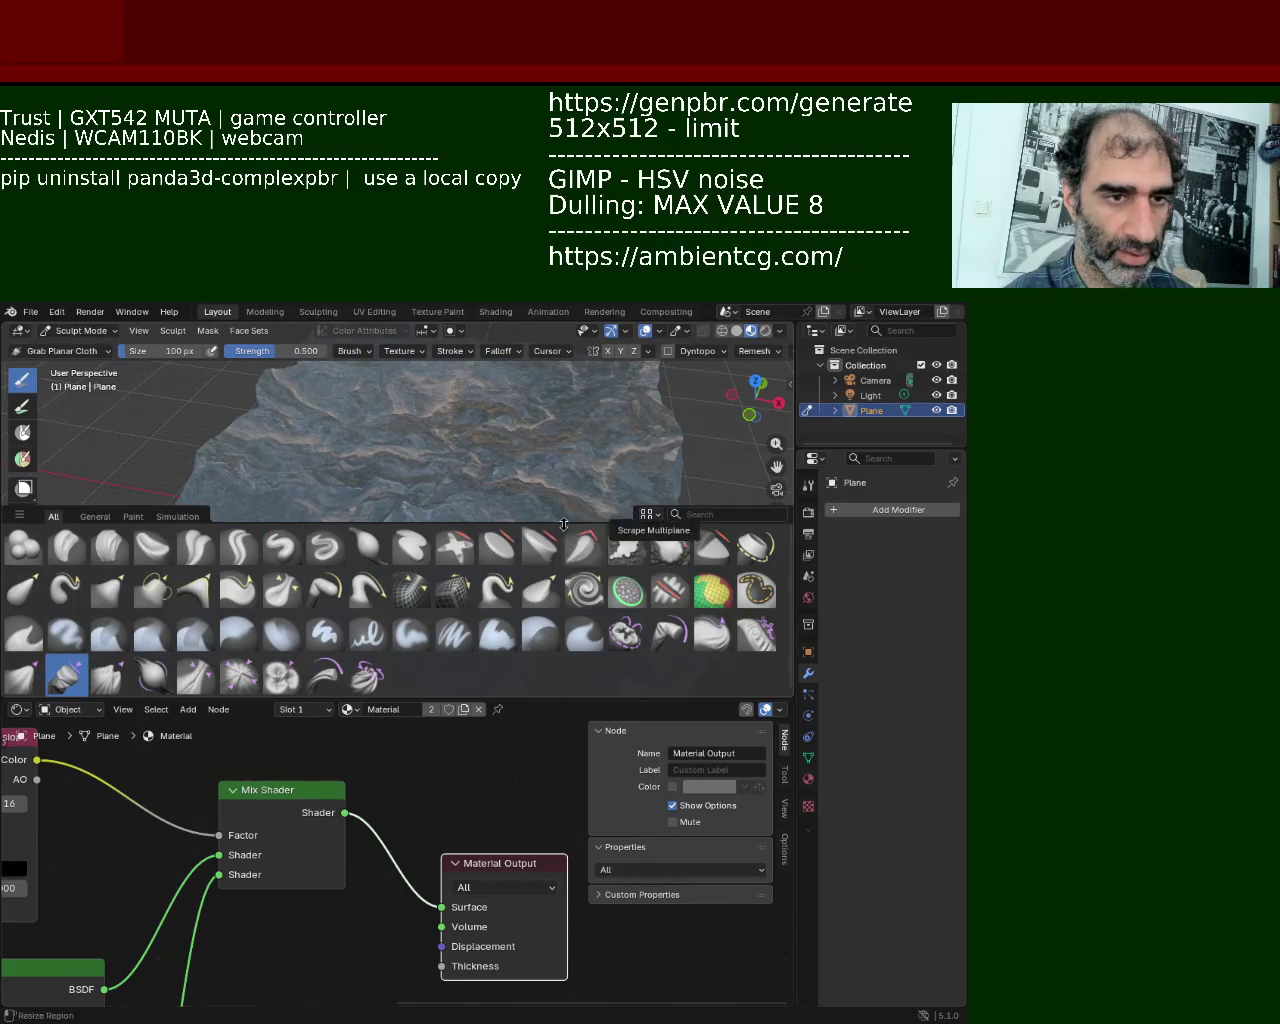
left_click_drag(563, 524, 563, 645)
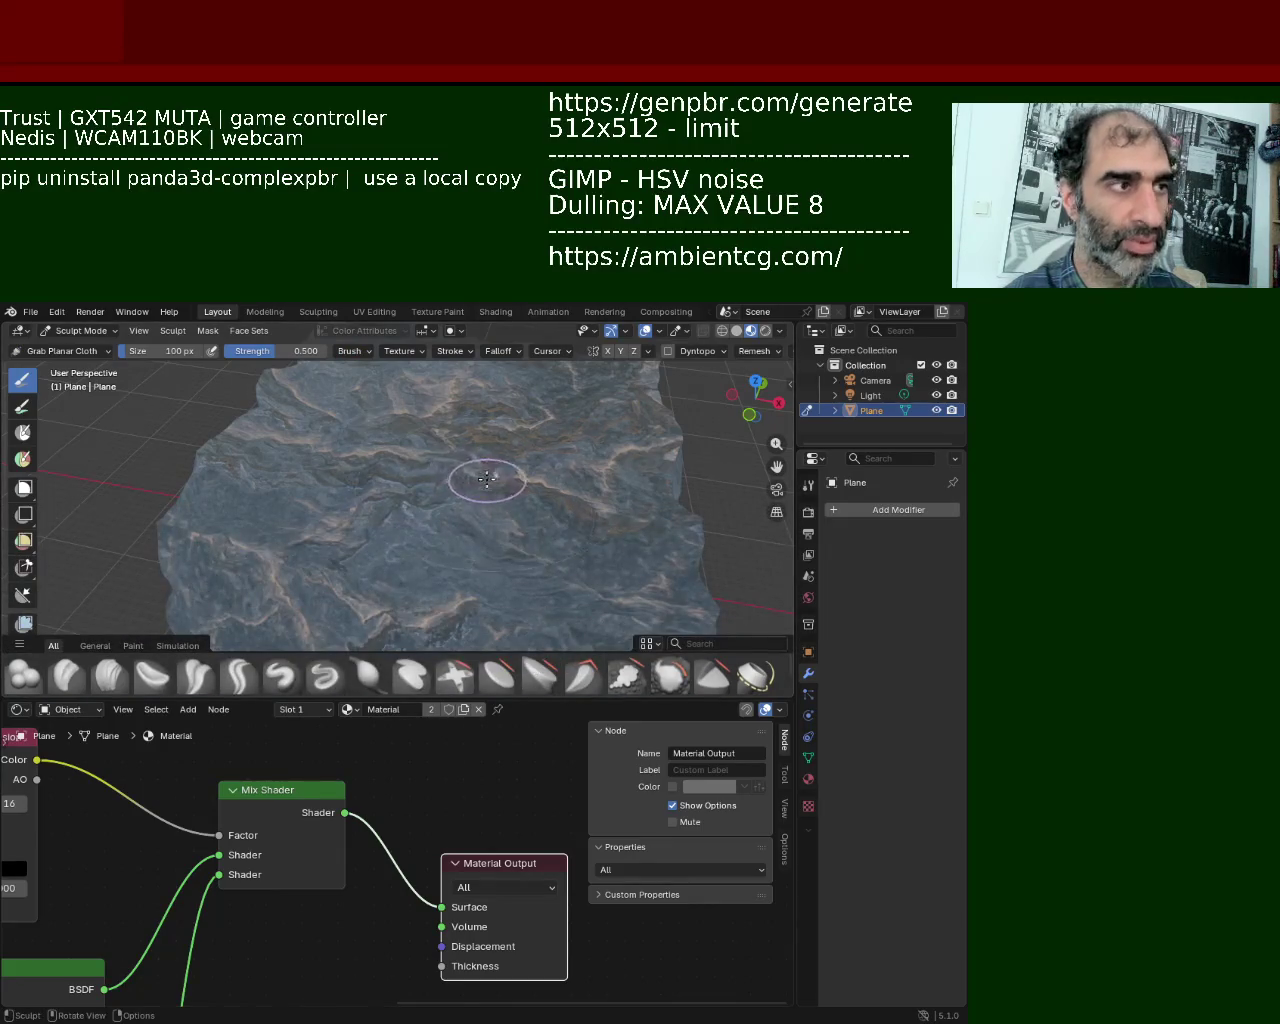
Step: Pull part of the rock's surface upward, view it from the side, and enlarge the 3D view
mouse_move(486, 480)
left_mouse_down()
mouse_move(485, 311)
mouse_move(480, 469)
left_mouse_up()
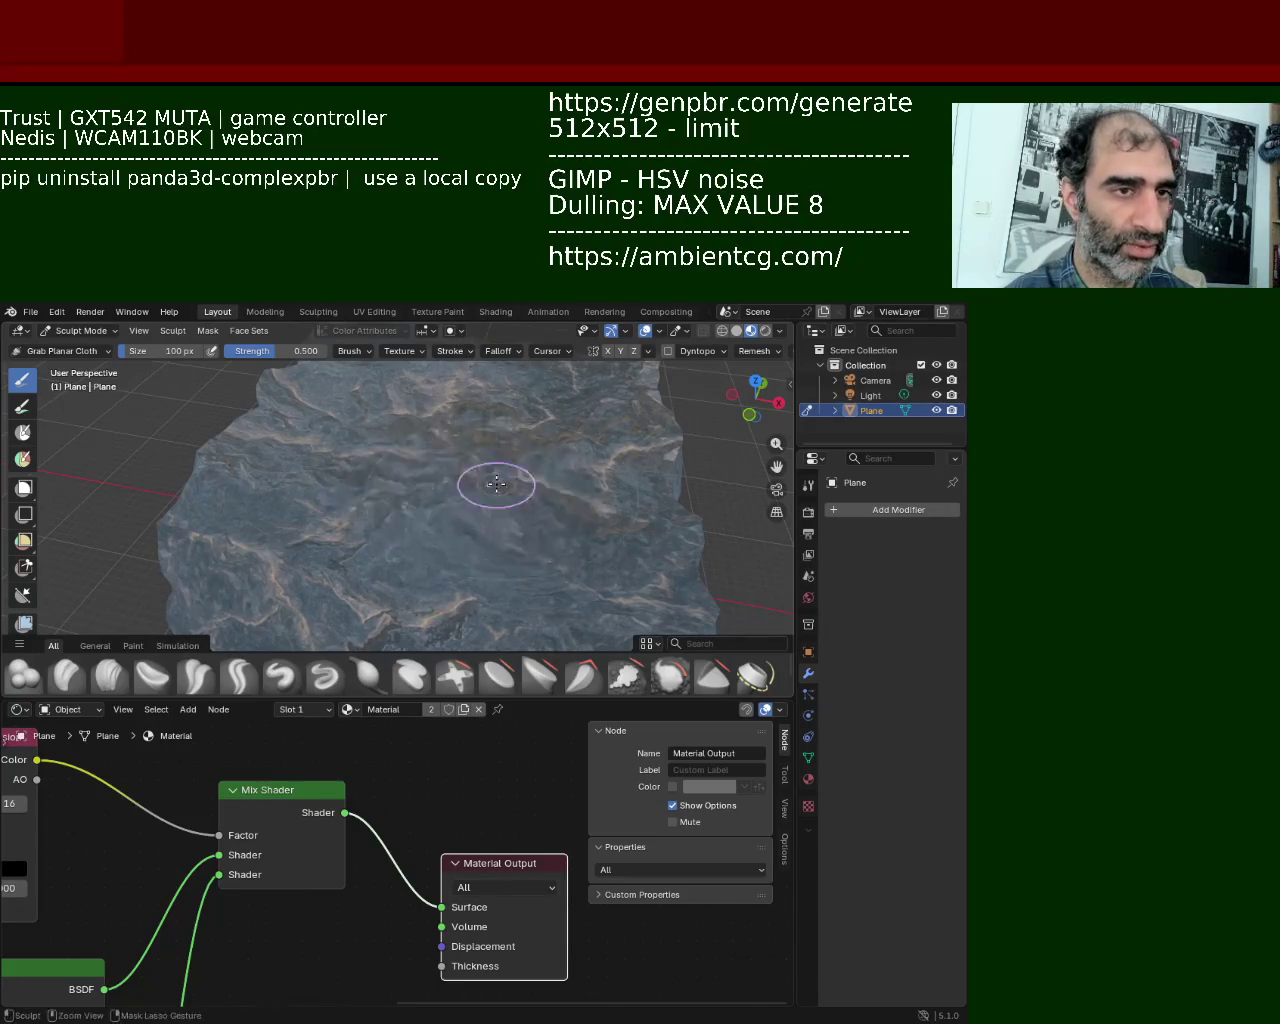
scroll(480, 469, "down", 4)
mouse_move(480, 469)
middle_mouse_down()
mouse_move(460, 444)
mouse_move(446, 483)
middle_mouse_up()
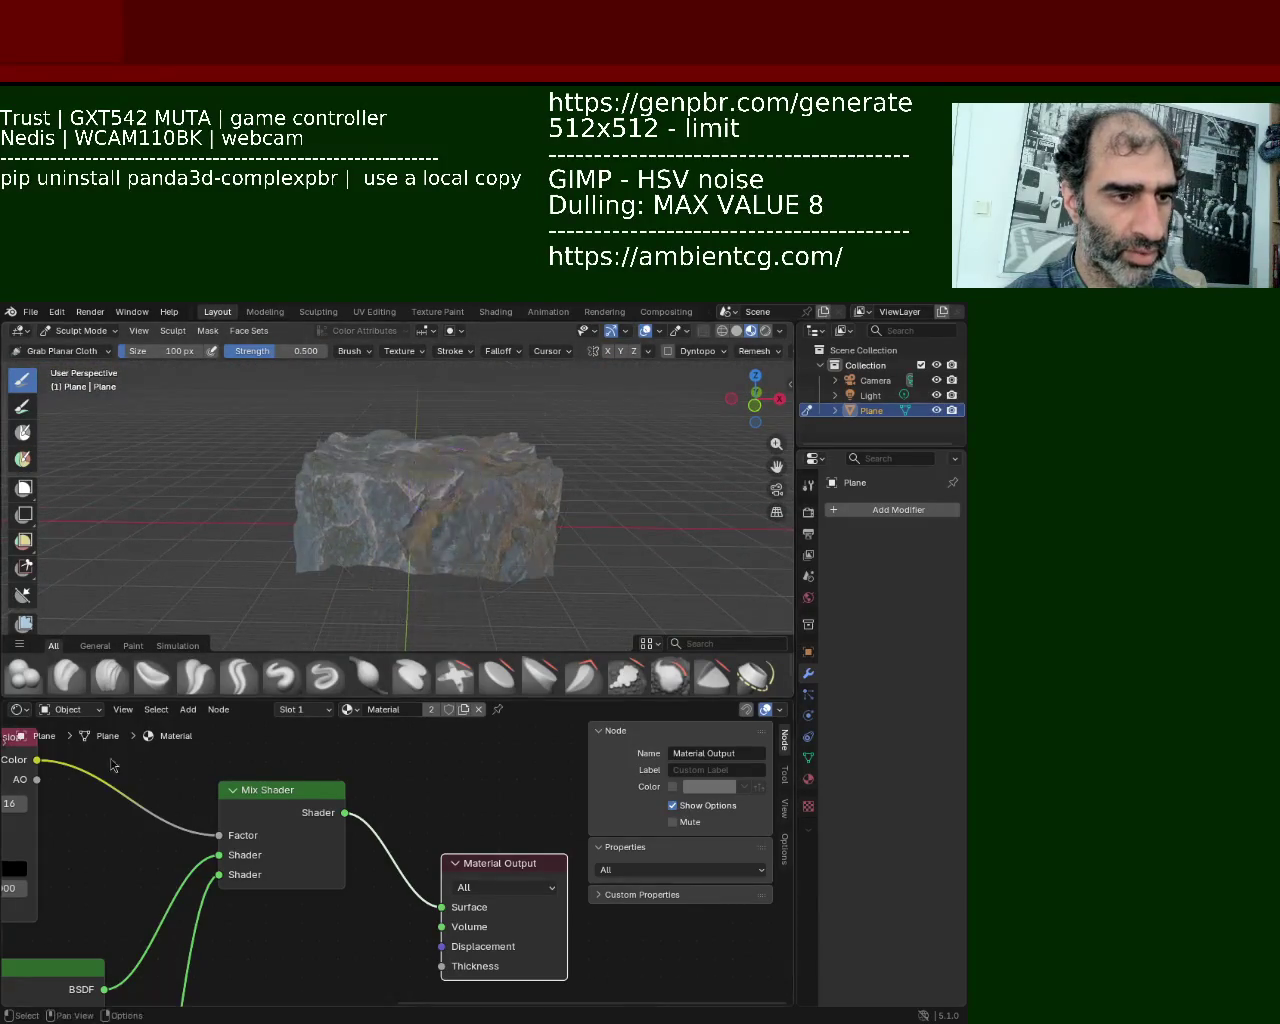
left_click_drag(204, 700, 204, 897)
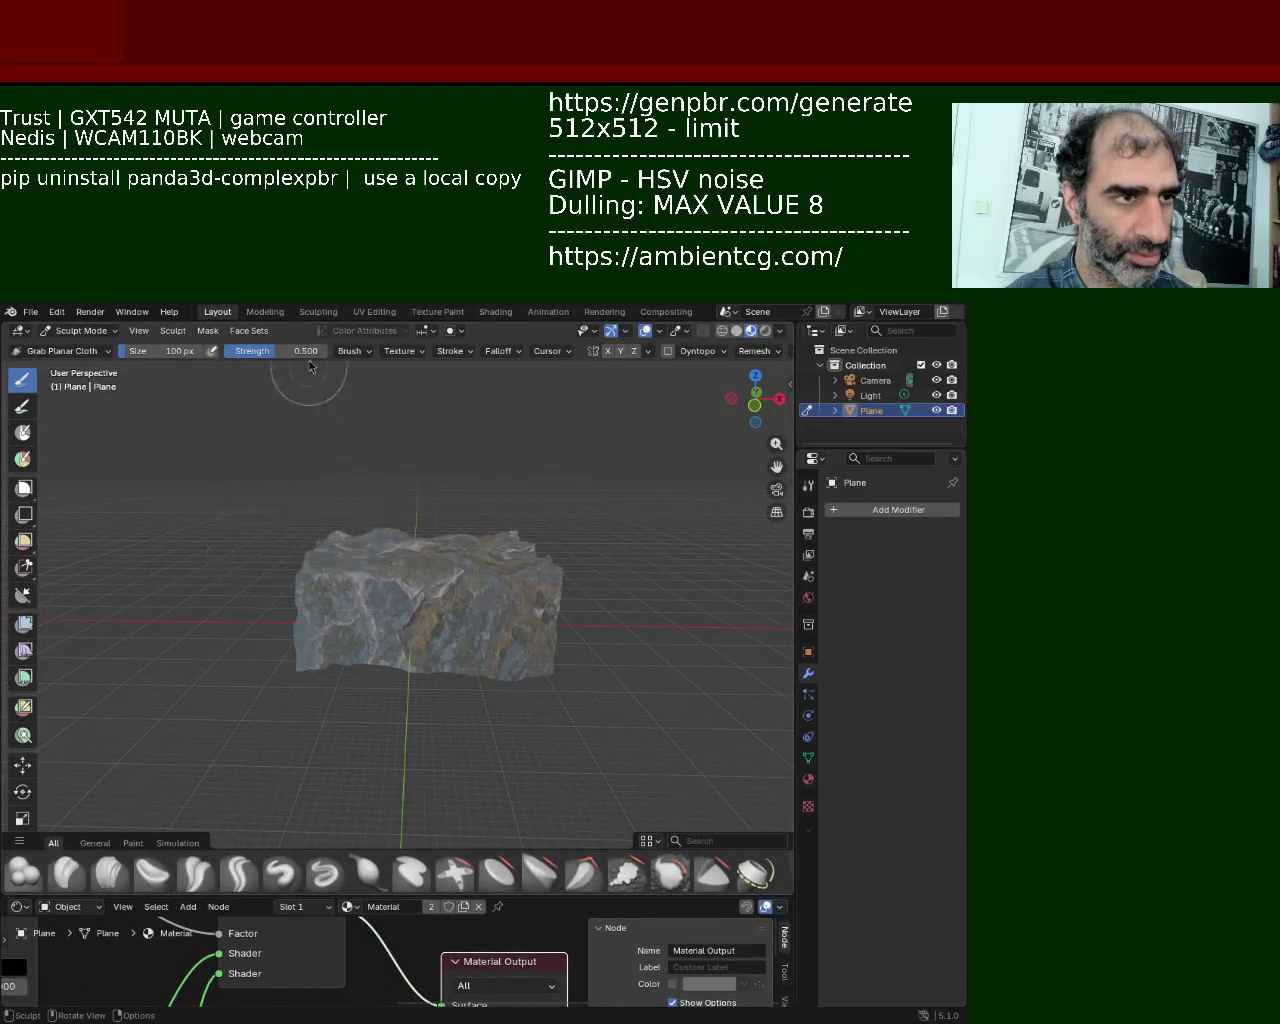
Step: Raise brush strength and size to about 239 px, pulling the rock's top up and cancelling one bad stroke
left_click_drag(285, 351, 303, 351)
left_click_drag(418, 557, 445, 466)
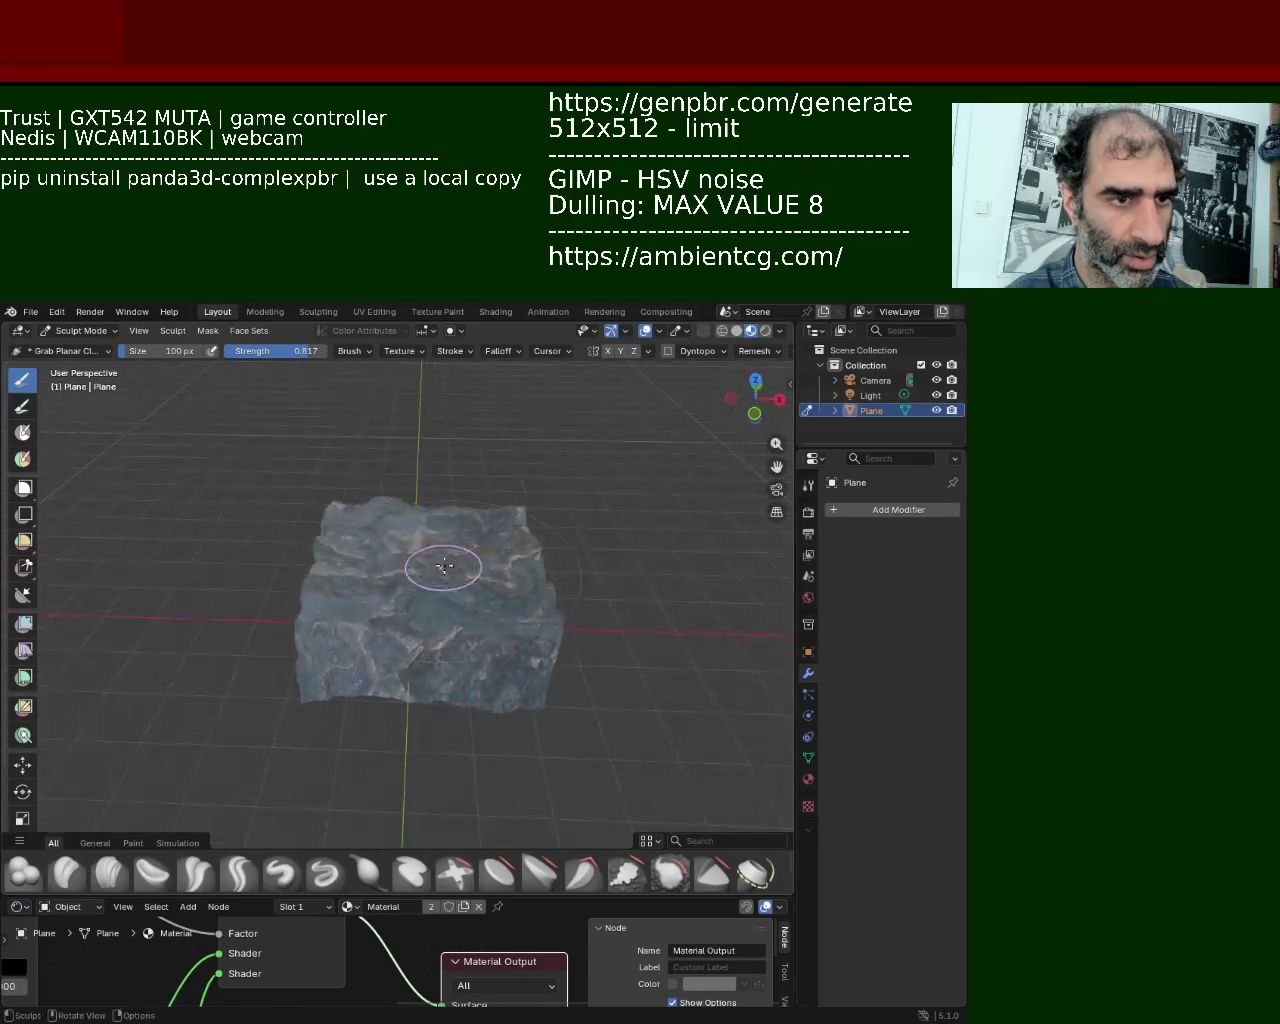
left_click_drag(445, 466, 440, 545)
left_click_drag(142, 357, 177, 355)
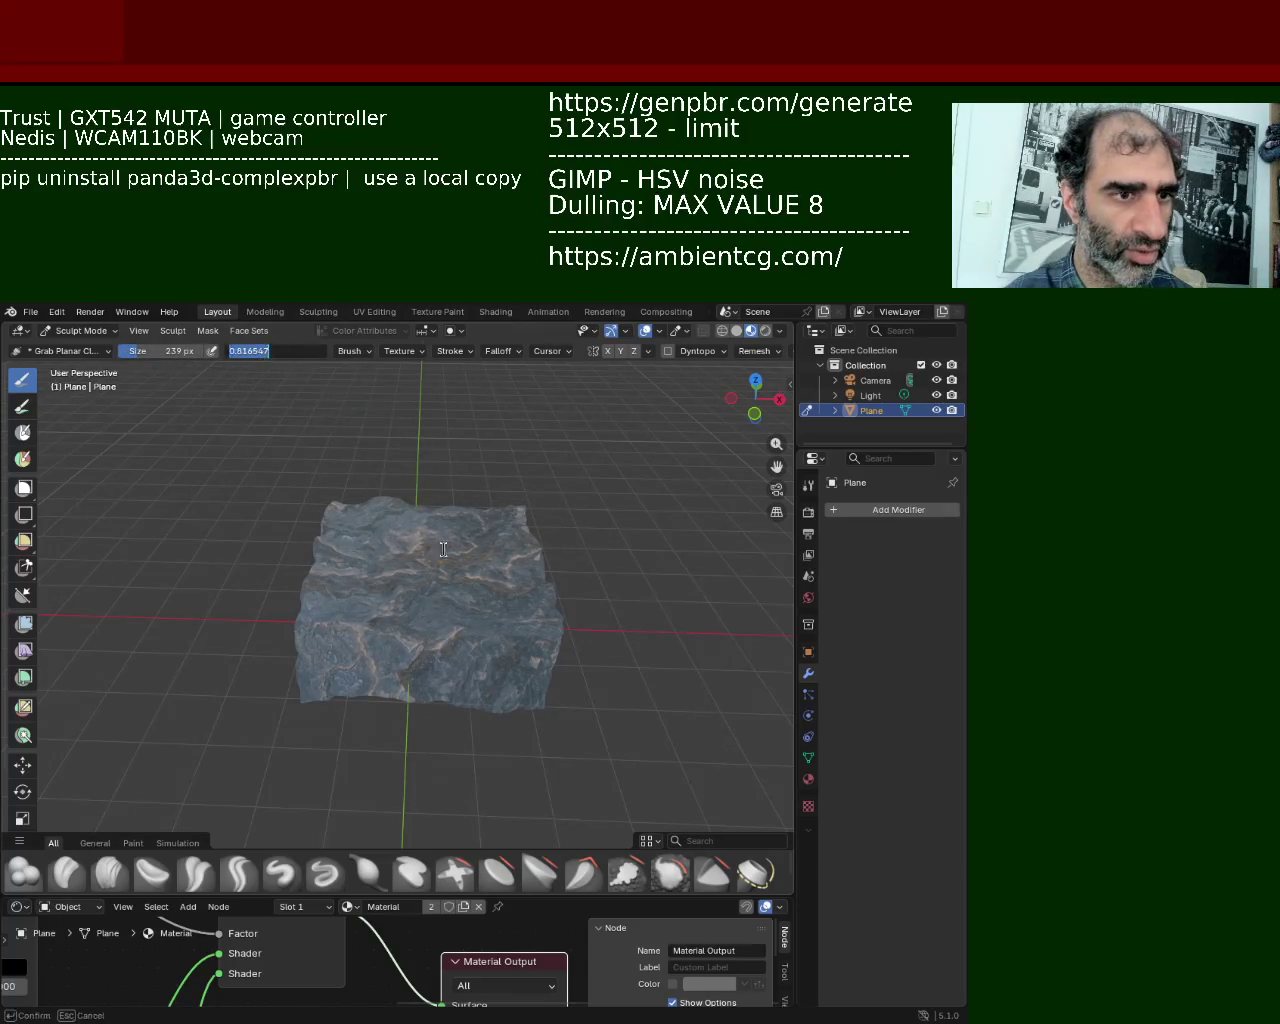
mouse_move(429, 557)
left_mouse_down()
mouse_move(418, 545)
mouse_move(429, 500)
left_mouse_up()
key("Escape")
Step: Lower strength to 0.493 and pull the rock's edges out of shape, checking other sides
left_click_drag(280, 360, 221, 363)
left_click_drag(459, 582, 527, 619)
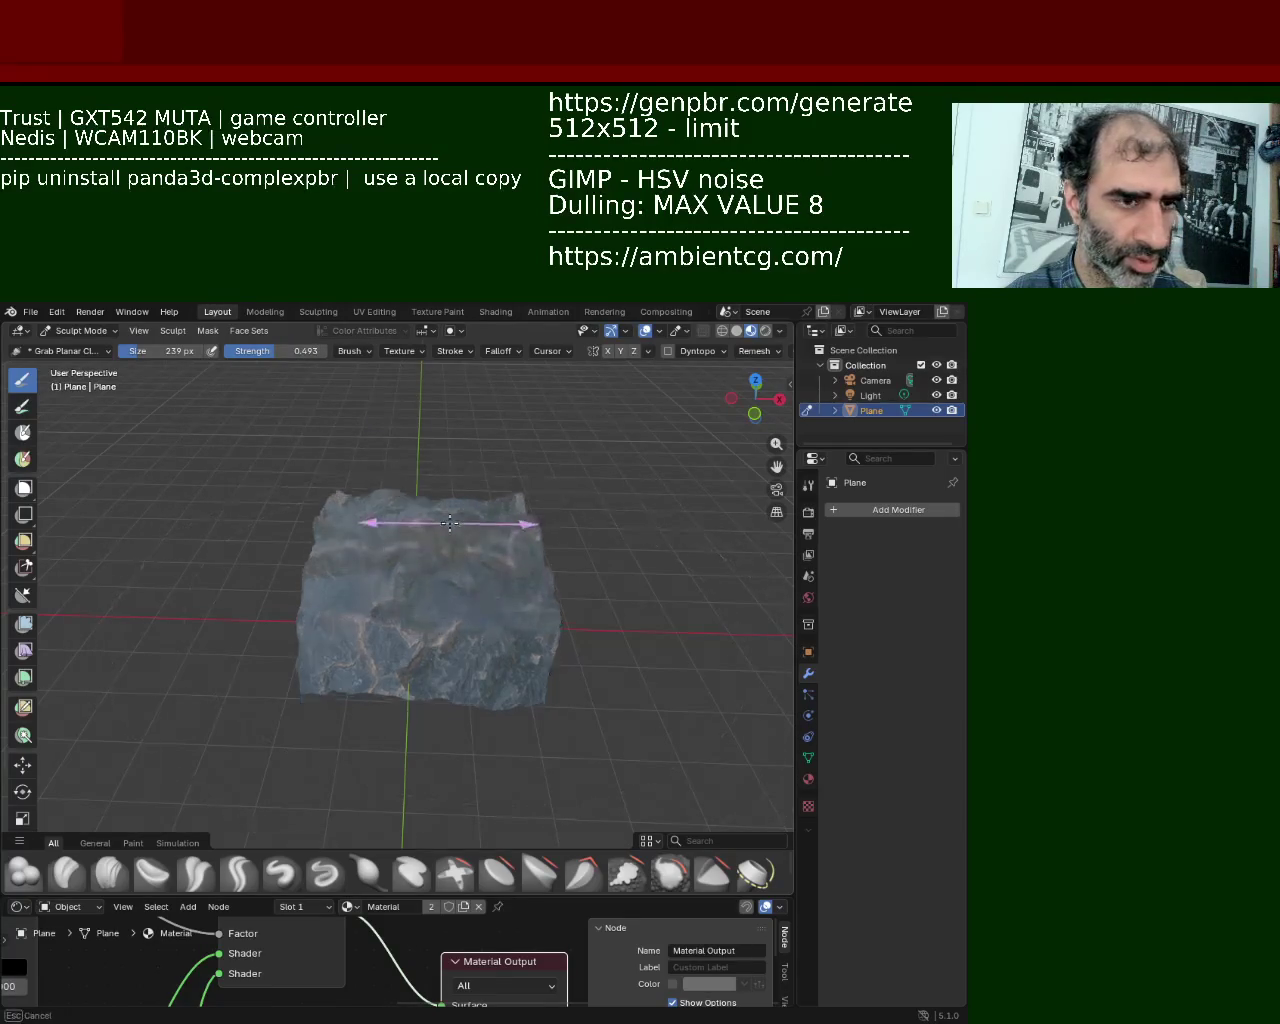
mouse_move(527, 619)
middle_mouse_down()
mouse_move(386, 514)
mouse_move(407, 571)
mouse_move(260, 556)
mouse_move(322, 466)
middle_mouse_up()
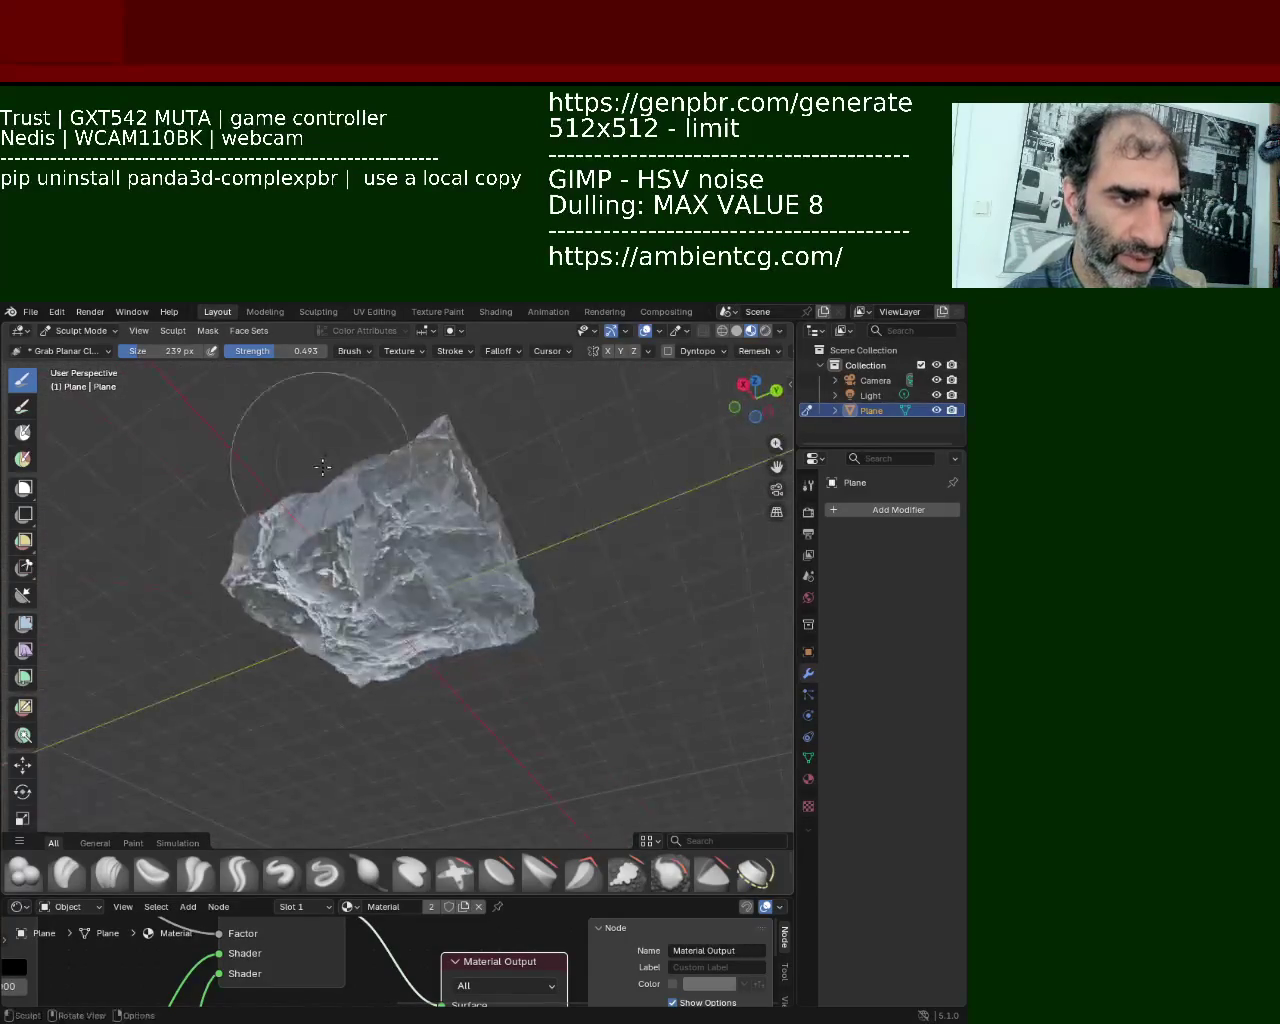
middle_click_drag(414, 597, 392, 597)
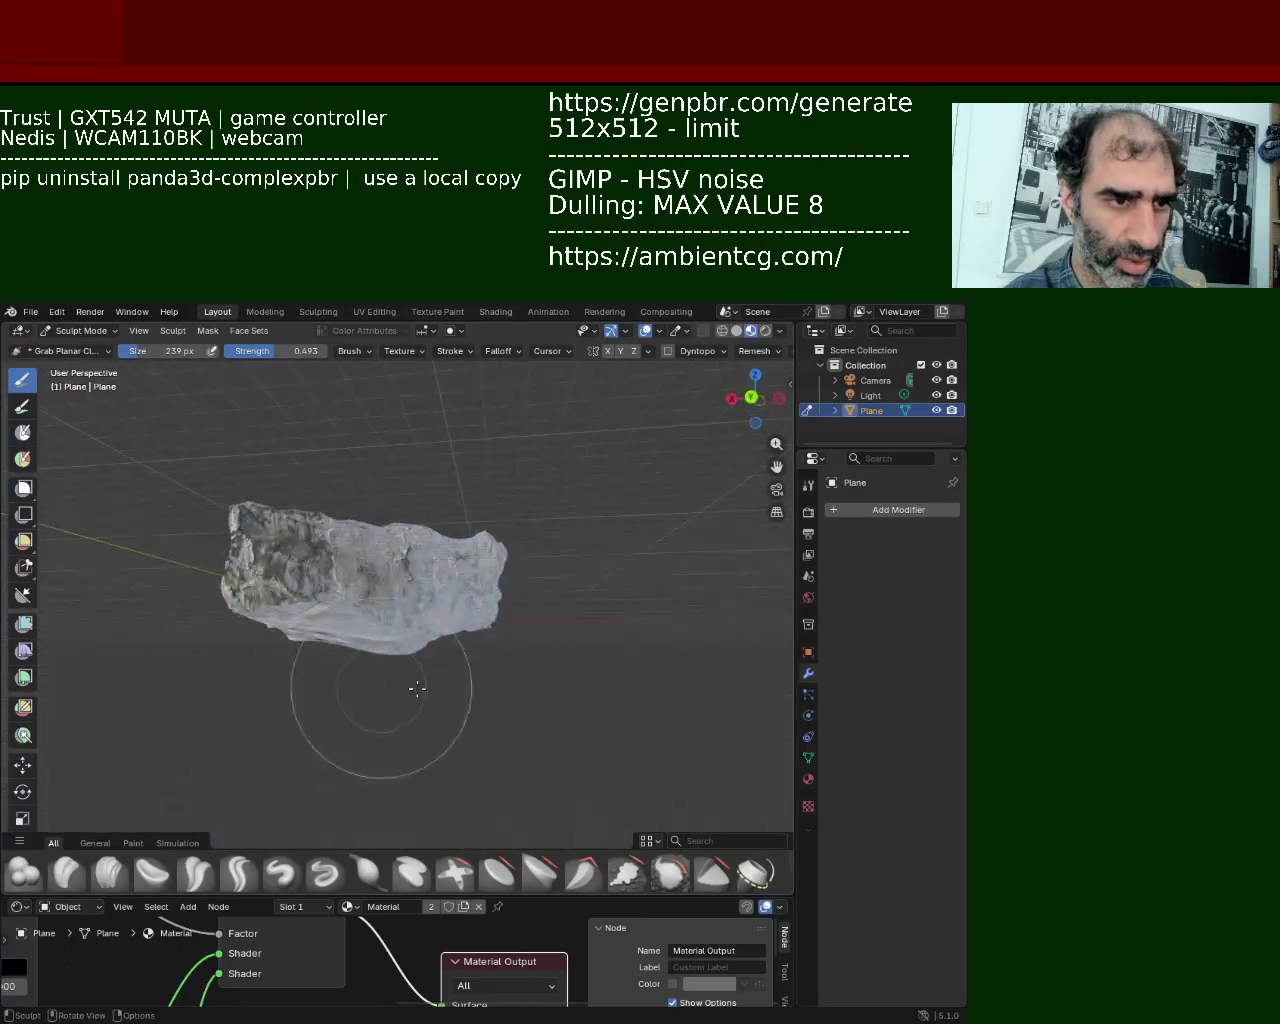
Step: Check the rock from low side and top-down views while pulling it into a taller, lumpier boulder
mouse_move(434, 598)
middle_mouse_down()
mouse_move(349, 720)
mouse_move(283, 626)
mouse_move(343, 608)
mouse_move(329, 627)
middle_mouse_up()
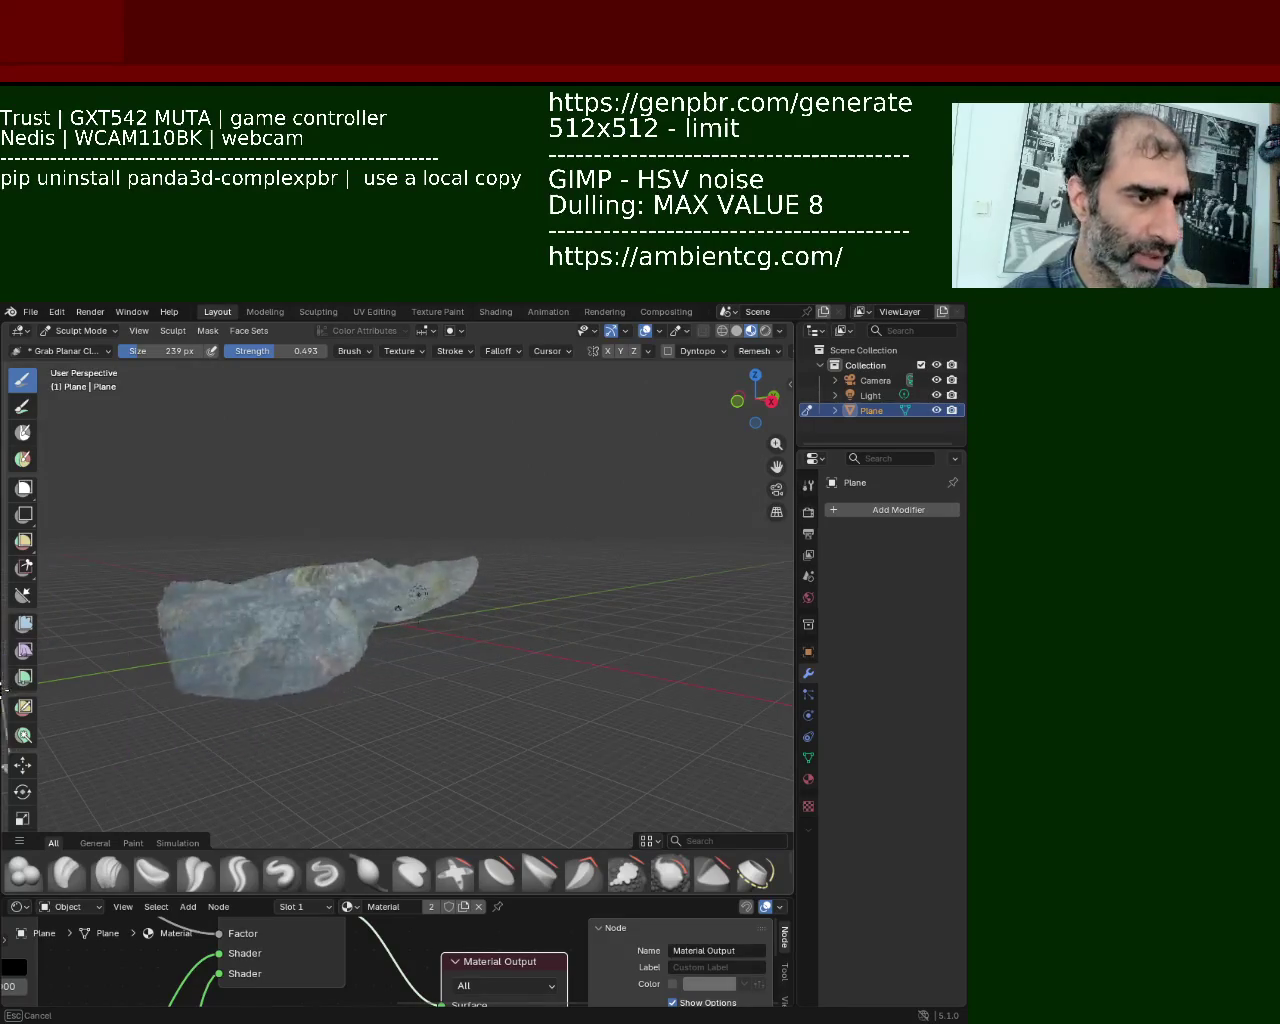
mouse_move(410, 652)
middle_mouse_down()
mouse_move(430, 760)
mouse_move(449, 651)
middle_mouse_up()
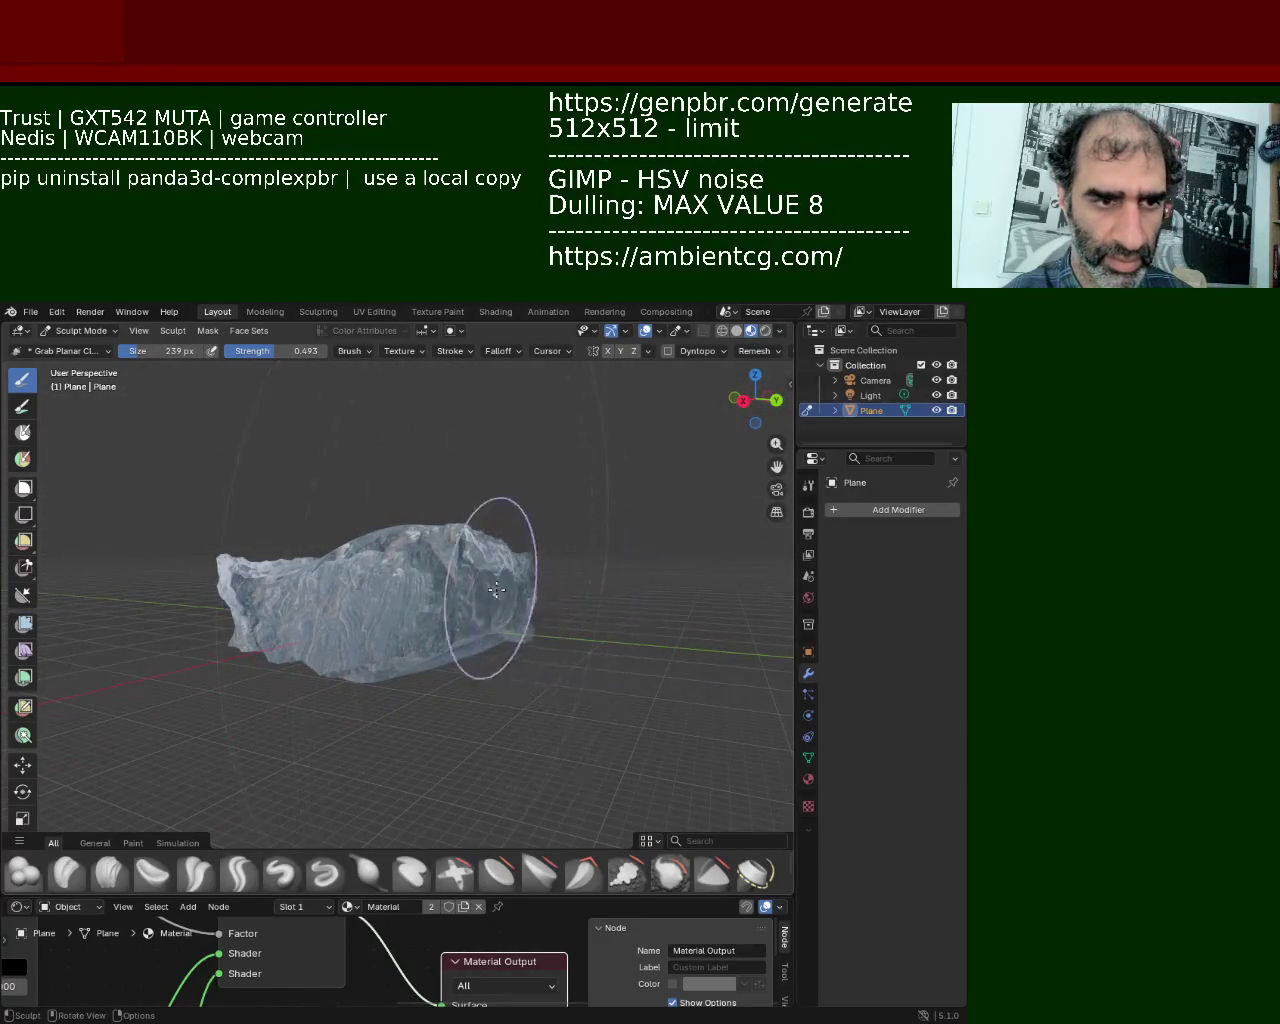
middle_click_drag(501, 603, 440, 665)
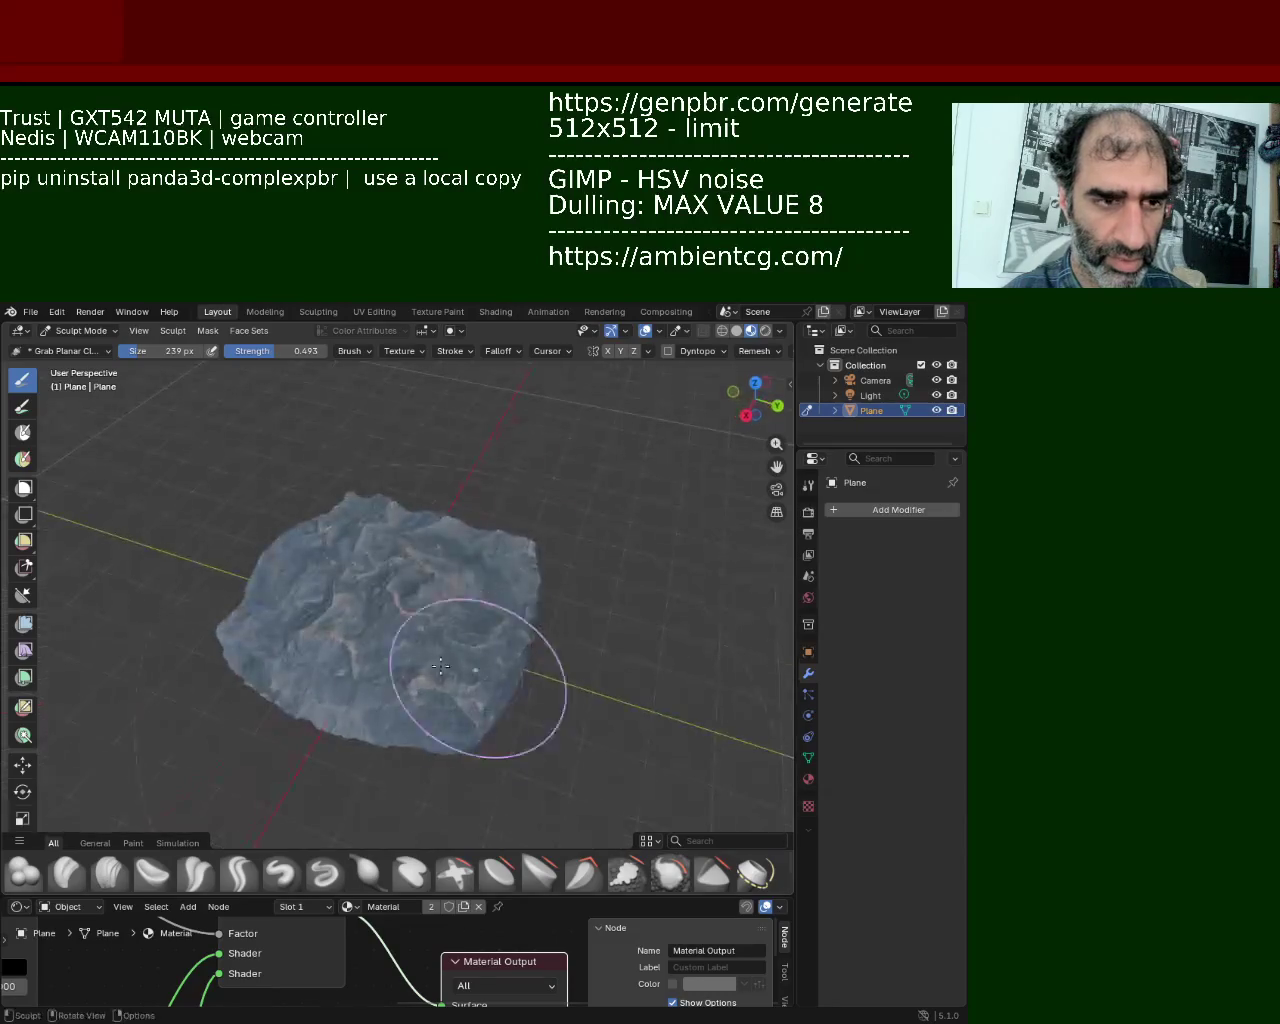
middle_click_drag(526, 410, 341, 508)
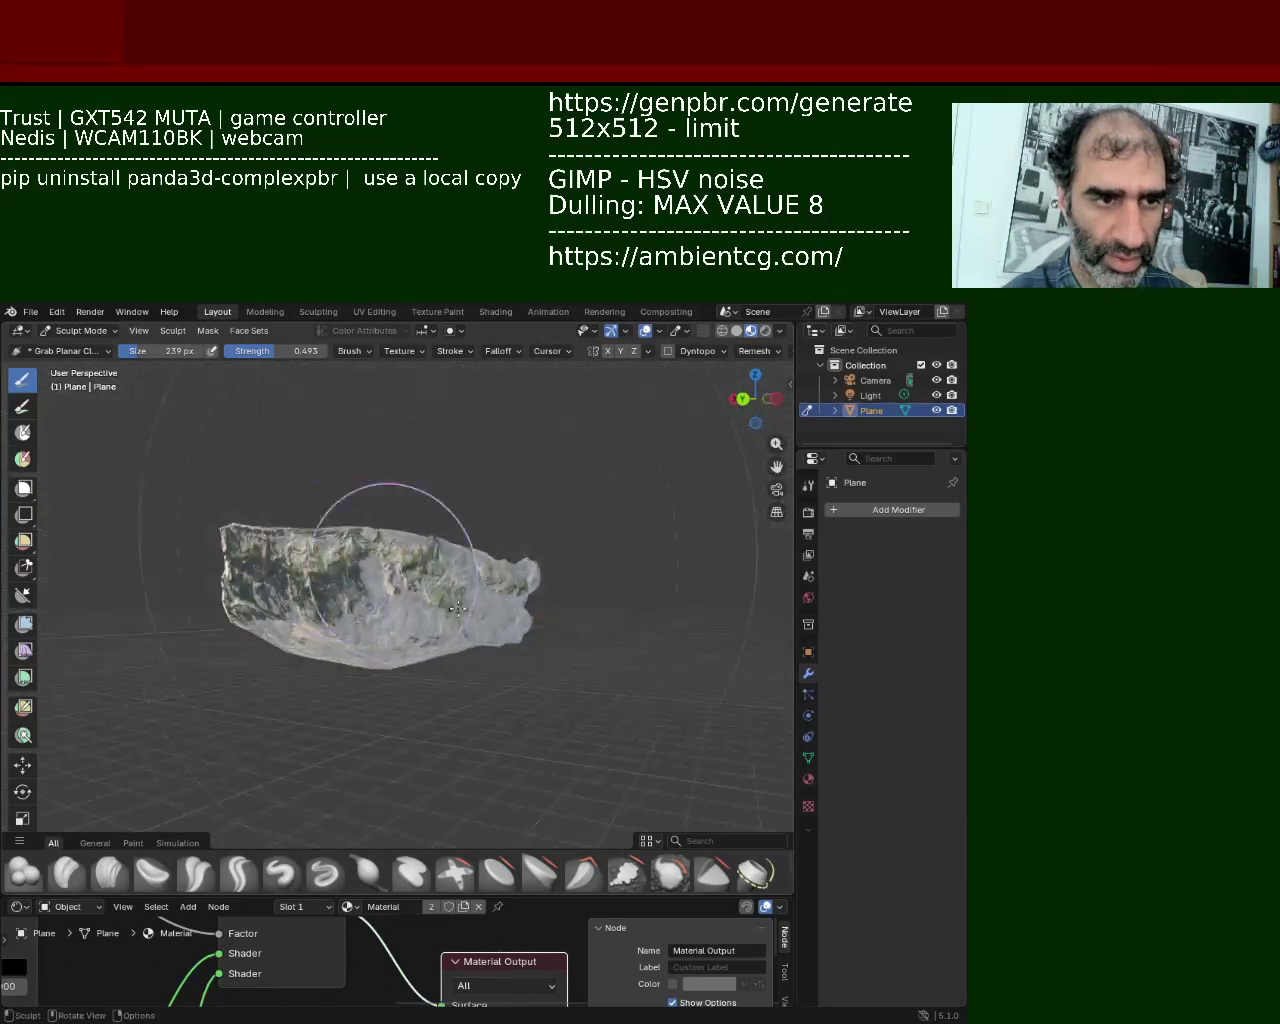
middle_click_drag(483, 628, 509, 625)
mouse_move(485, 712)
middle_mouse_down()
mouse_move(434, 720)
mouse_move(363, 800)
mouse_move(494, 729)
mouse_move(514, 684)
mouse_move(513, 616)
middle_mouse_up()
middle_click_drag(426, 625, 254, 704)
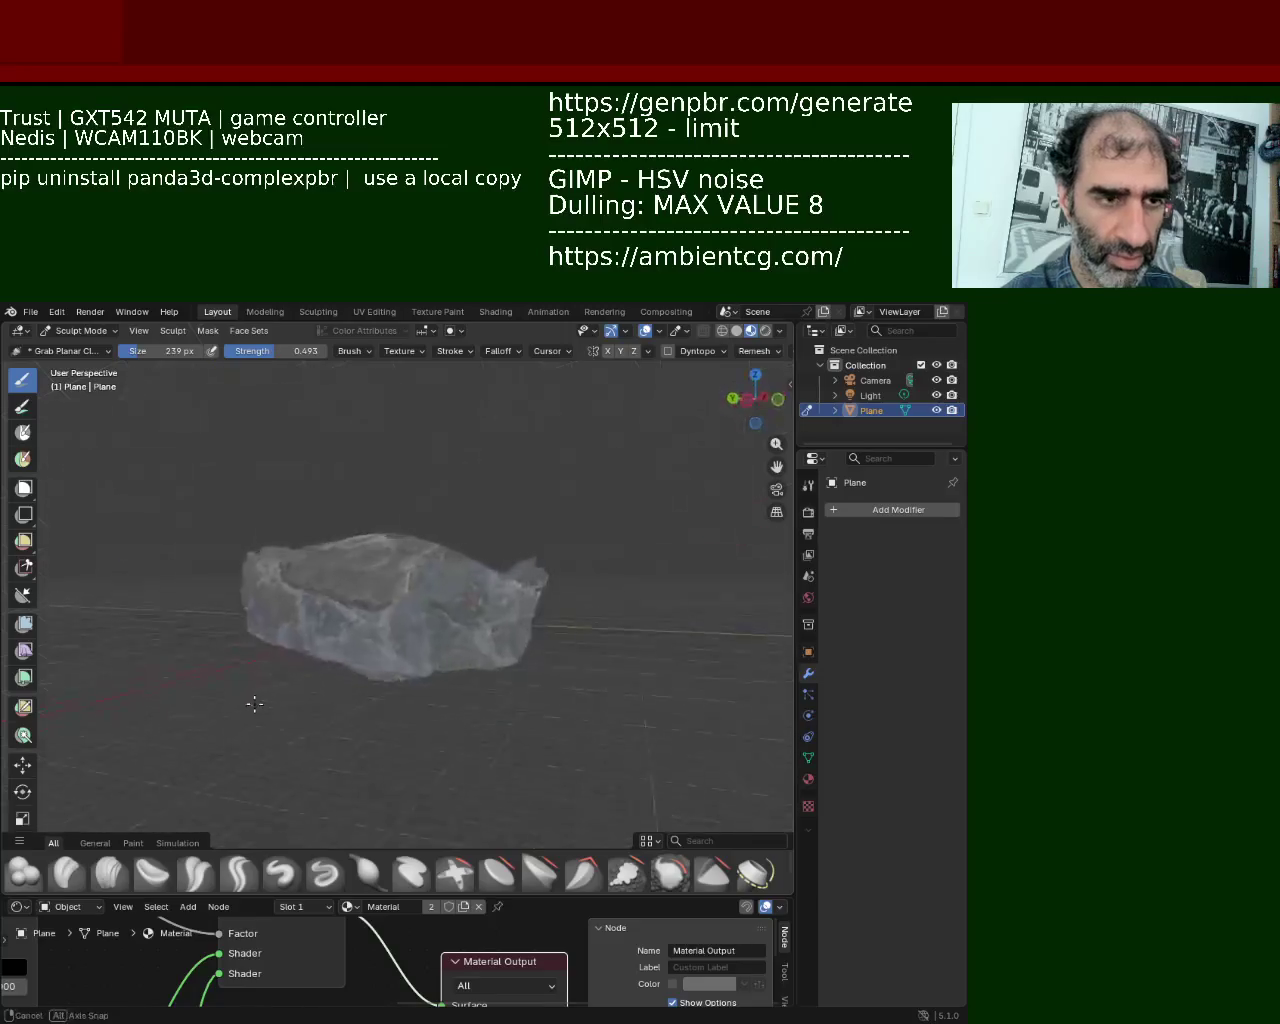
mouse_move(307, 636)
middle_mouse_down()
mouse_move(418, 637)
mouse_move(290, 600)
mouse_move(430, 495)
mouse_move(516, 633)
mouse_move(463, 662)
middle_mouse_up()
mouse_move(503, 600)
middle_mouse_down()
mouse_move(466, 514)
mouse_move(191, 629)
mouse_move(266, 671)
mouse_move(293, 627)
middle_mouse_up()
mouse_move(367, 564)
middle_mouse_down()
mouse_move(240, 543)
mouse_move(571, 543)
mouse_move(654, 625)
mouse_move(716, 636)
middle_mouse_up()
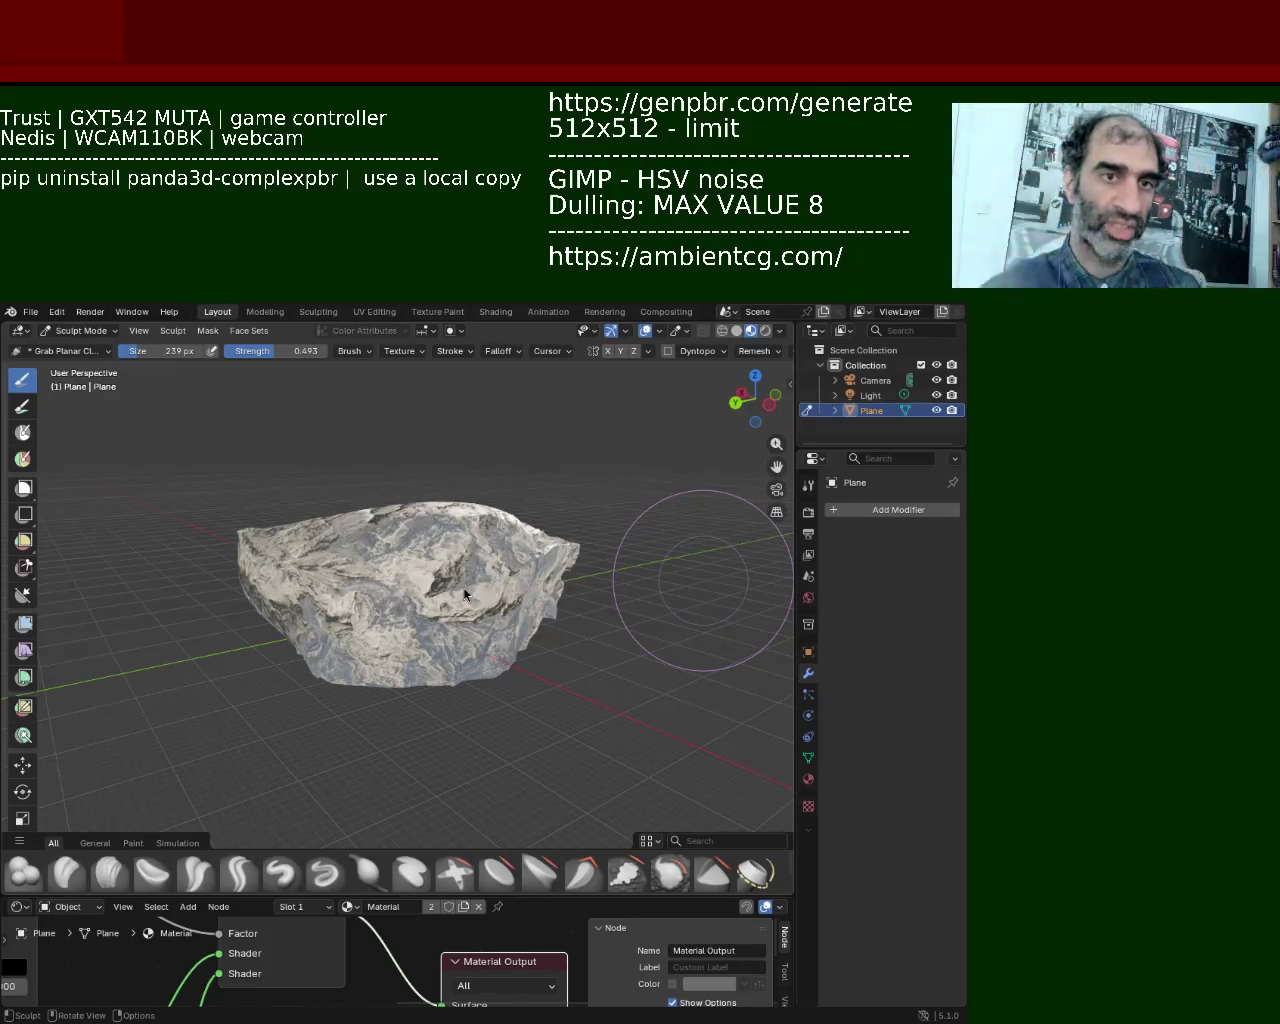
mouse_move(414, 604)
middle_mouse_down()
mouse_move(446, 522)
mouse_move(627, 637)
mouse_move(593, 513)
mouse_move(437, 541)
mouse_move(445, 549)
mouse_move(414, 409)
mouse_move(269, 458)
middle_mouse_up()
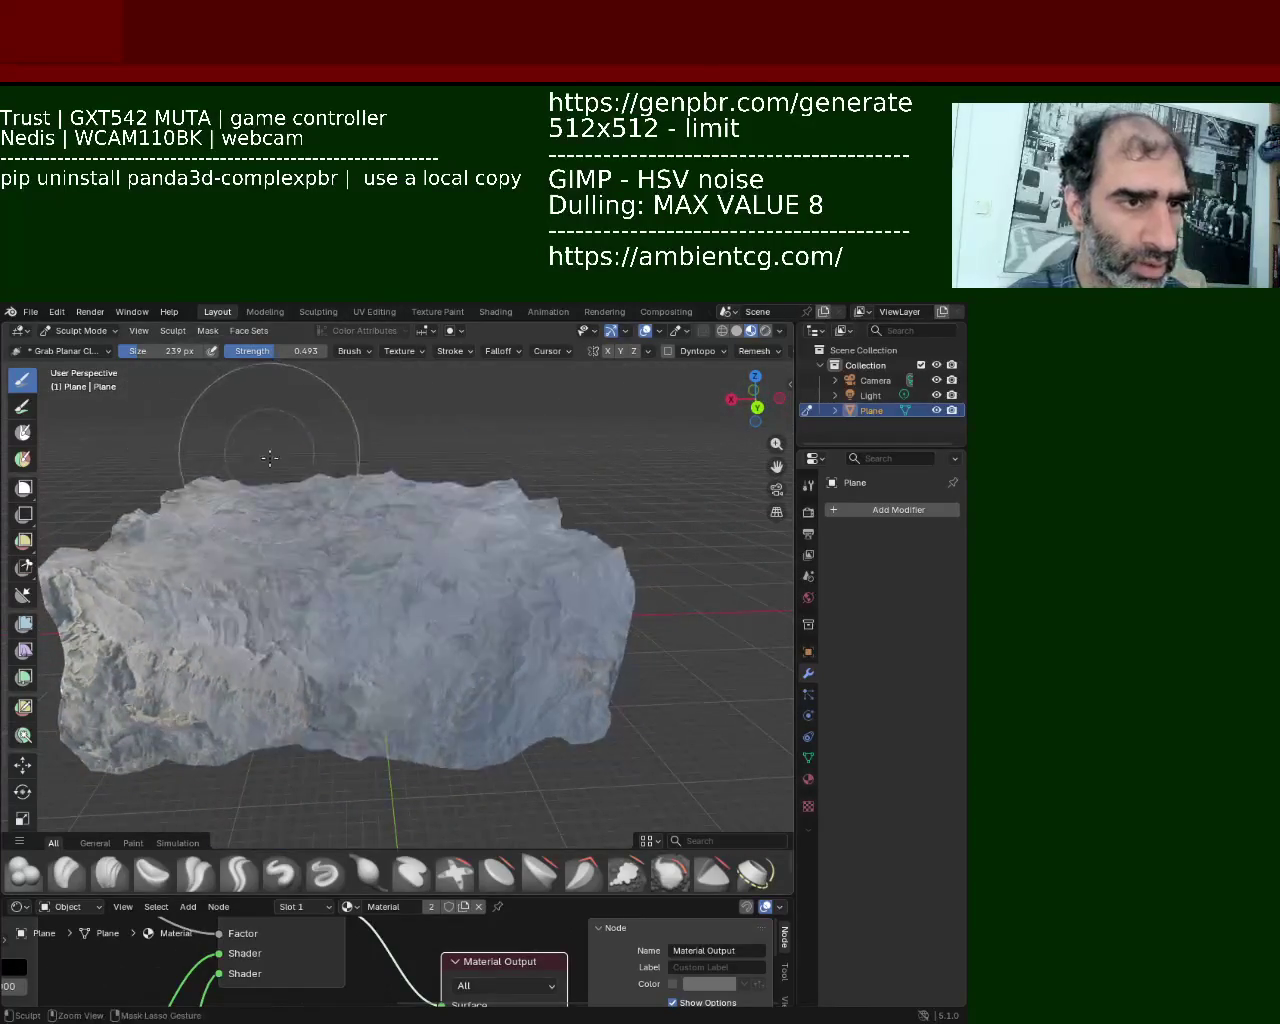
mouse_move(211, 385)
middle_mouse_down()
mouse_move(536, 501)
mouse_move(654, 617)
mouse_move(527, 474)
mouse_move(394, 571)
mouse_move(433, 504)
middle_mouse_up()
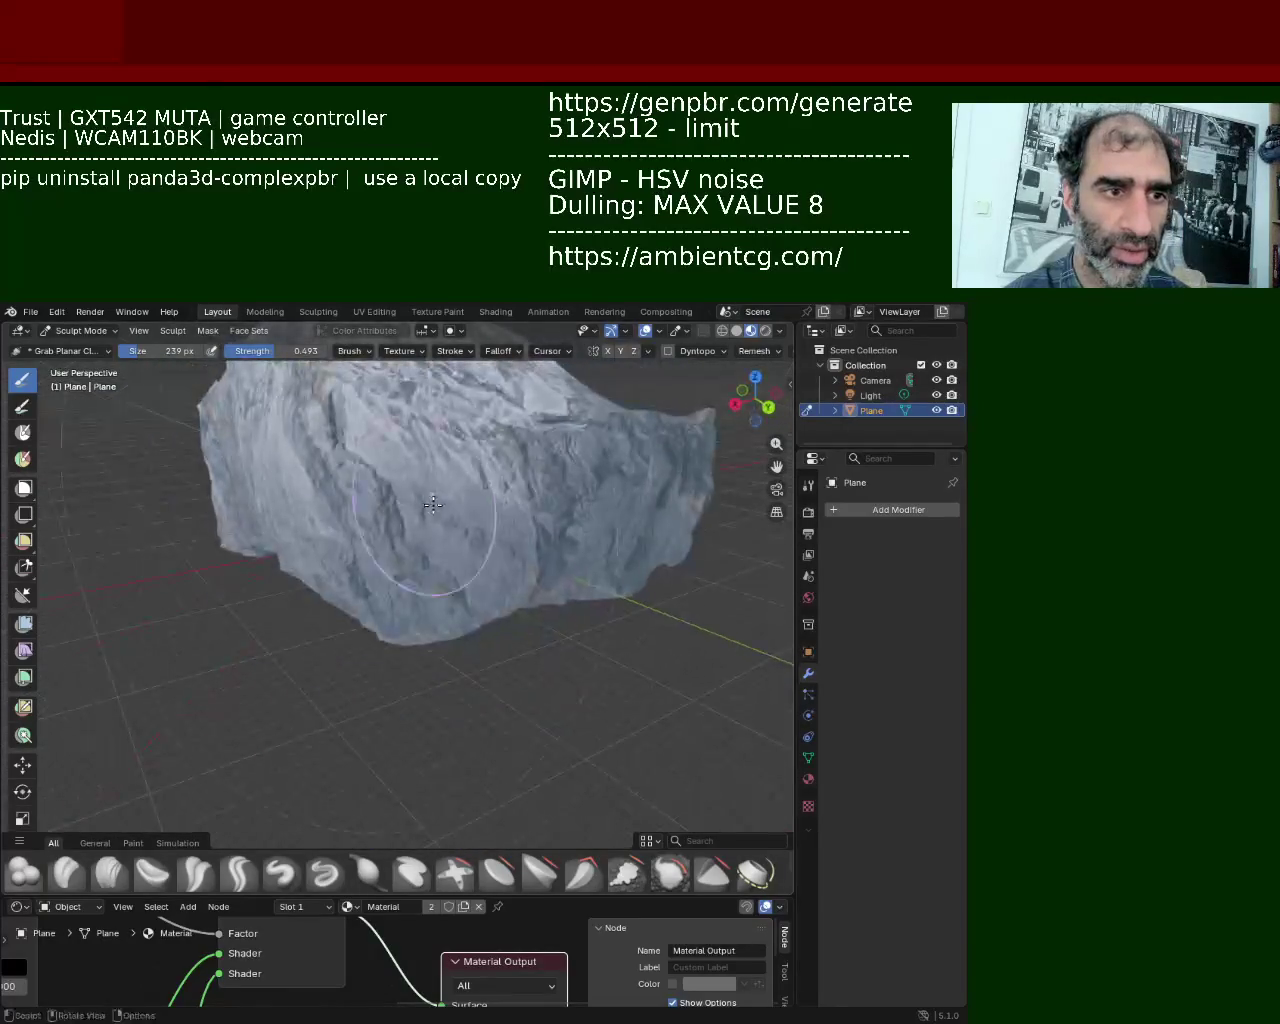
Step: Pull part of the rock's surface outward, checking the result from above and low side angles
middle_click_drag(705, 598, 428, 542)
mouse_move(718, 726)
middle_mouse_down()
mouse_move(480, 594)
mouse_move(590, 707)
middle_mouse_up()
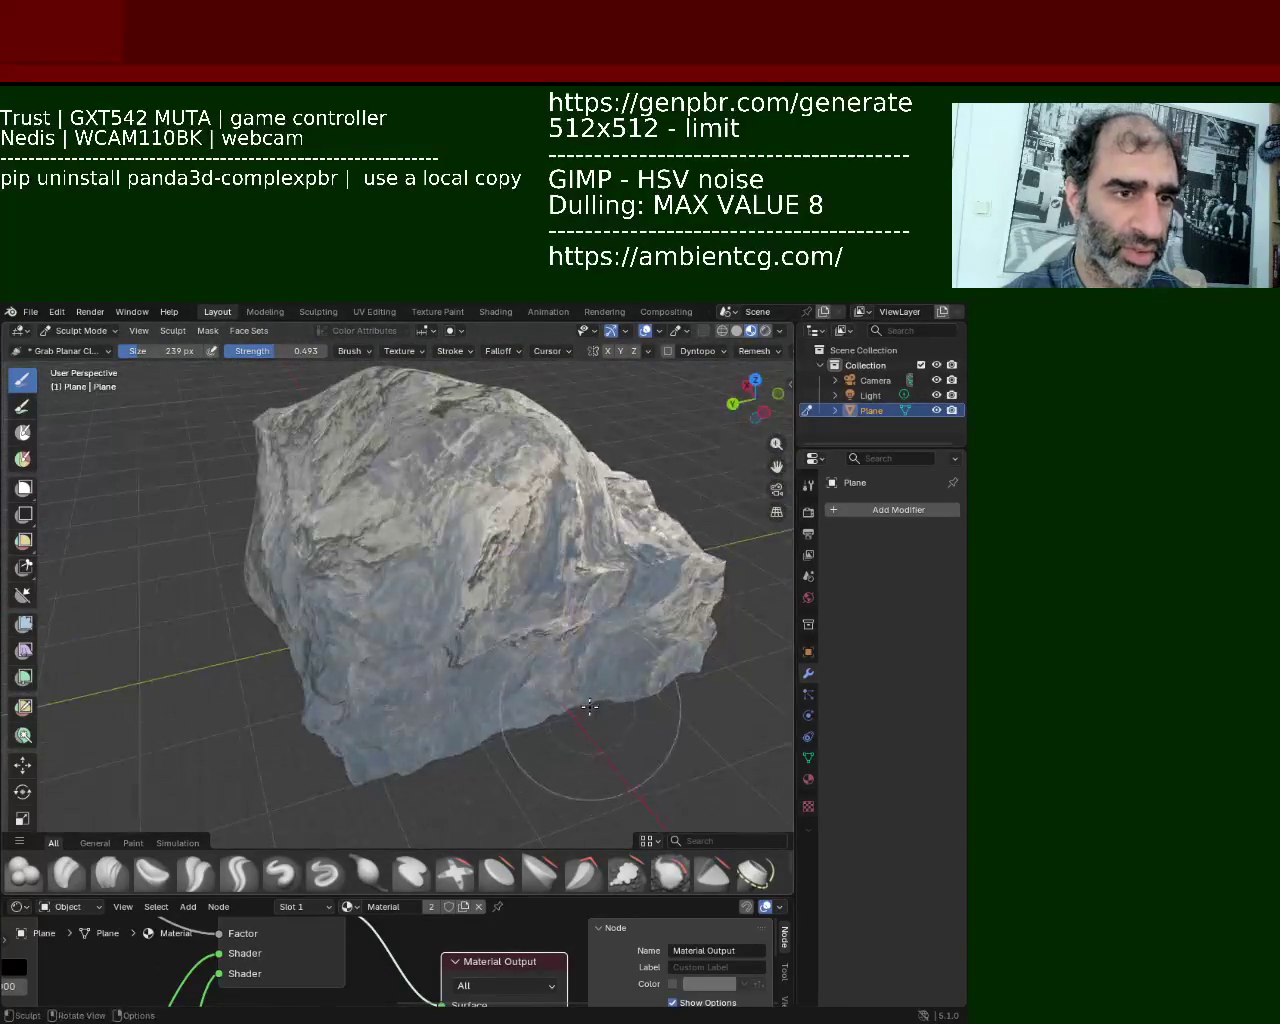
left_click_drag(648, 749, 571, 742)
middle_click_drag(571, 742, 695, 694)
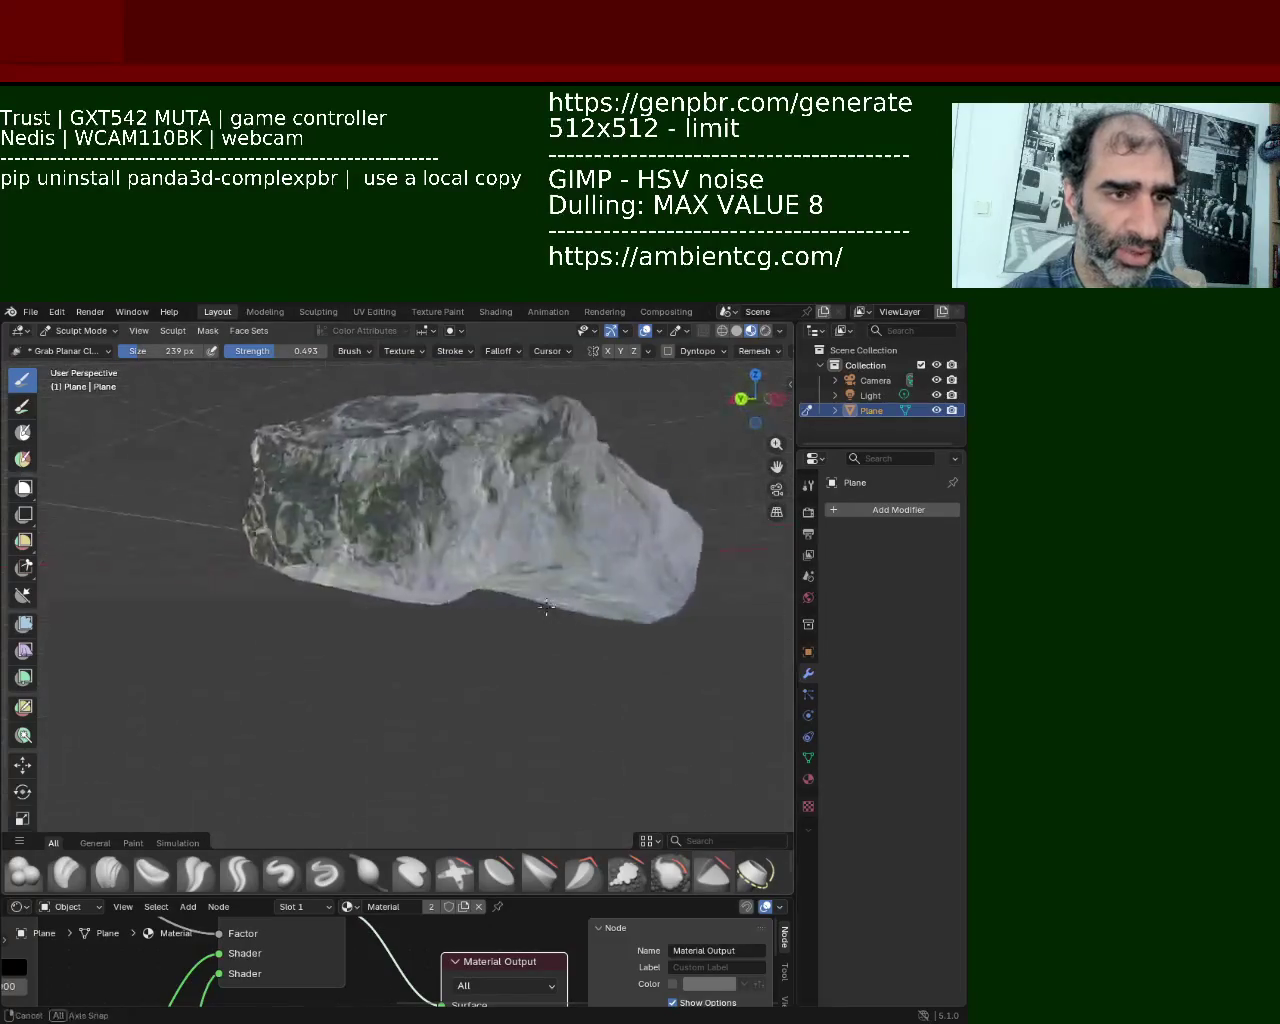
mouse_move(550, 532)
middle_mouse_down()
mouse_move(551, 609)
mouse_move(528, 563)
middle_mouse_up()
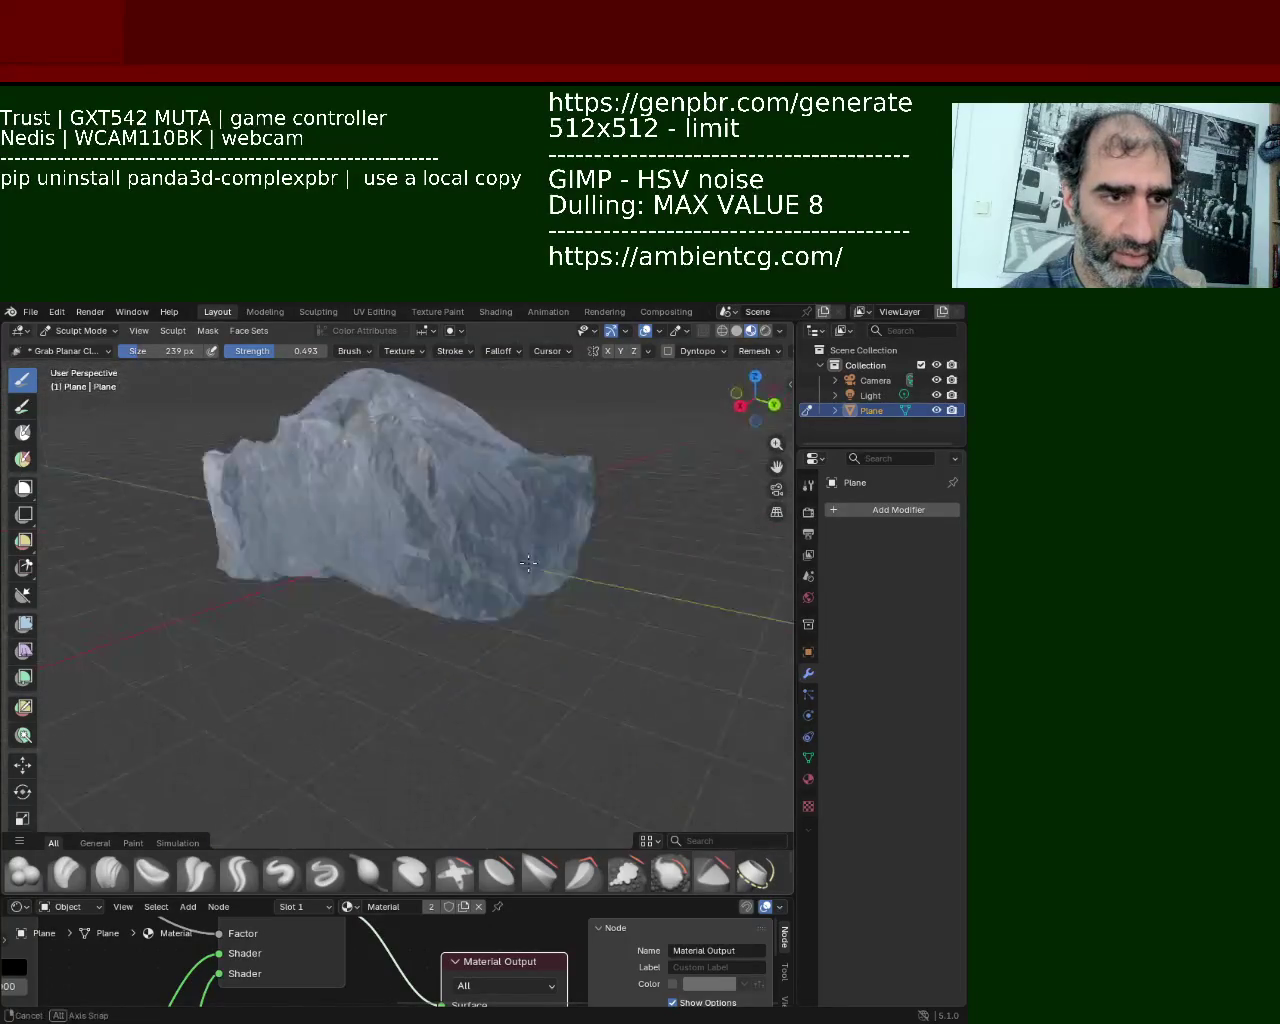
middle_click_drag(455, 535, 628, 600)
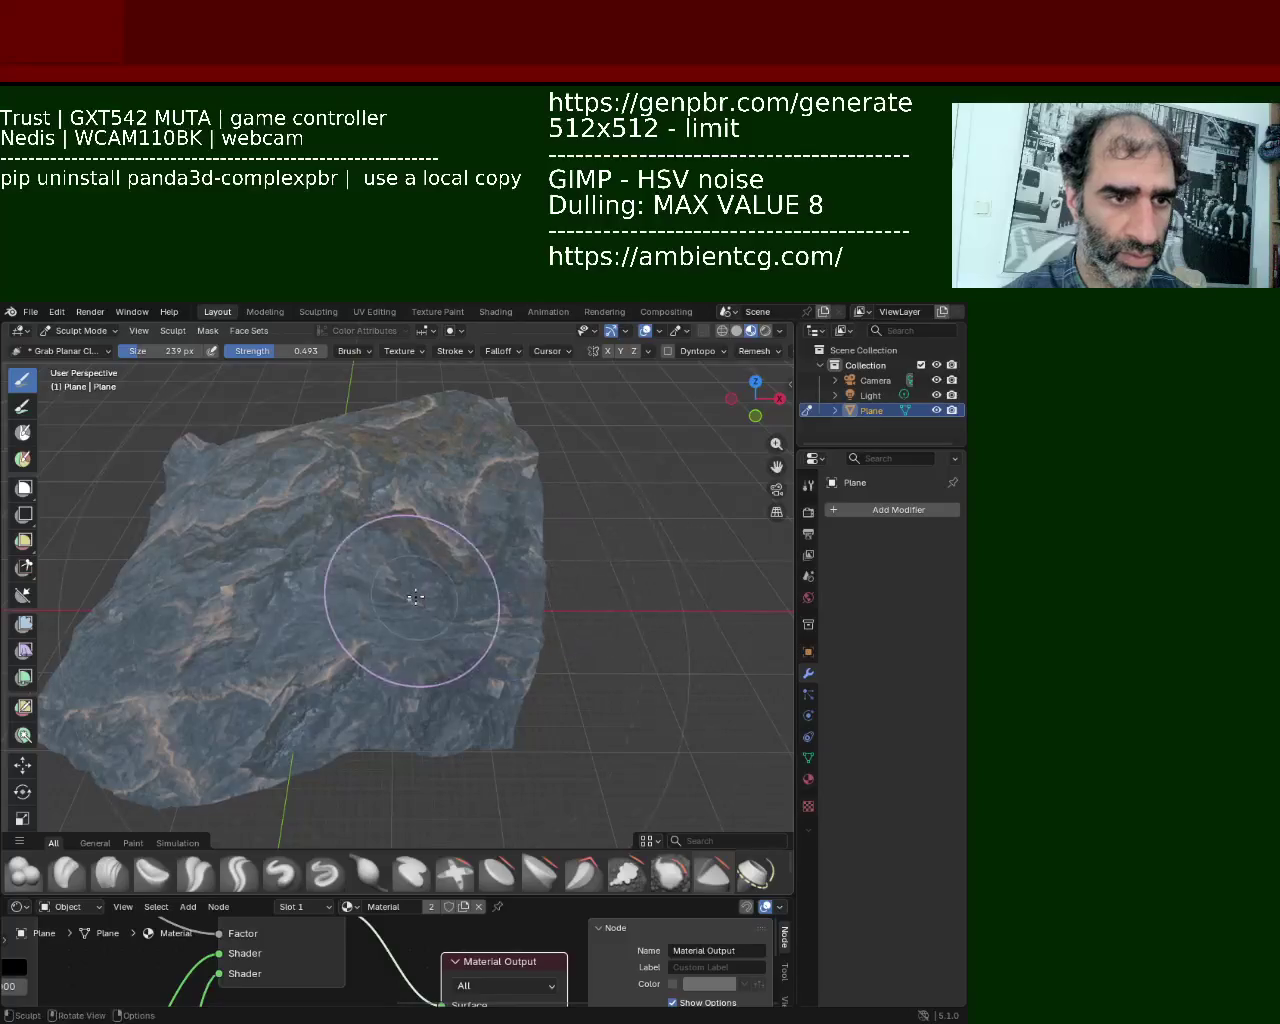
middle_click_drag(400, 450, 477, 533)
mouse_move(513, 594)
middle_mouse_down()
mouse_move(446, 663)
mouse_move(432, 595)
middle_mouse_up()
mouse_move(404, 661)
middle_mouse_down()
mouse_move(434, 471)
mouse_move(374, 734)
mouse_move(558, 683)
mouse_move(329, 569)
middle_mouse_up()
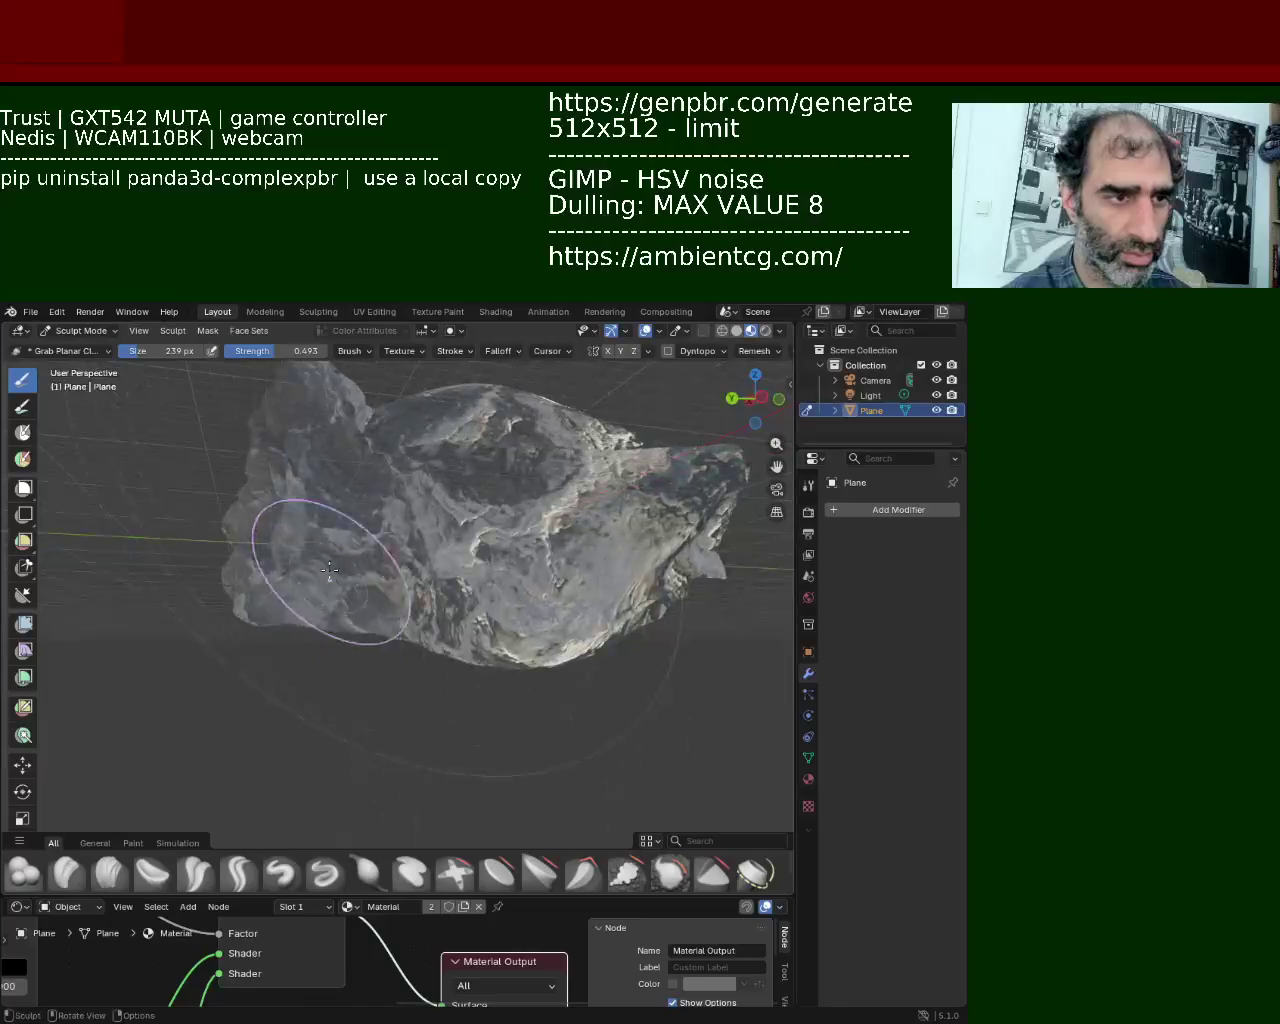
mouse_move(314, 780)
middle_mouse_down()
mouse_move(471, 571)
mouse_move(507, 644)
mouse_move(470, 457)
middle_mouse_up()
Step: Inspect the rounded boulder's craggy top and uneven sides from front, high and low angles
middle_click_drag(471, 557, 358, 457)
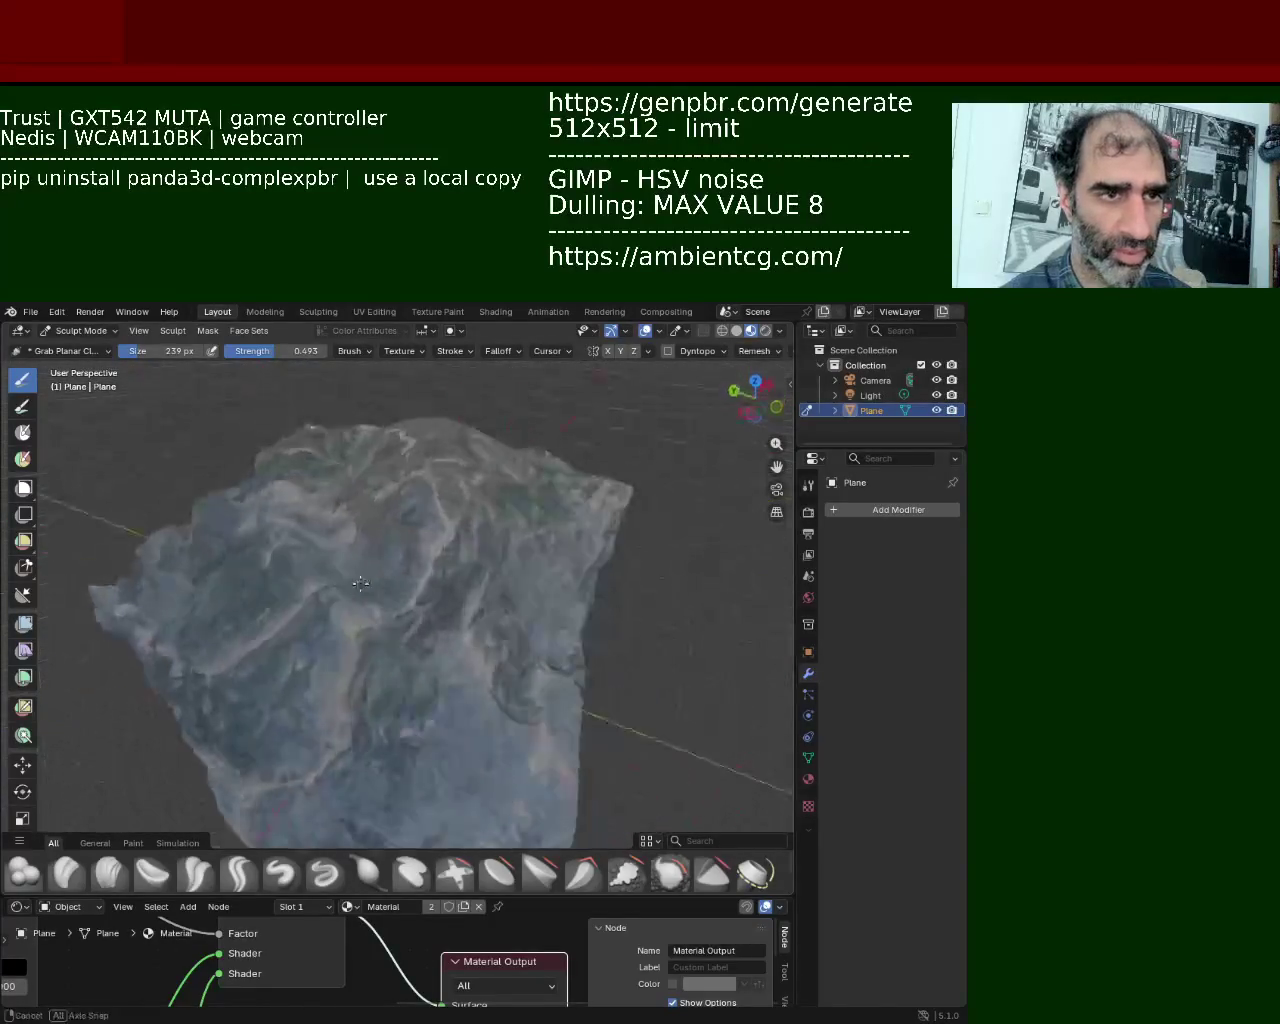
mouse_move(353, 599)
middle_mouse_down()
mouse_move(305, 482)
mouse_move(349, 559)
middle_mouse_up()
mouse_move(409, 609)
middle_mouse_down()
mouse_move(488, 518)
mouse_move(553, 560)
middle_mouse_up()
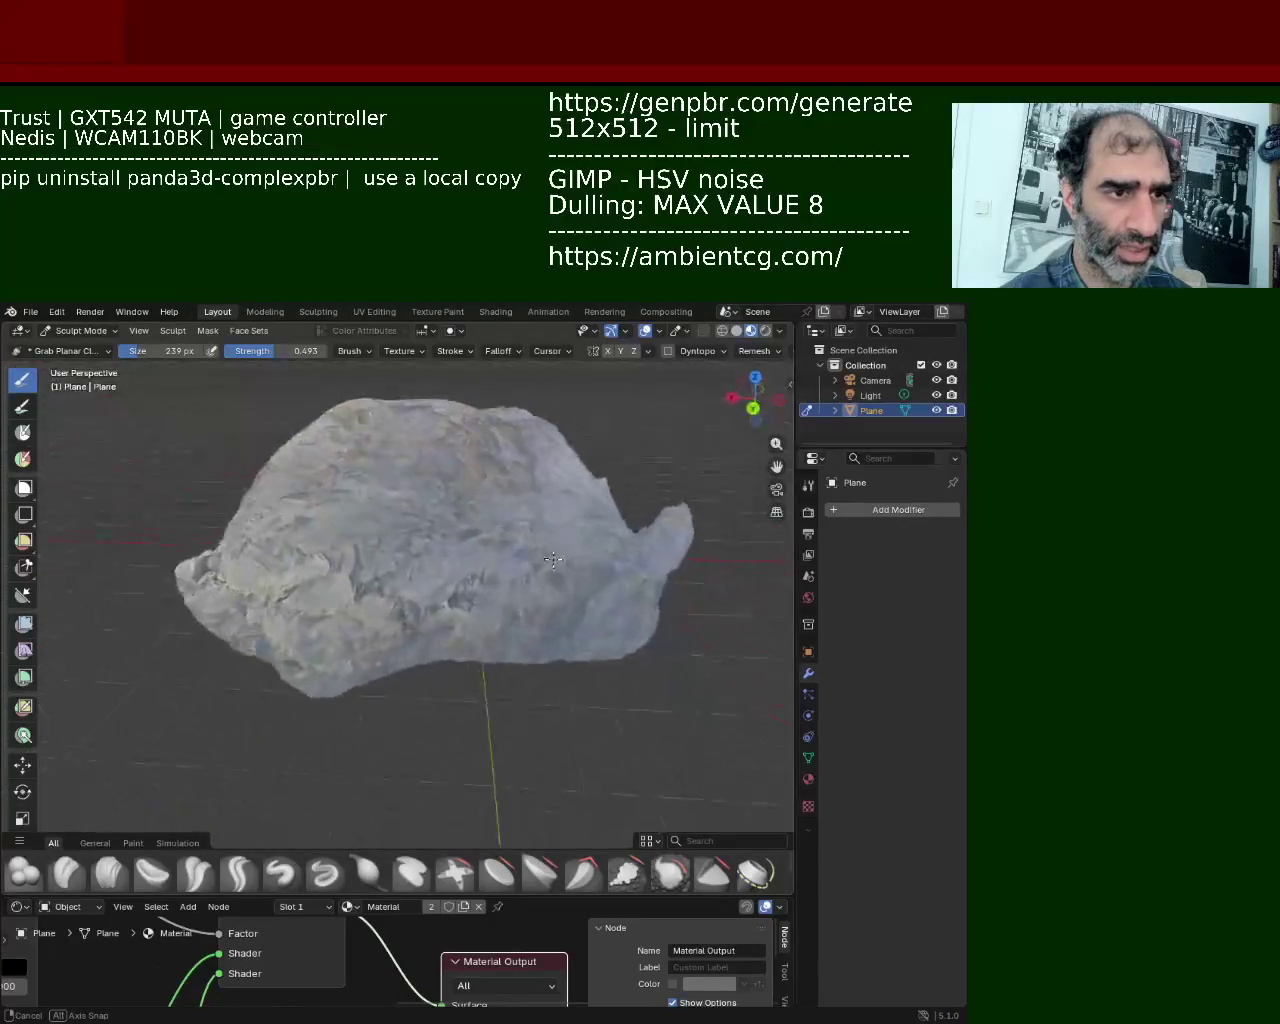
middle_click_drag(630, 595, 696, 611)
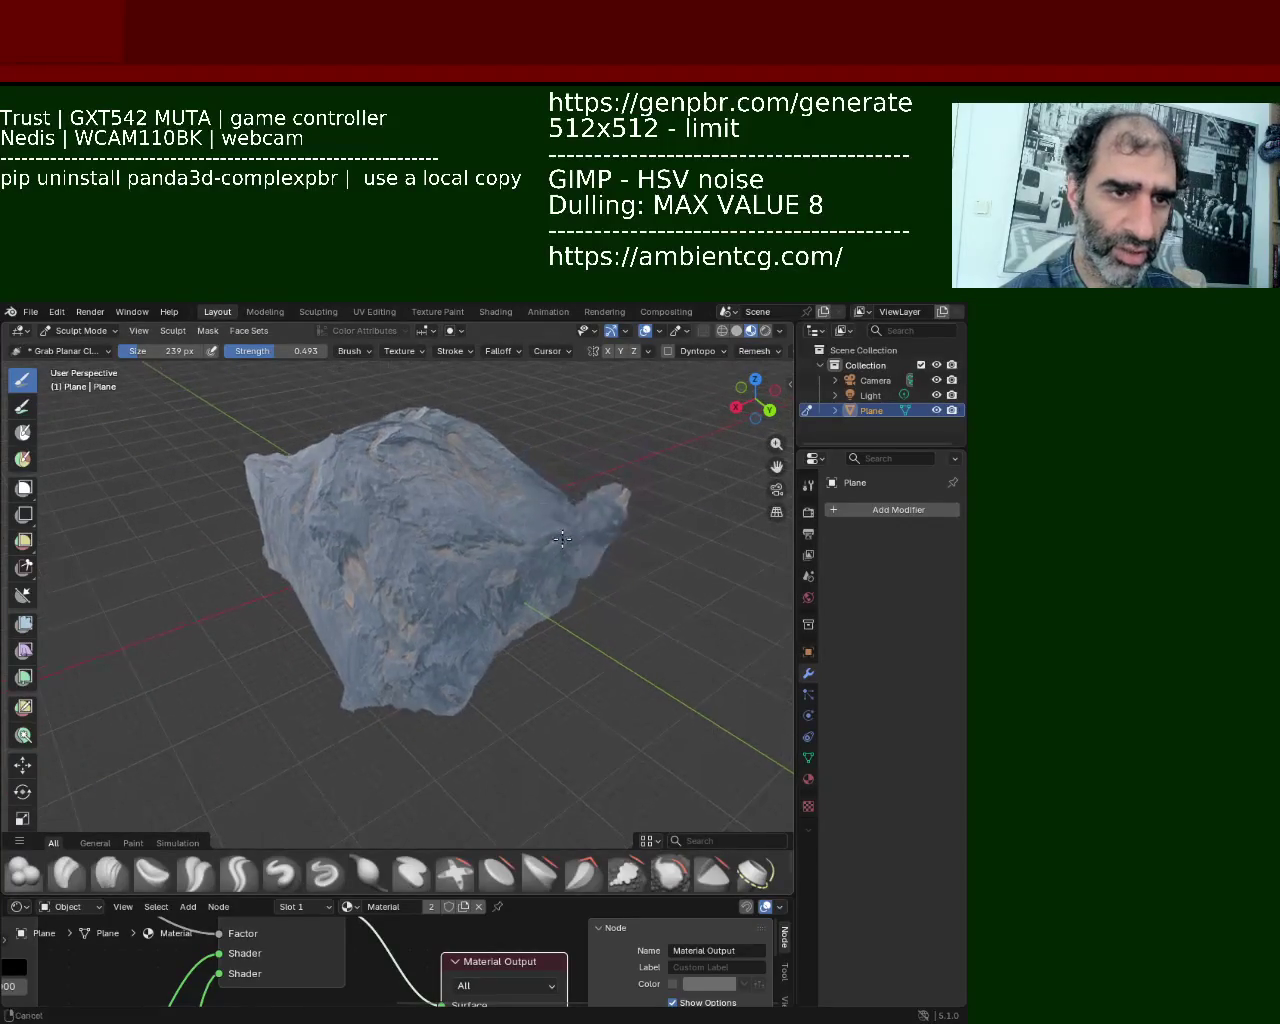
mouse_move(432, 554)
middle_mouse_down()
mouse_move(577, 677)
mouse_move(600, 591)
mouse_move(507, 590)
mouse_move(634, 677)
mouse_move(662, 634)
middle_mouse_up()
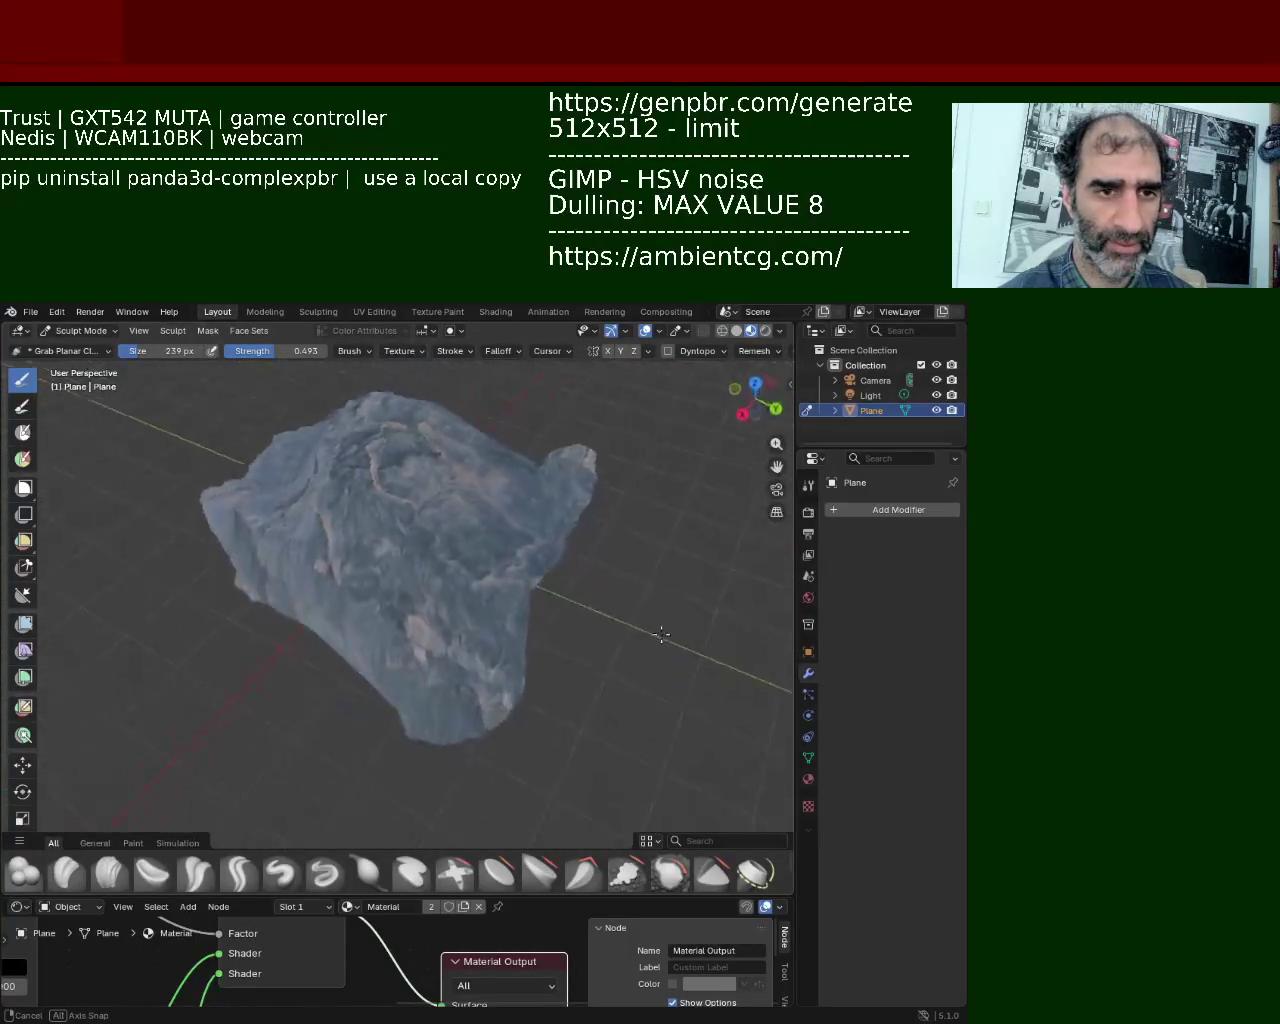
mouse_move(602, 712)
middle_mouse_down()
mouse_move(428, 714)
mouse_move(502, 773)
mouse_move(404, 695)
middle_mouse_up()
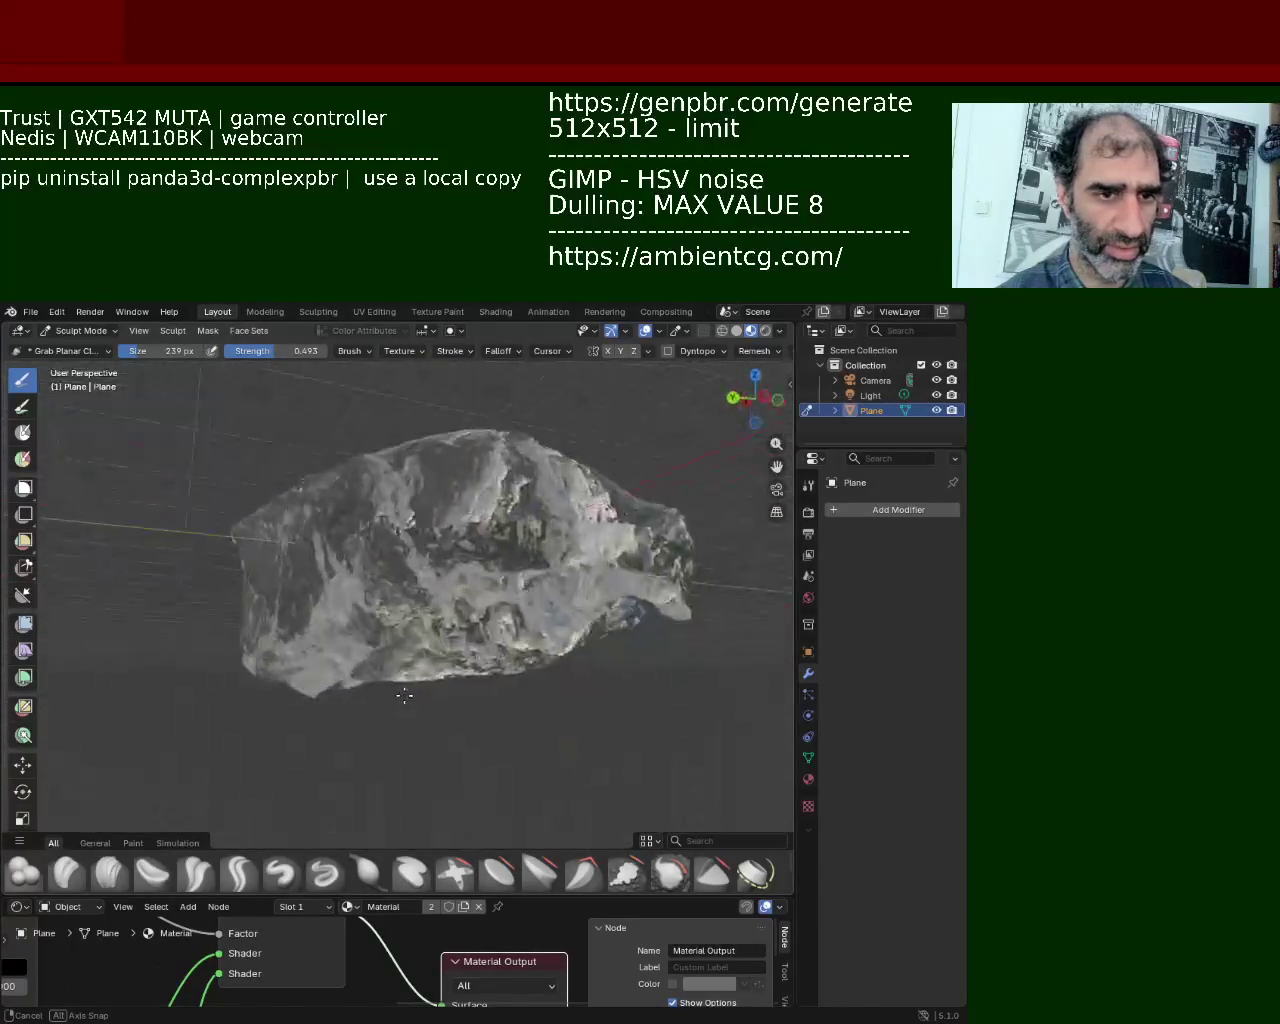
middle_click_drag(393, 757, 402, 669)
mouse_move(471, 796)
middle_mouse_down()
mouse_move(440, 624)
mouse_move(271, 660)
mouse_move(358, 600)
mouse_move(200, 600)
mouse_move(140, 560)
mouse_move(255, 683)
middle_mouse_up()
mouse_move(319, 624)
middle_mouse_down()
mouse_move(374, 621)
mouse_move(143, 643)
mouse_move(306, 594)
mouse_move(394, 521)
middle_mouse_up()
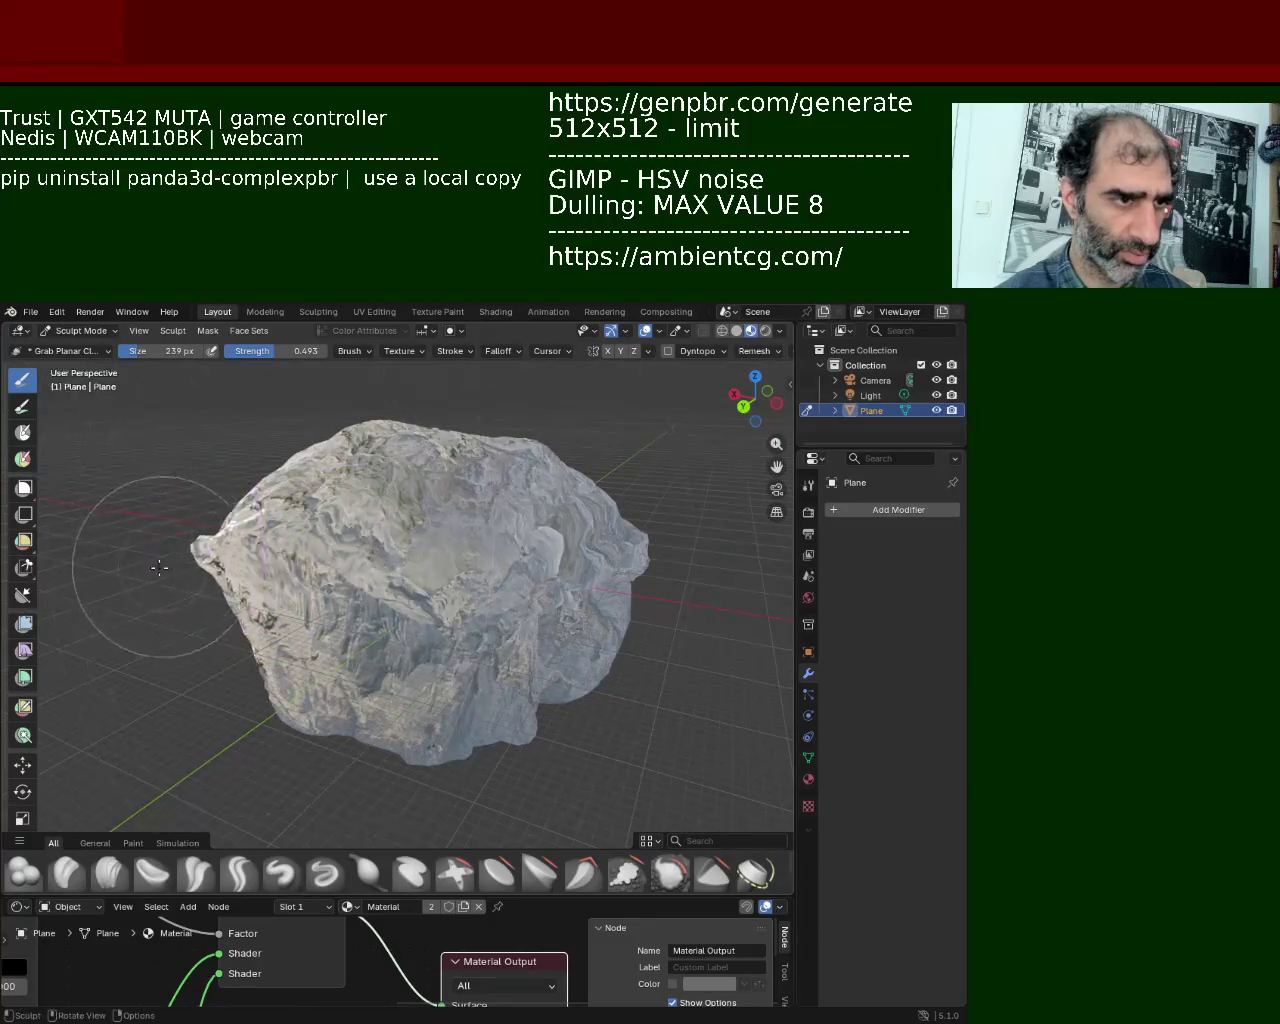
Step: Pull the rock into a taller, blockier boulder with brush strength at 0.637, inspecting it from all sides
middle_click_drag(159, 568, 255, 580)
mouse_move(330, 622)
middle_mouse_down()
mouse_move(640, 486)
mouse_move(486, 657)
mouse_move(506, 690)
mouse_move(470, 678)
mouse_move(383, 737)
mouse_move(368, 665)
middle_mouse_up()
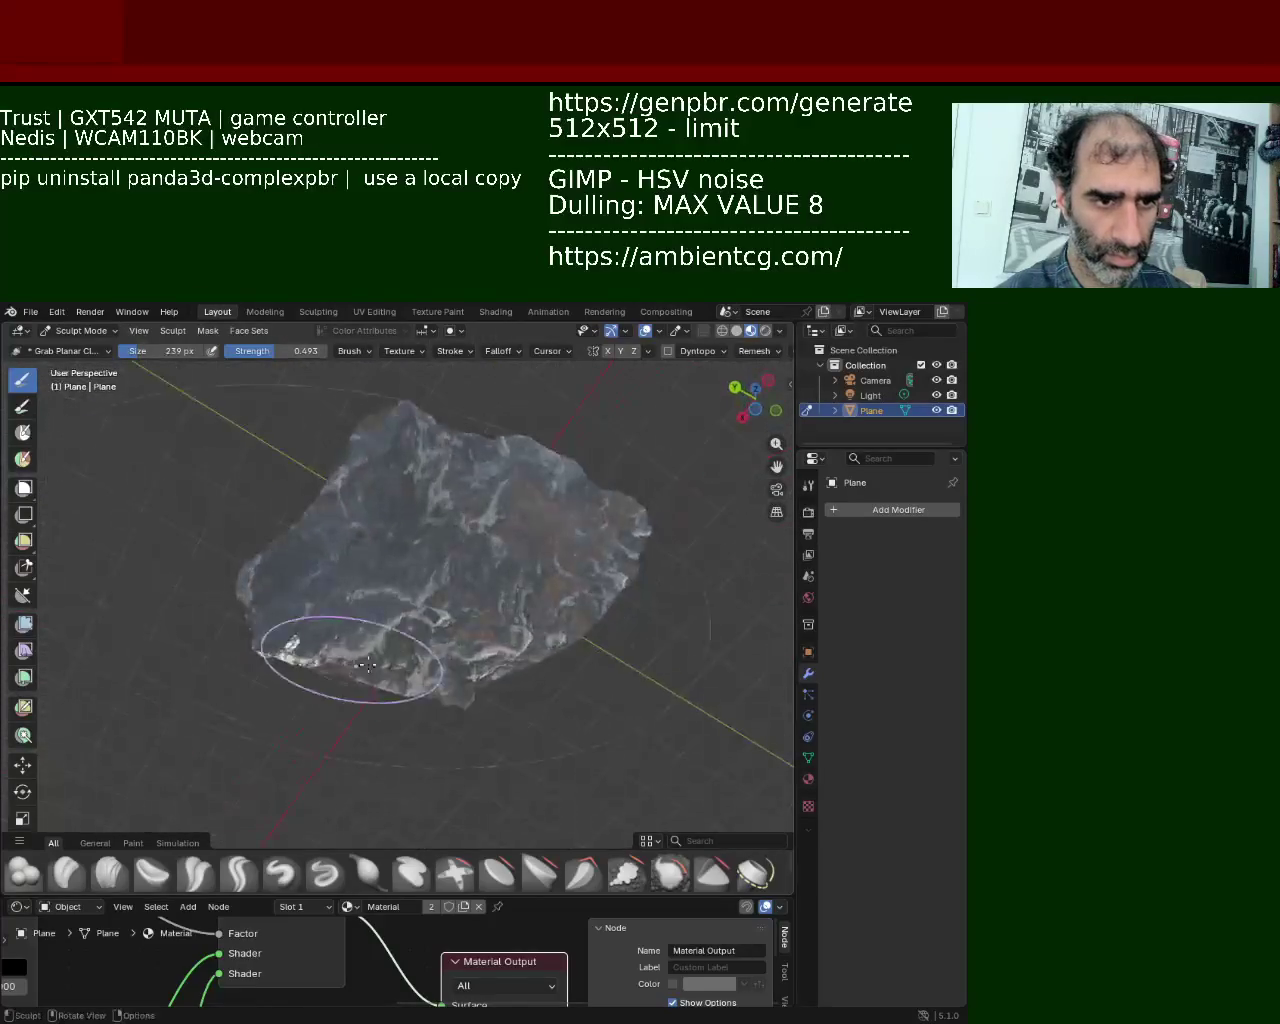
mouse_move(537, 601)
middle_mouse_down()
mouse_move(506, 651)
mouse_move(340, 705)
mouse_move(289, 703)
mouse_move(370, 648)
middle_mouse_up()
mouse_move(270, 697)
middle_mouse_down()
mouse_move(434, 634)
mouse_move(457, 729)
mouse_move(372, 641)
mouse_move(371, 491)
mouse_move(449, 651)
mouse_move(366, 634)
mouse_move(405, 569)
mouse_move(443, 666)
middle_mouse_up()
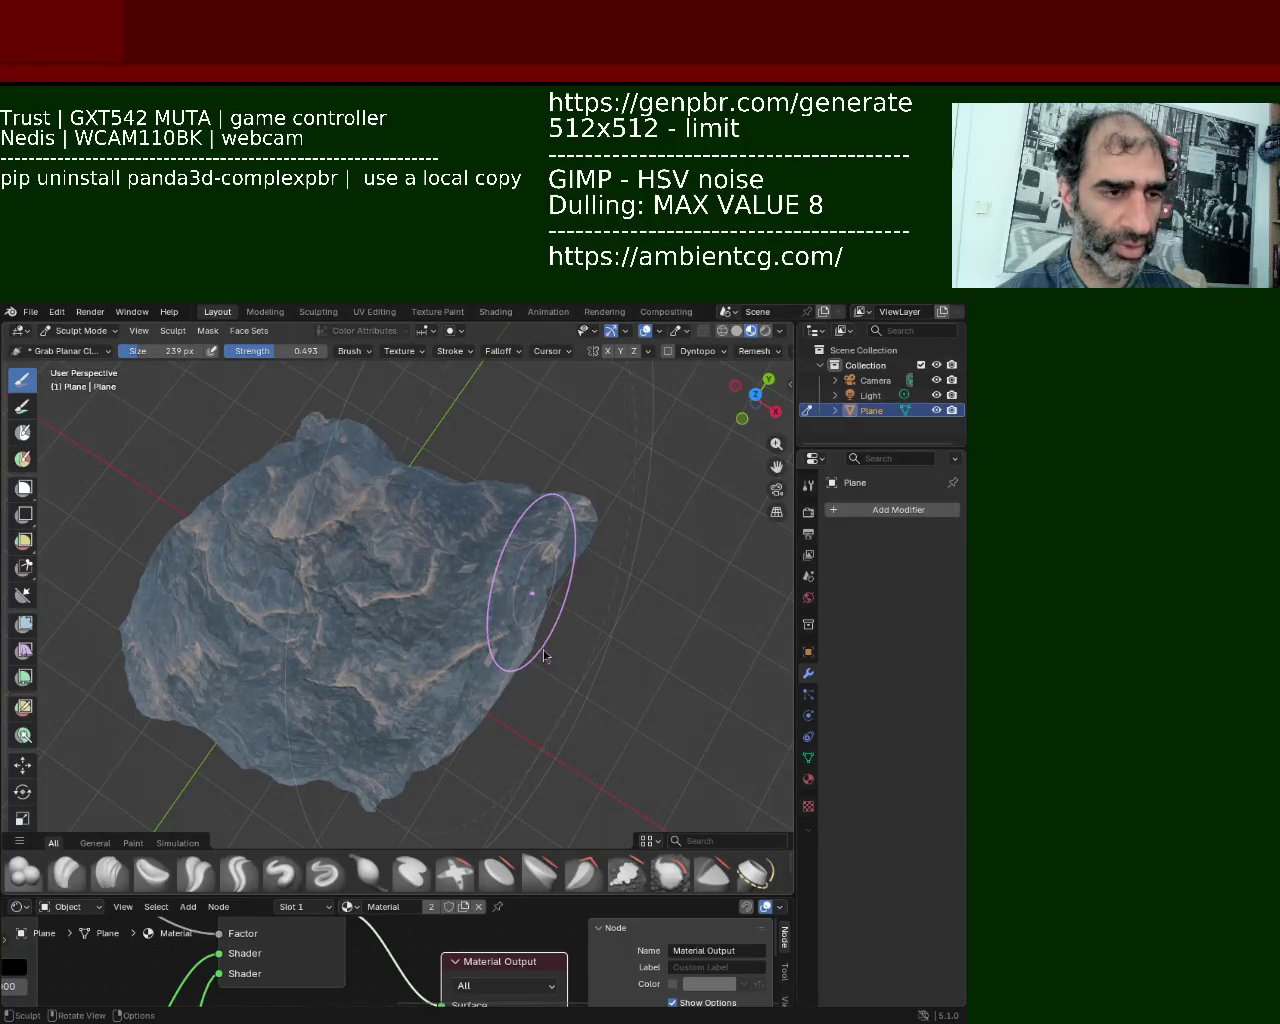
mouse_move(498, 533)
middle_mouse_down()
mouse_move(765, 478)
mouse_move(451, 627)
mouse_move(523, 720)
middle_mouse_up()
mouse_move(739, 443)
middle_mouse_down()
mouse_move(451, 608)
mouse_move(434, 794)
middle_mouse_up()
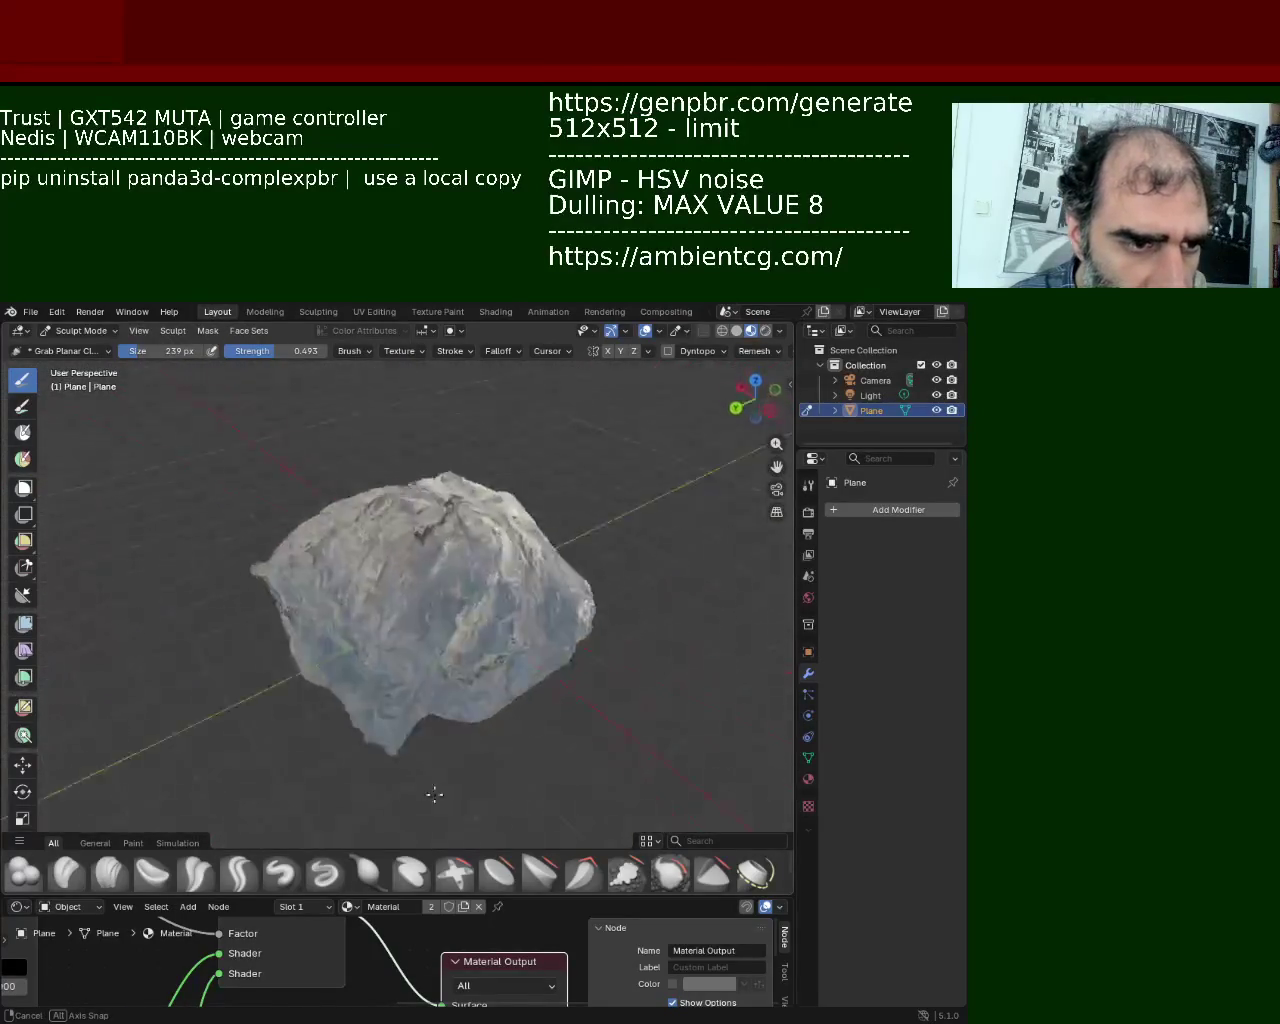
middle_click_drag(434, 794, 446, 729)
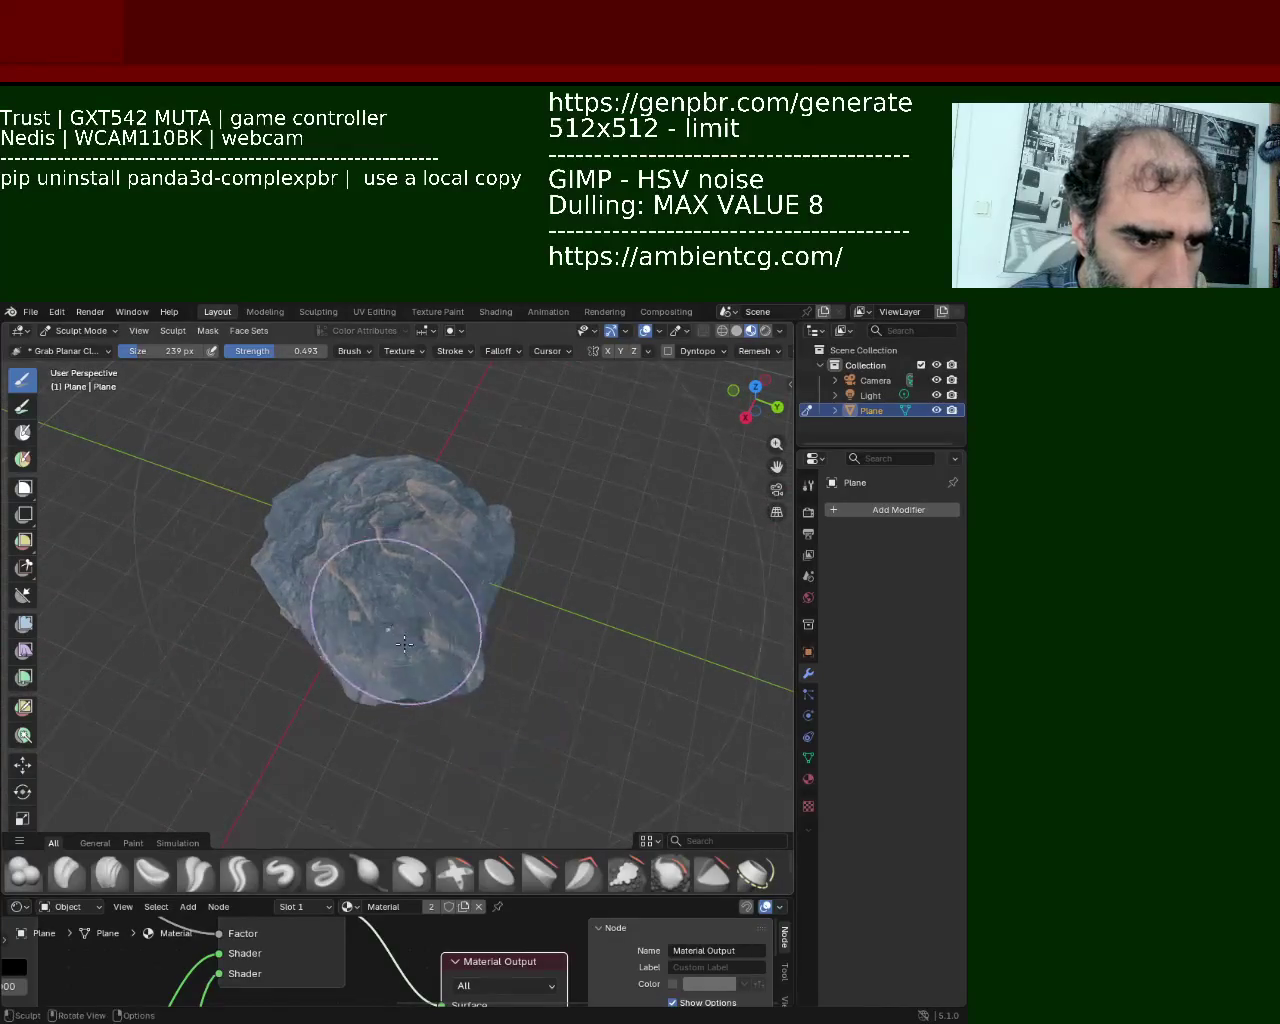
mouse_move(211, 580)
middle_mouse_down()
mouse_move(371, 543)
mouse_move(516, 545)
mouse_move(543, 580)
mouse_move(663, 608)
mouse_move(697, 649)
mouse_move(263, 609)
mouse_move(380, 486)
mouse_move(443, 671)
middle_mouse_up()
scroll(457, 557, "up", 5)
middle_click_drag(457, 557, 440, 637)
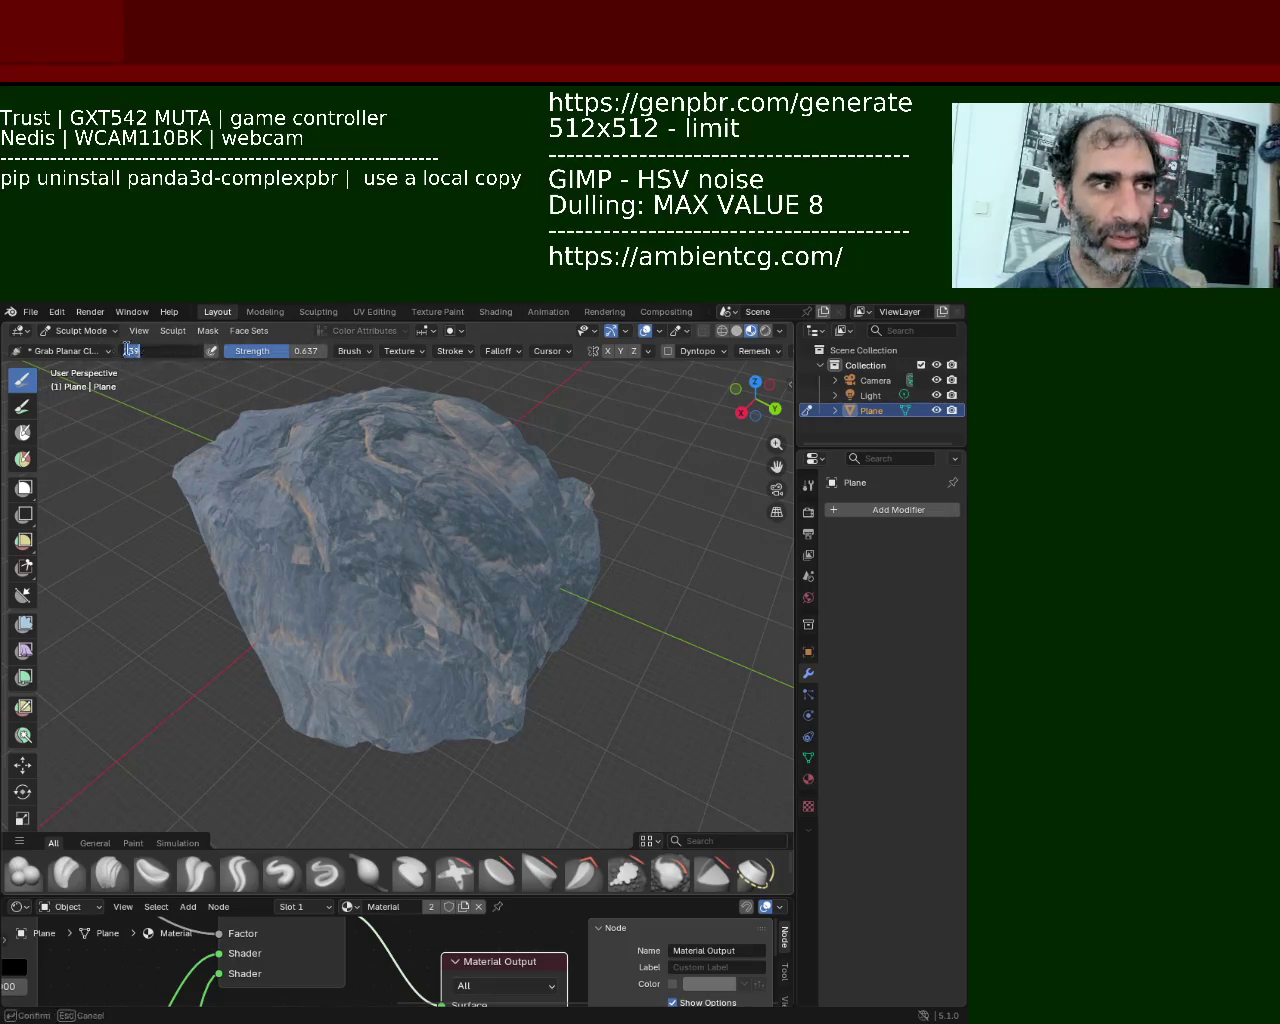
type("239")
Step: Confirm the 239 px brush size and pull a bulge out of the rock's top
key("Return")
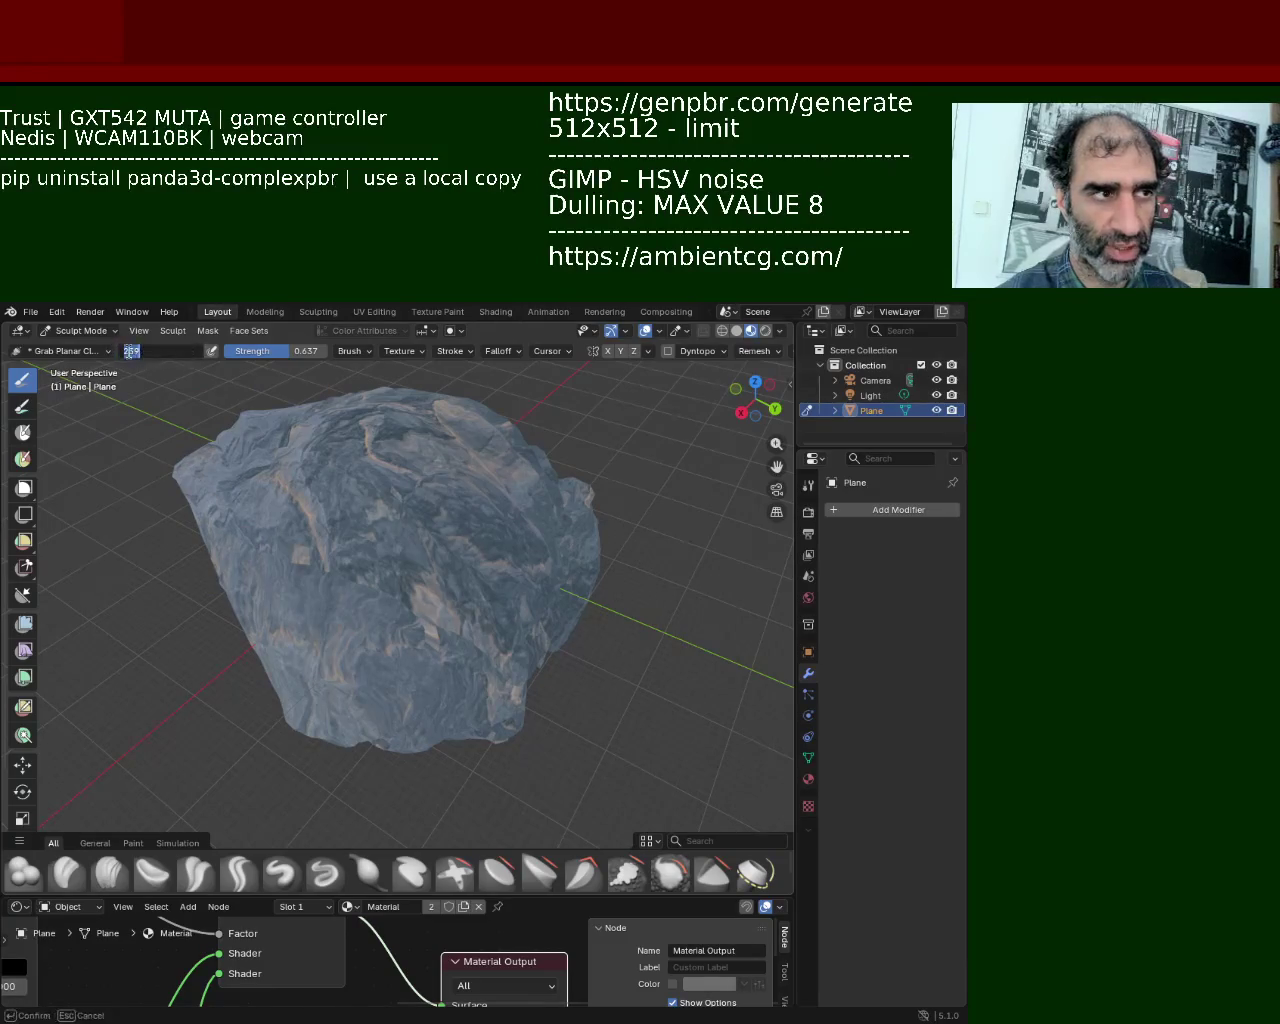
middle_click_drag(516, 718, 172, 484)
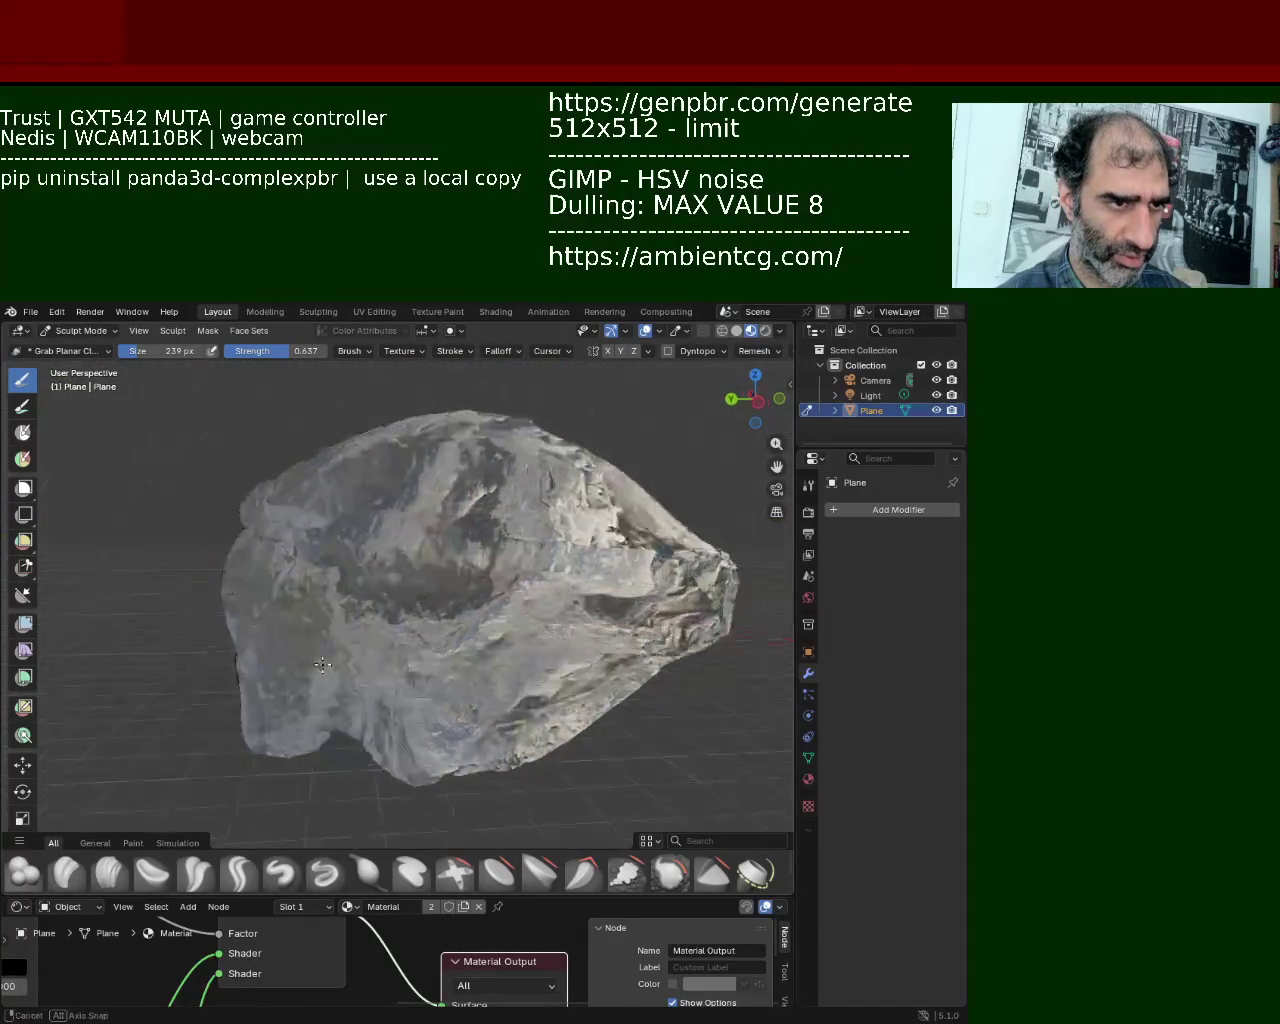
mouse_move(213, 541)
middle_mouse_down()
mouse_move(343, 600)
mouse_move(246, 420)
mouse_move(209, 579)
mouse_move(237, 671)
mouse_move(491, 657)
mouse_move(514, 537)
mouse_move(579, 569)
middle_mouse_up()
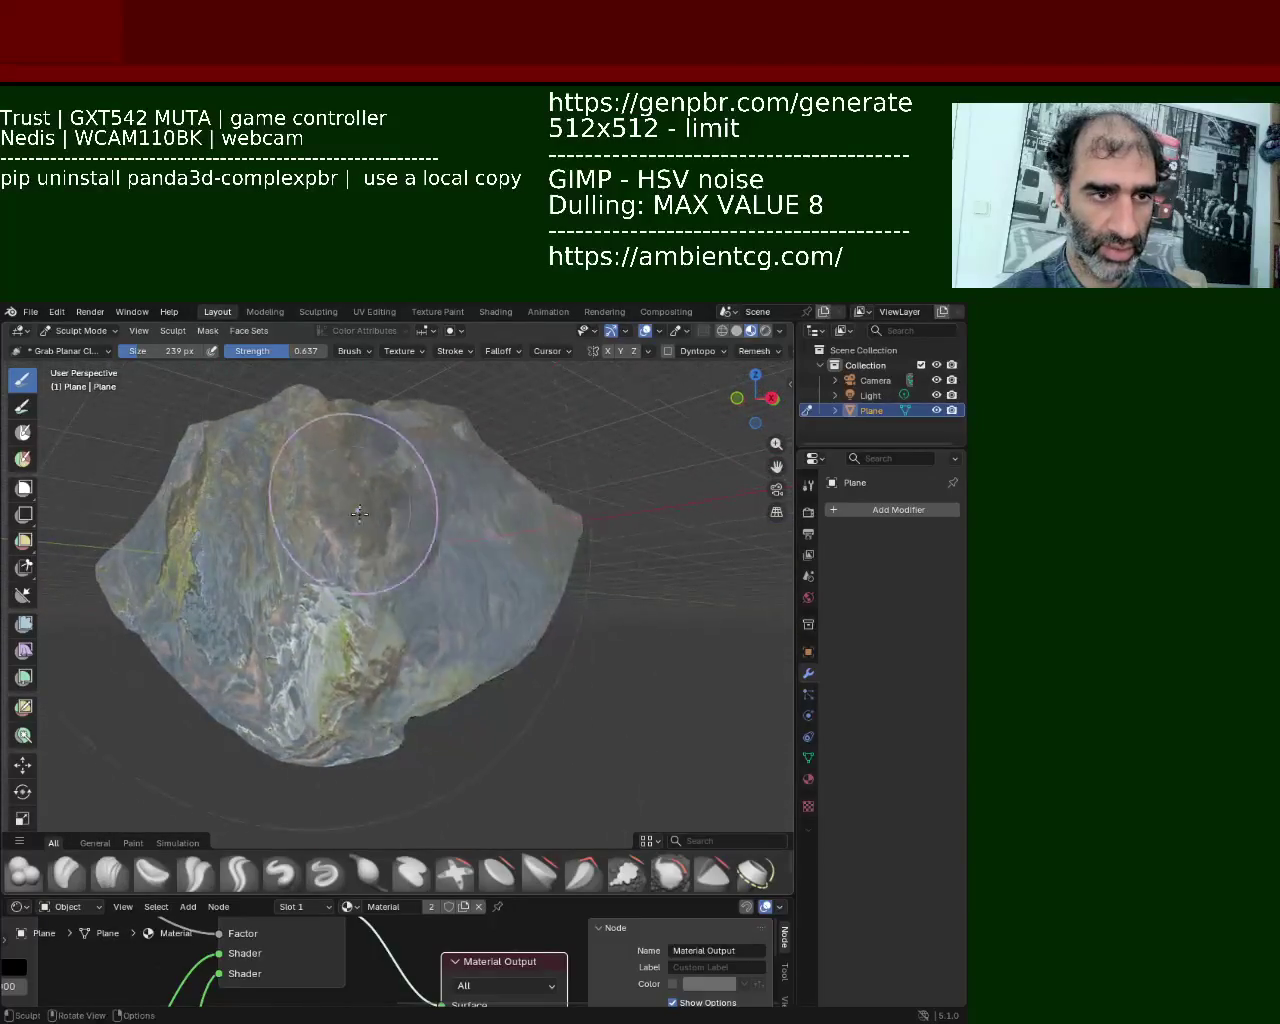
middle_click_drag(408, 597, 449, 693)
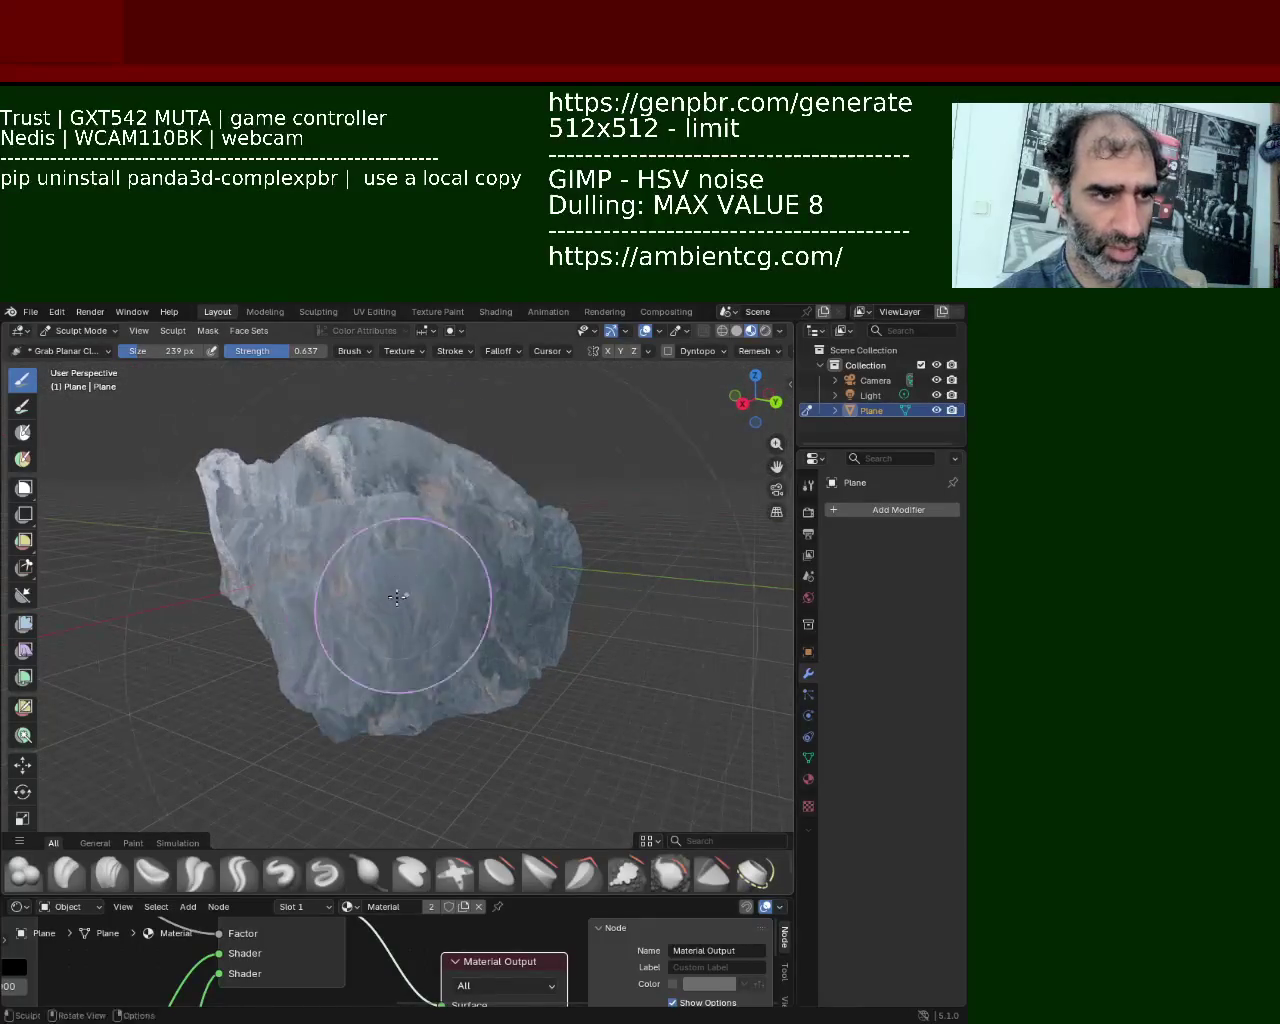
middle_click_drag(301, 697, 418, 610)
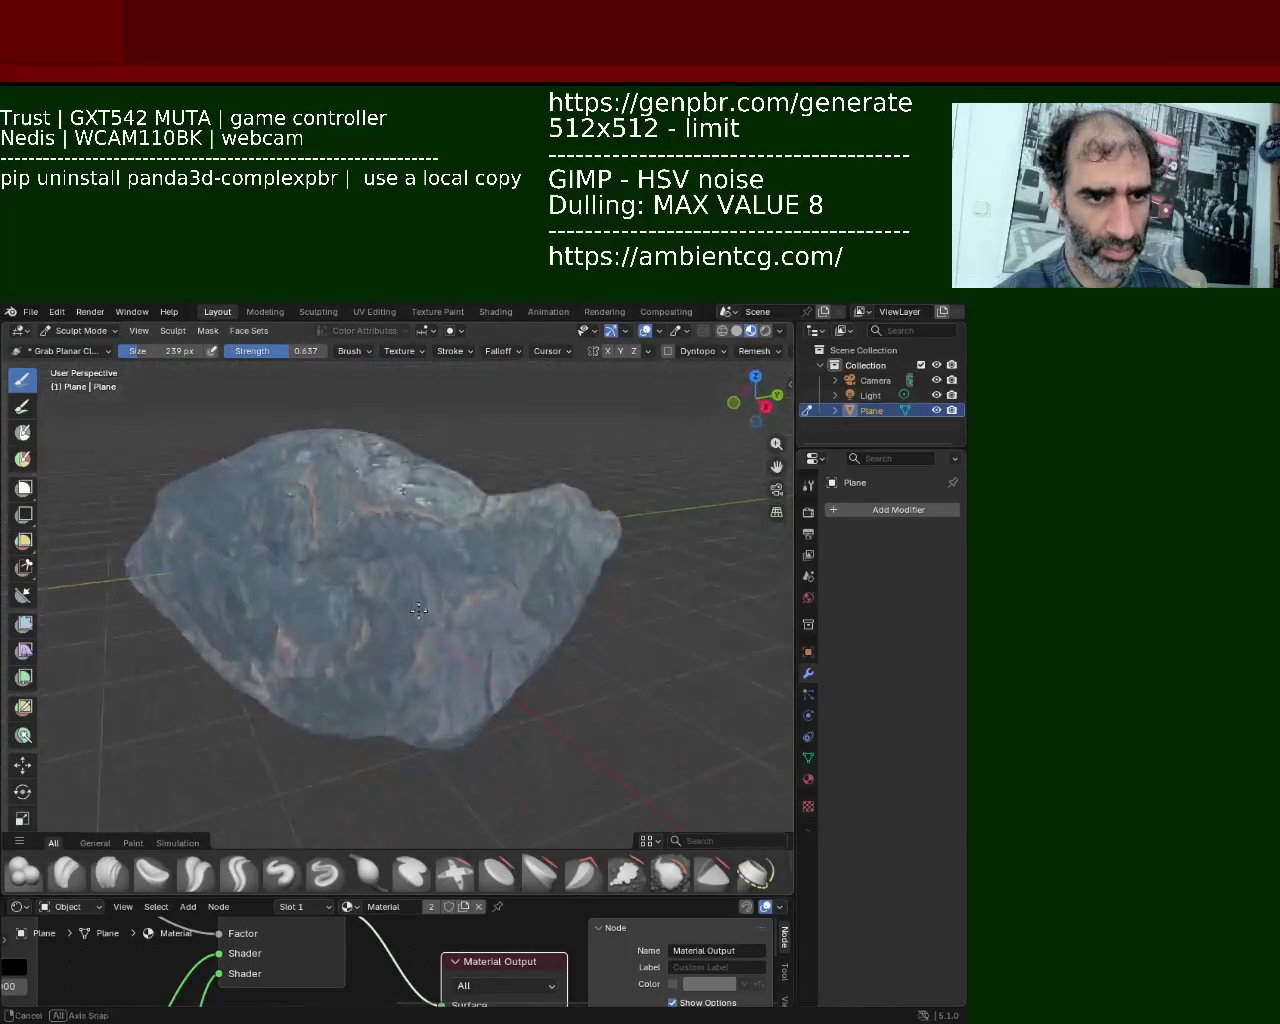
mouse_move(432, 501)
middle_mouse_down()
mouse_move(537, 669)
mouse_move(331, 583)
mouse_move(481, 682)
mouse_move(429, 686)
mouse_move(491, 600)
mouse_move(408, 578)
middle_mouse_up()
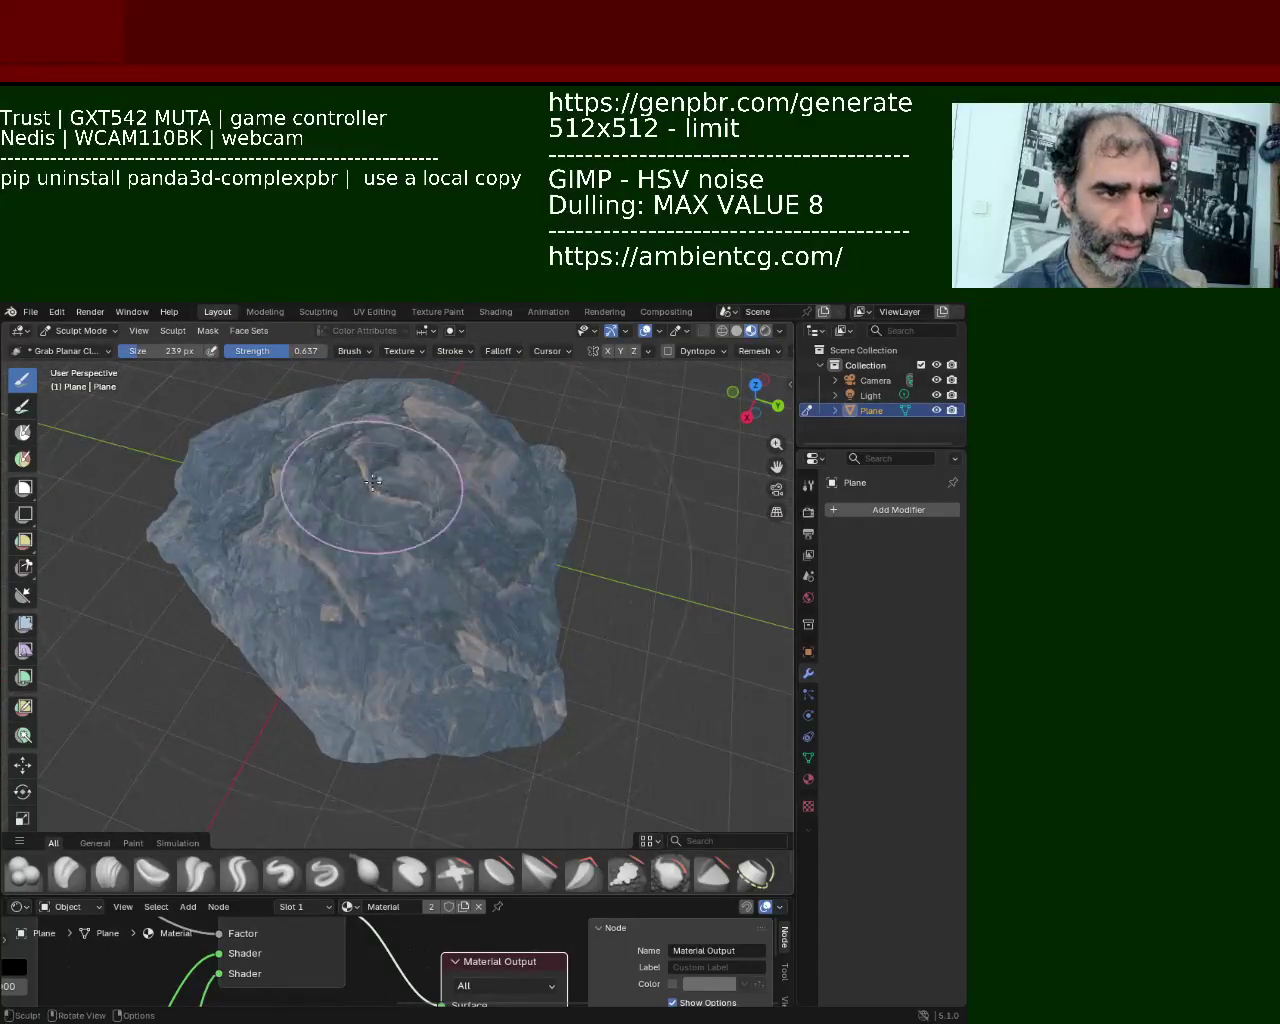
left_click_drag(372, 505, 391, 551)
Step: Review the sculpted rock from several angles, then switch it into Edit Mode
mouse_move(405, 560)
middle_mouse_down()
mouse_move(397, 519)
mouse_move(523, 534)
mouse_move(557, 606)
mouse_move(491, 534)
mouse_move(395, 636)
mouse_move(469, 604)
middle_mouse_up()
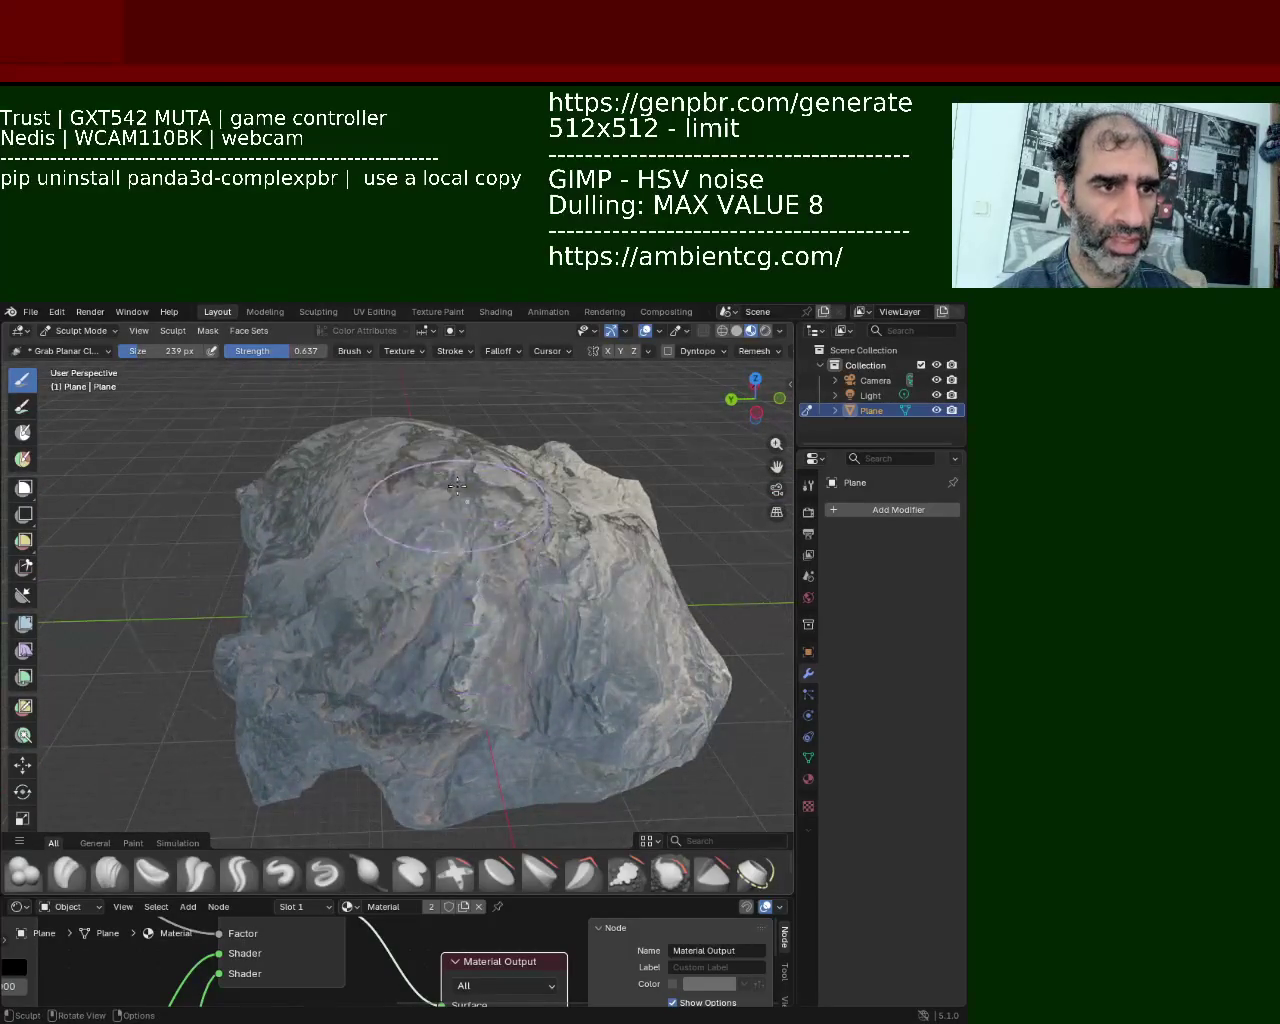
mouse_move(424, 478)
middle_mouse_down()
mouse_move(390, 540)
mouse_move(337, 580)
mouse_move(343, 623)
middle_mouse_up()
mouse_move(586, 694)
middle_mouse_down()
mouse_move(563, 706)
mouse_move(500, 651)
mouse_move(560, 573)
mouse_move(316, 537)
mouse_move(496, 638)
middle_mouse_up()
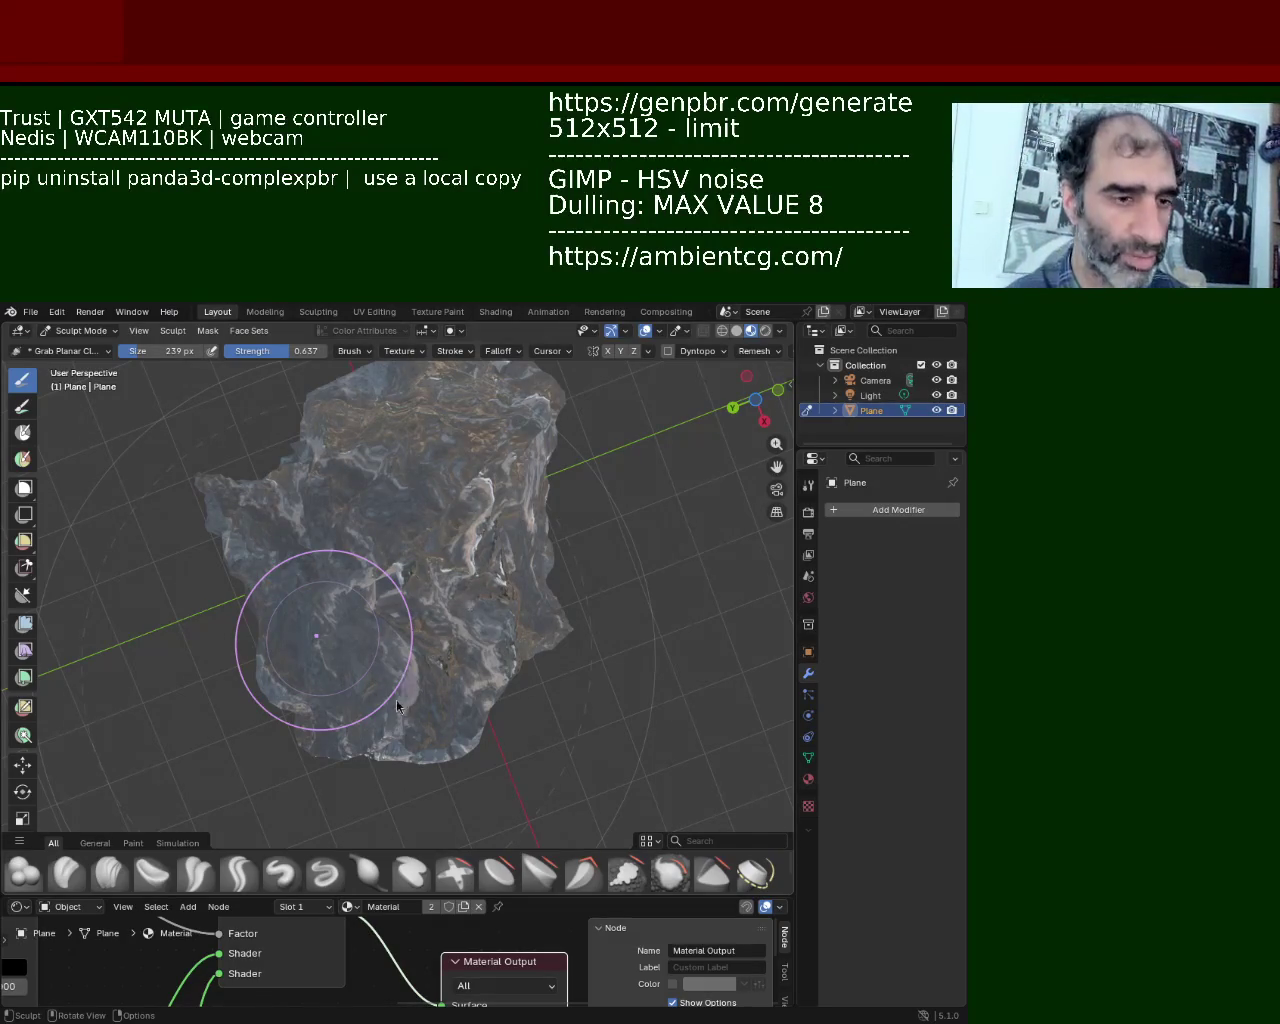
mouse_move(466, 596)
middle_mouse_down()
mouse_move(484, 641)
mouse_move(475, 695)
mouse_move(543, 581)
middle_mouse_up()
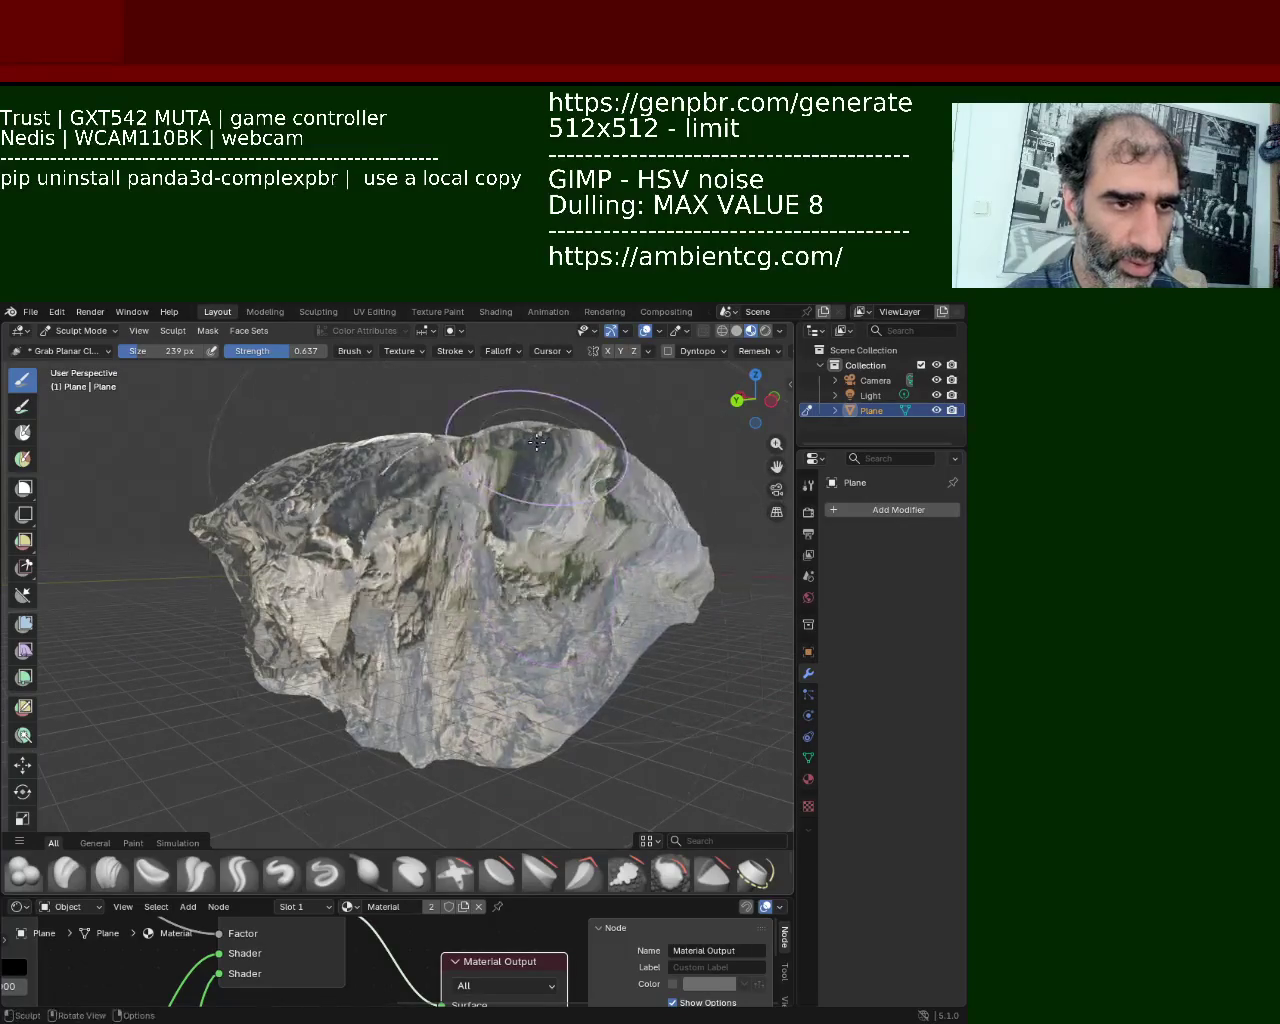
mouse_move(543, 581)
middle_mouse_down()
mouse_move(497, 629)
mouse_move(564, 461)
middle_mouse_up()
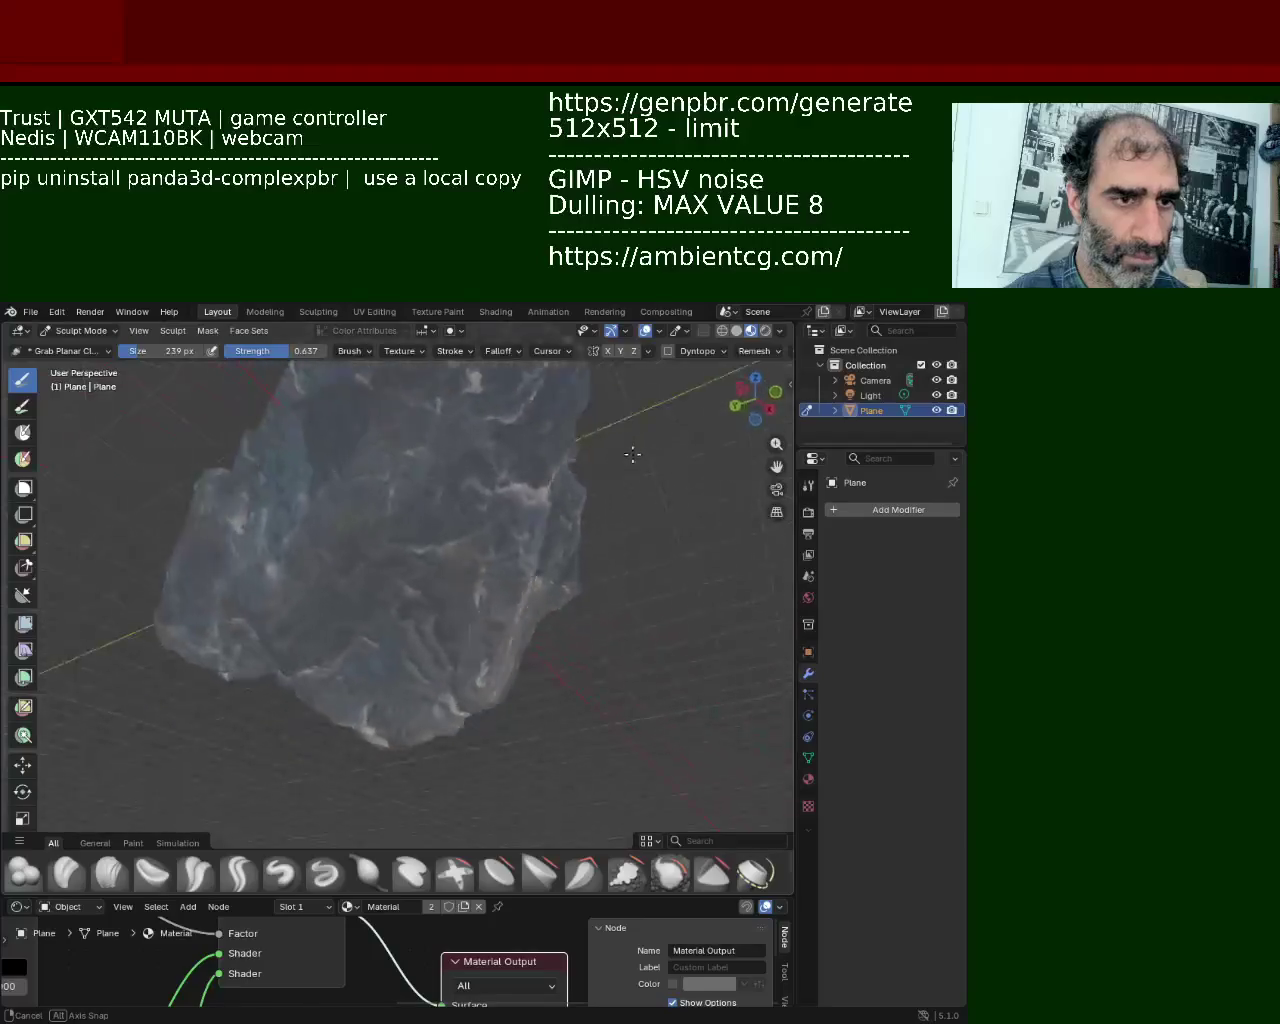
mouse_move(564, 461)
middle_mouse_down()
mouse_move(683, 587)
mouse_move(614, 524)
mouse_move(474, 492)
mouse_move(260, 555)
mouse_move(411, 340)
middle_mouse_up()
key("Tab")
Step: Select the whole rock mesh and unwrap it with Smart UV Project at default settings
key("a")
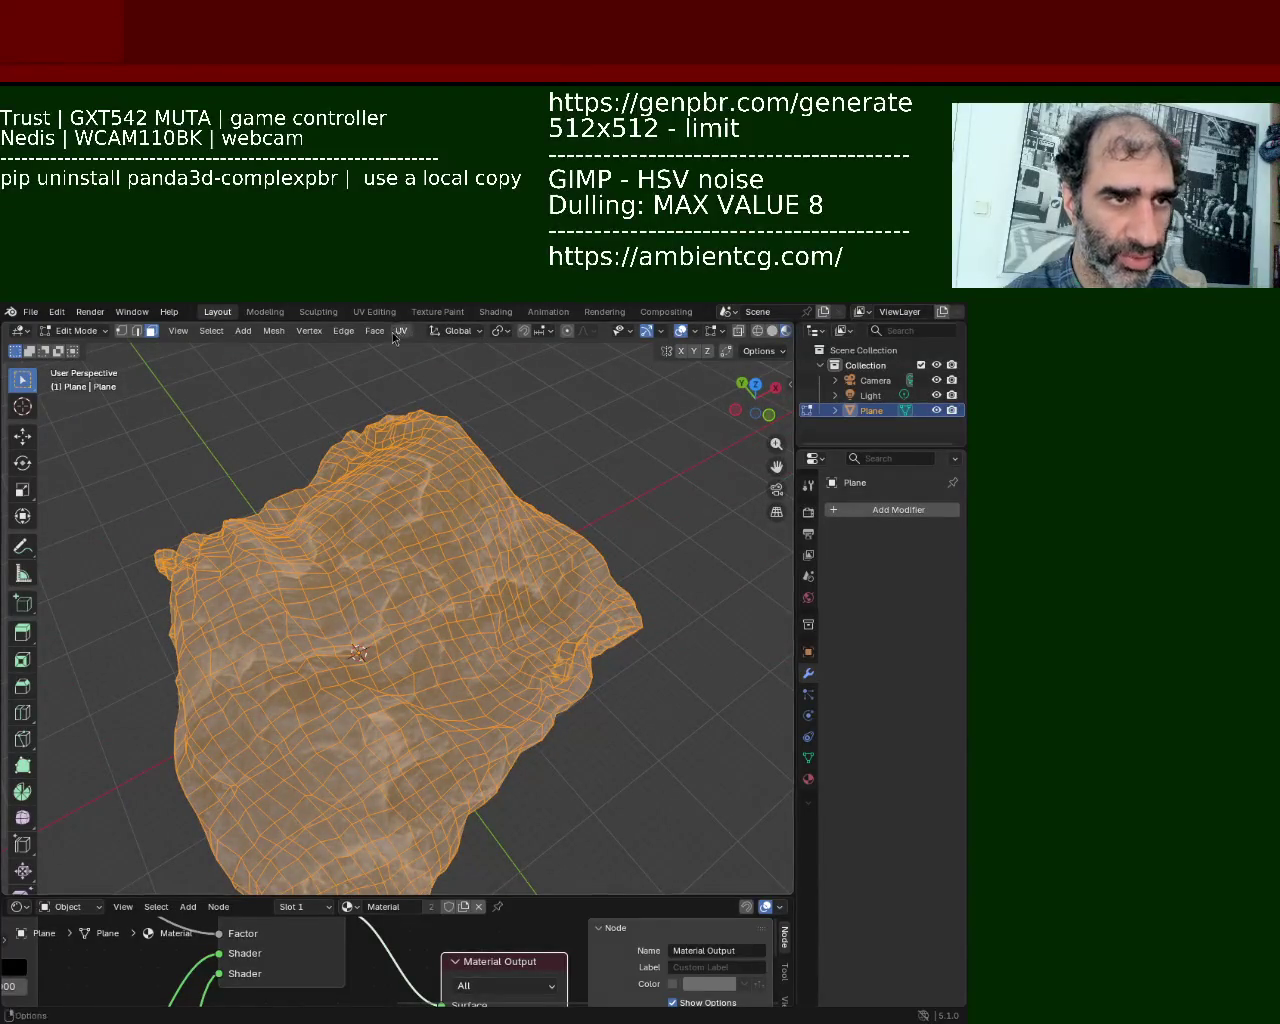
left_click(402, 331)
left_click(466, 400)
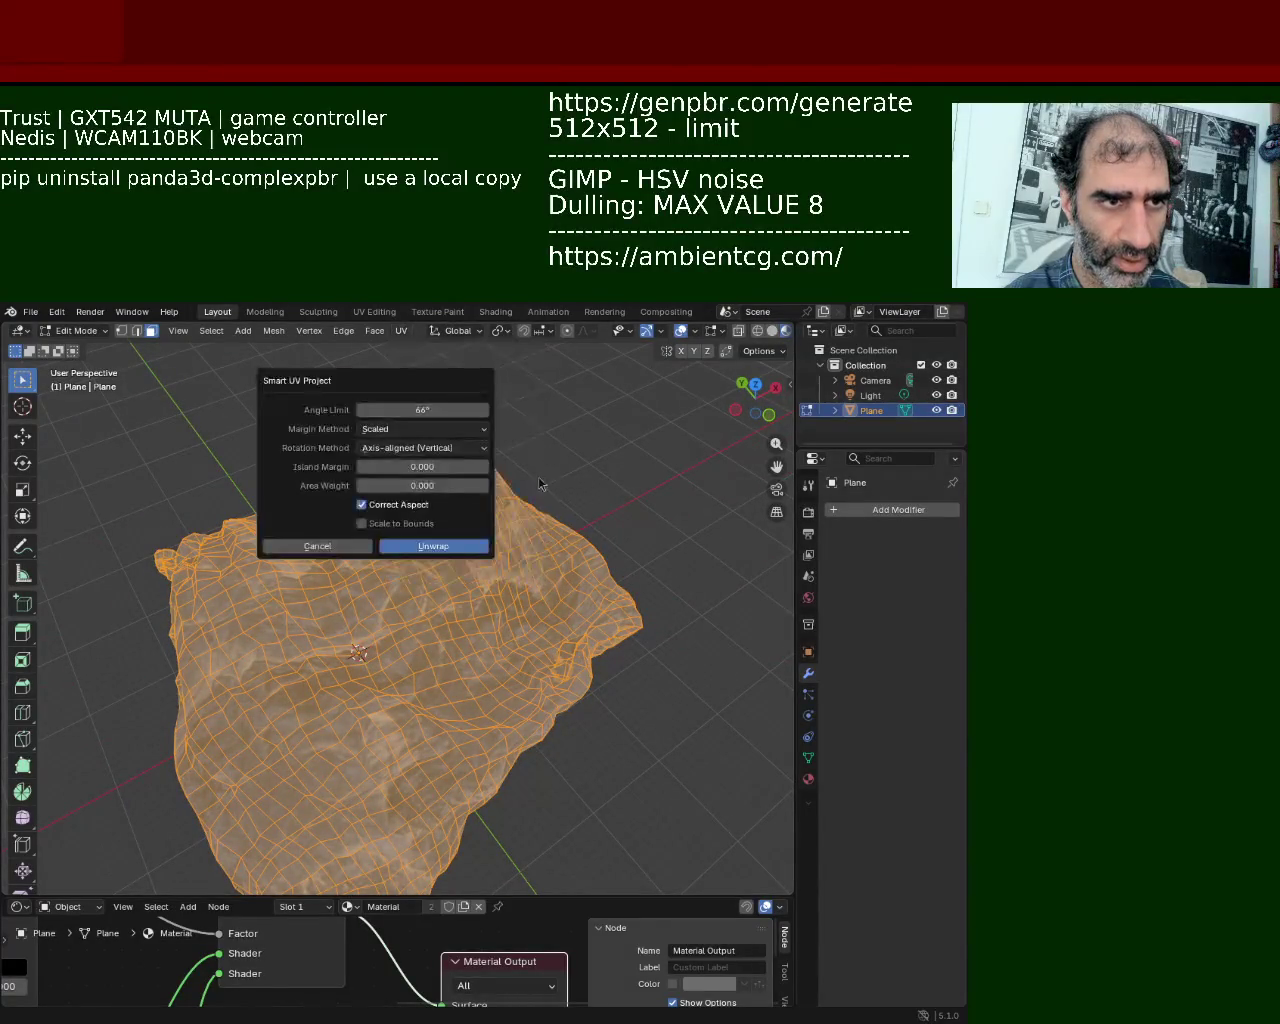
left_click(432, 545)
key("alt+a")
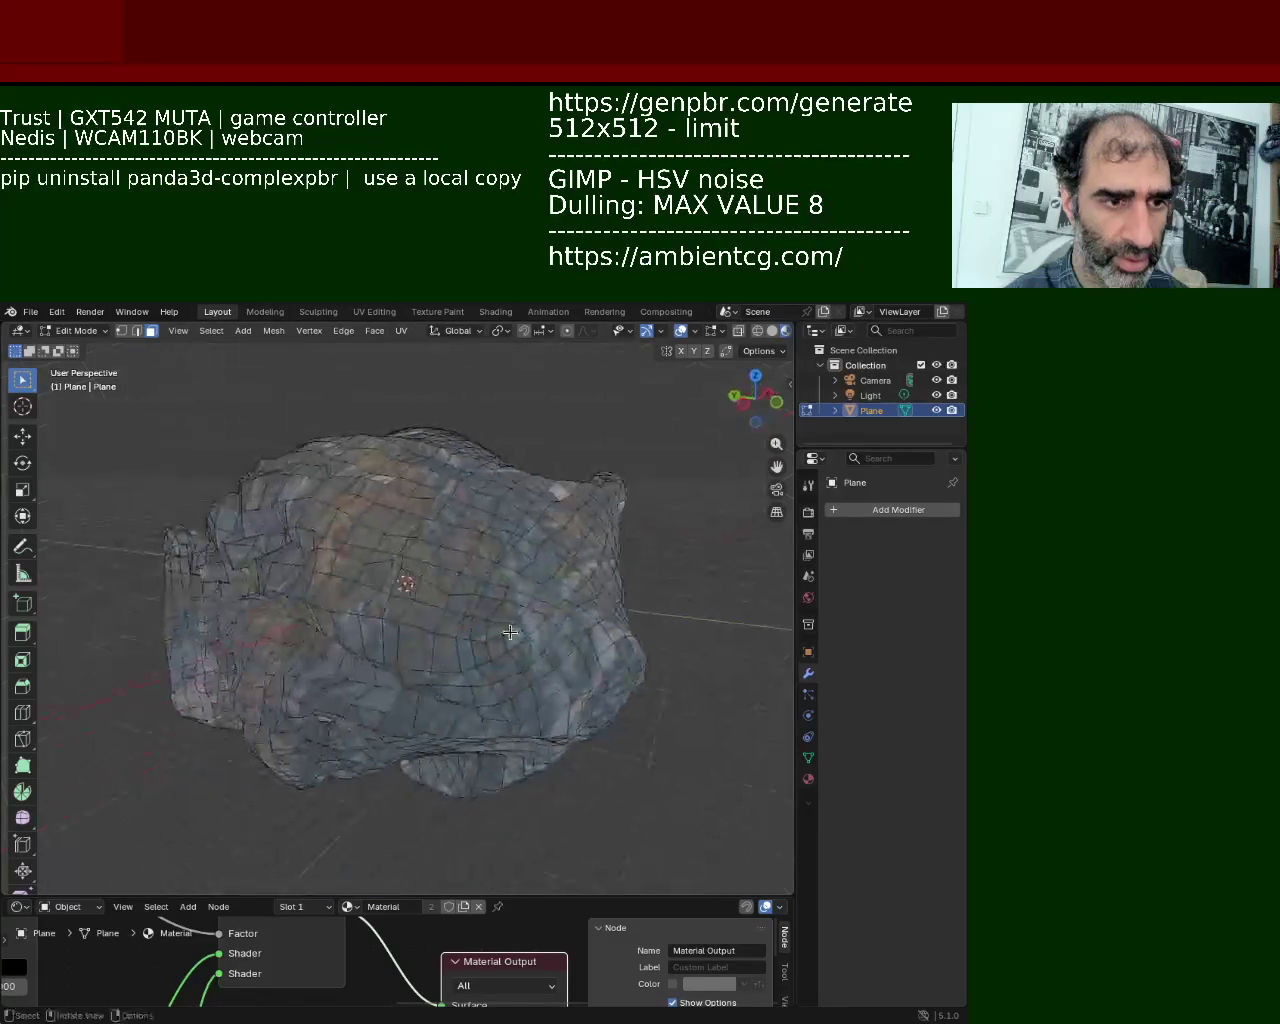
Step: Return the rock to Sculpt Mode, orbit around it, and bring up the mask options
key("ctrl+Tab")
middle_click_drag(477, 735, 737, 663)
mouse_move(15, 519)
middle_mouse_down()
mouse_move(126, 459)
mouse_move(760, 440)
mouse_move(638, 436)
mouse_move(783, 593)
mouse_move(237, 359)
mouse_move(24, 540)
mouse_move(228, 681)
mouse_move(360, 663)
middle_mouse_up()
key("alt+a")
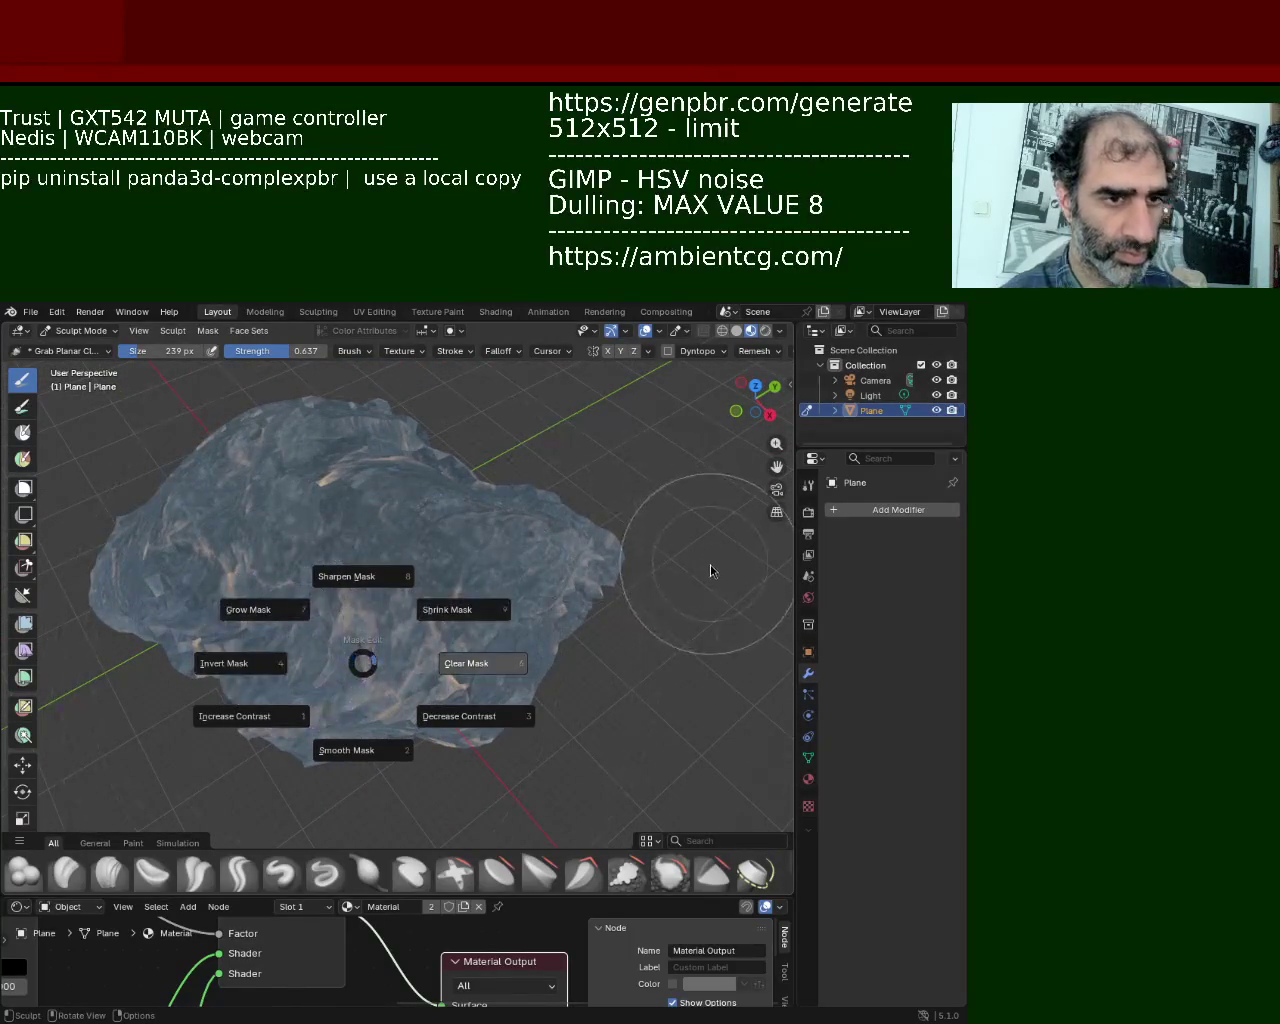
Step: Clear the sculpt mask, select all of the rock in Edit Mode, and show the UV Editor
left_click(709, 566)
key("Tab")
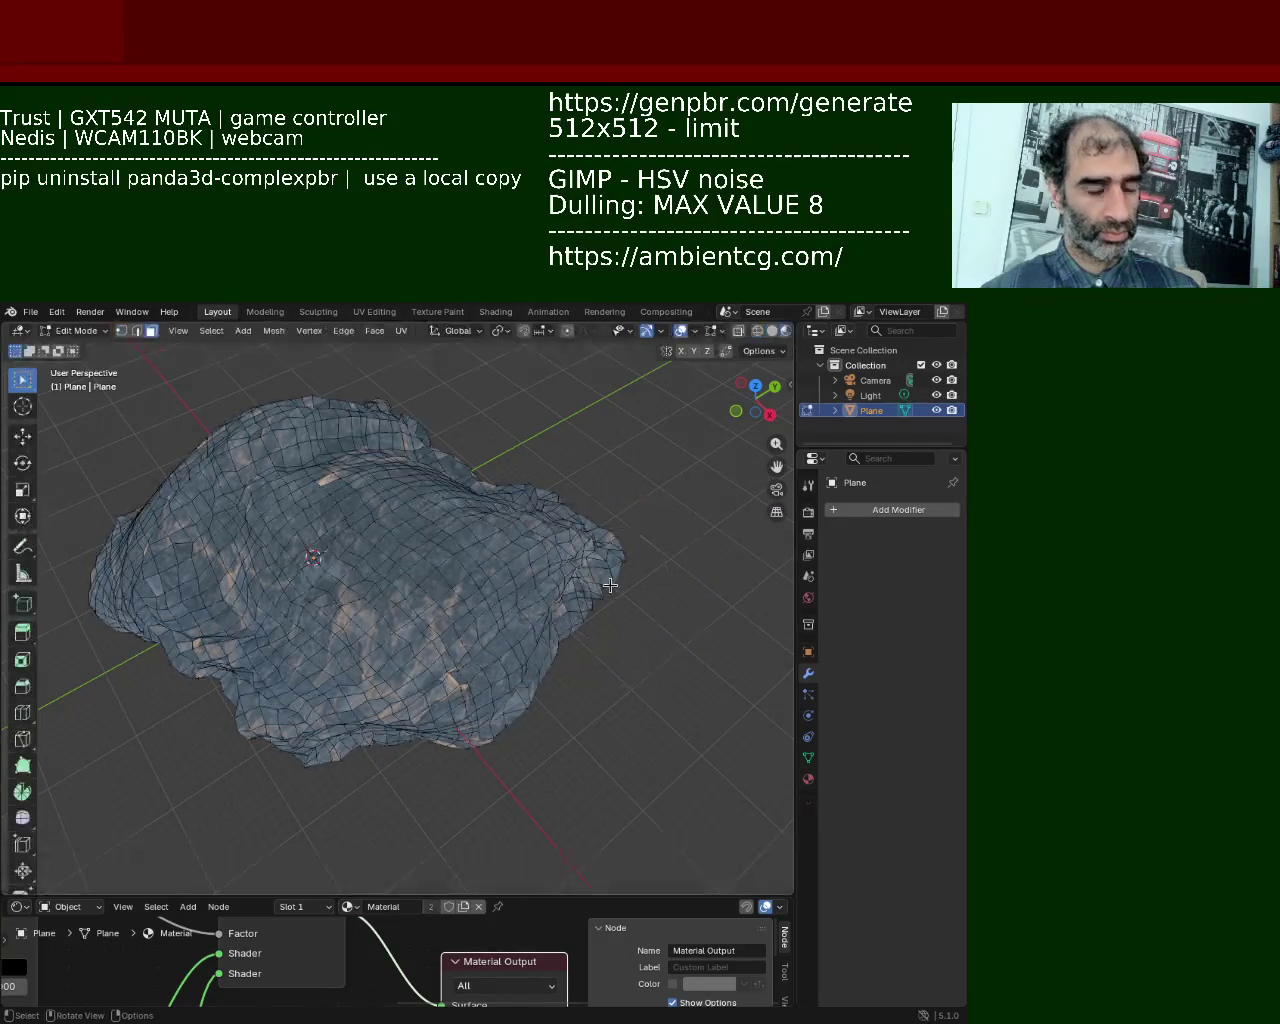
key("a")
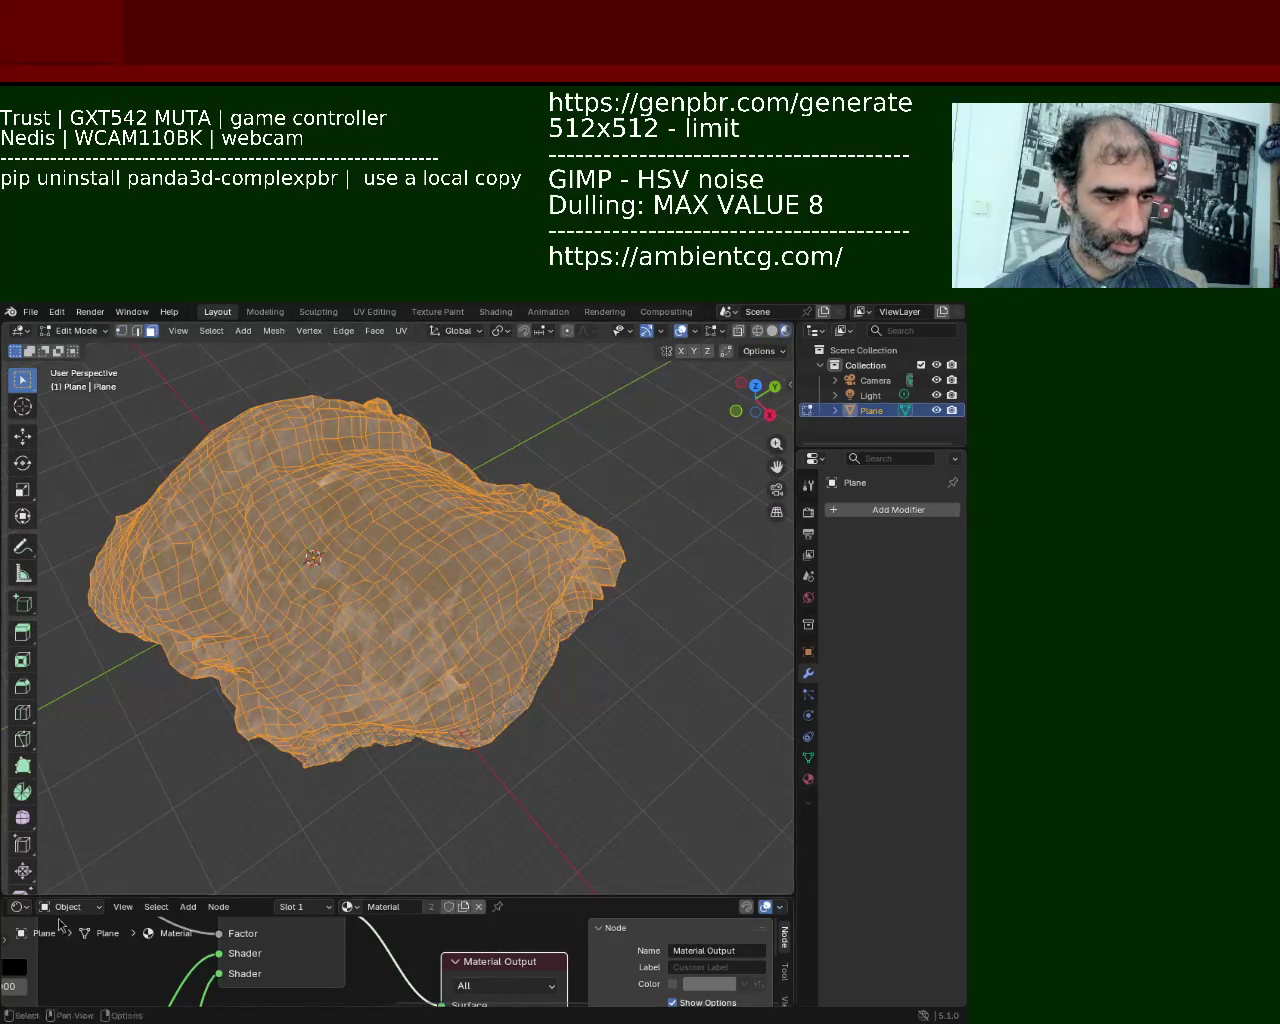
left_click(22, 912)
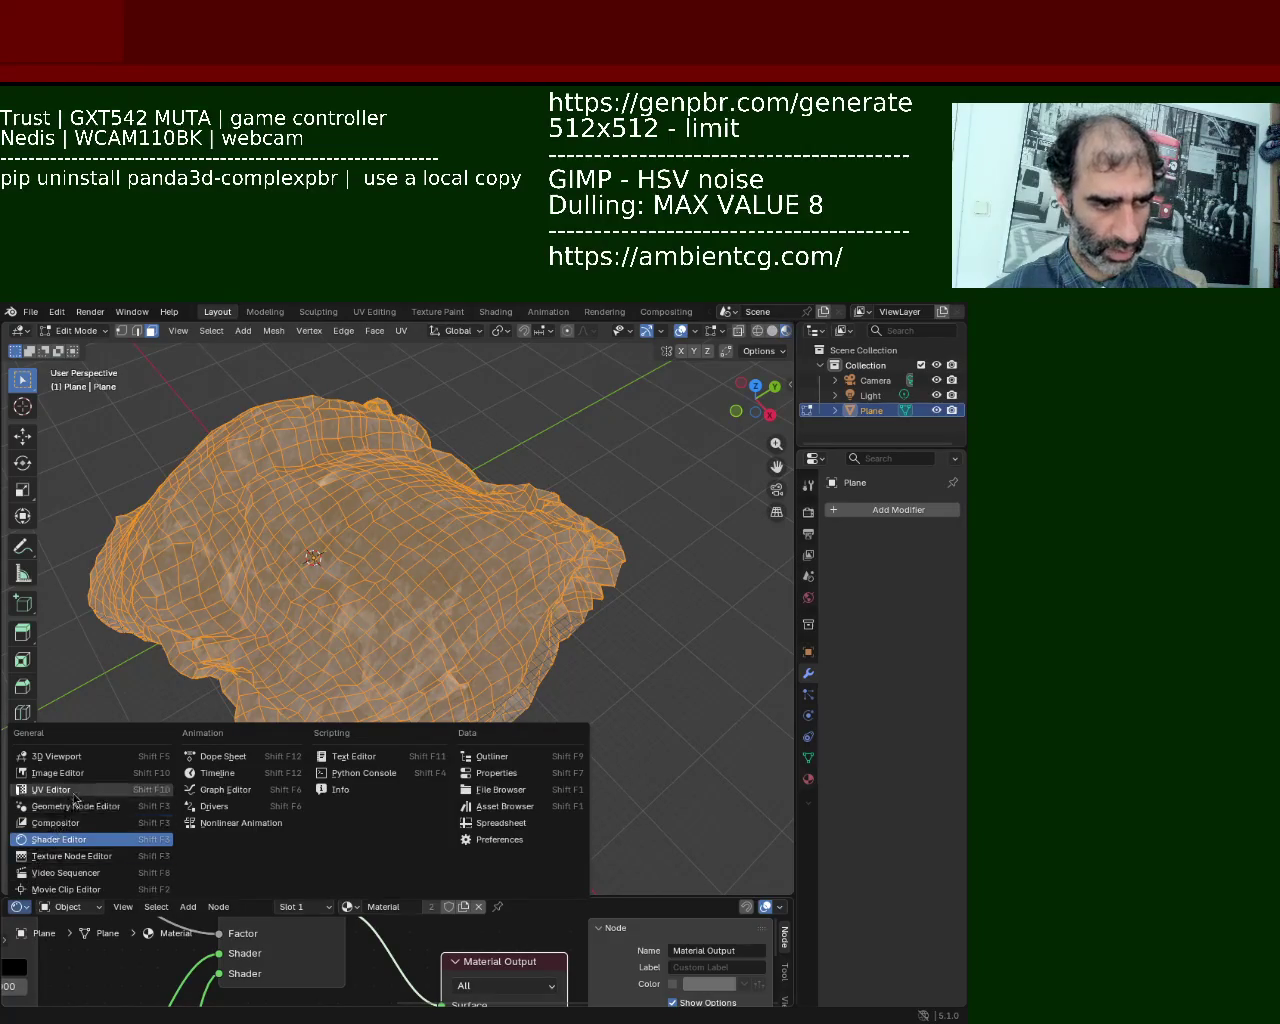
left_click(80, 797)
Step: Scale all UVs up by about 2.745 for finer texture tiling, then resume Sculpt Mode
key("s")
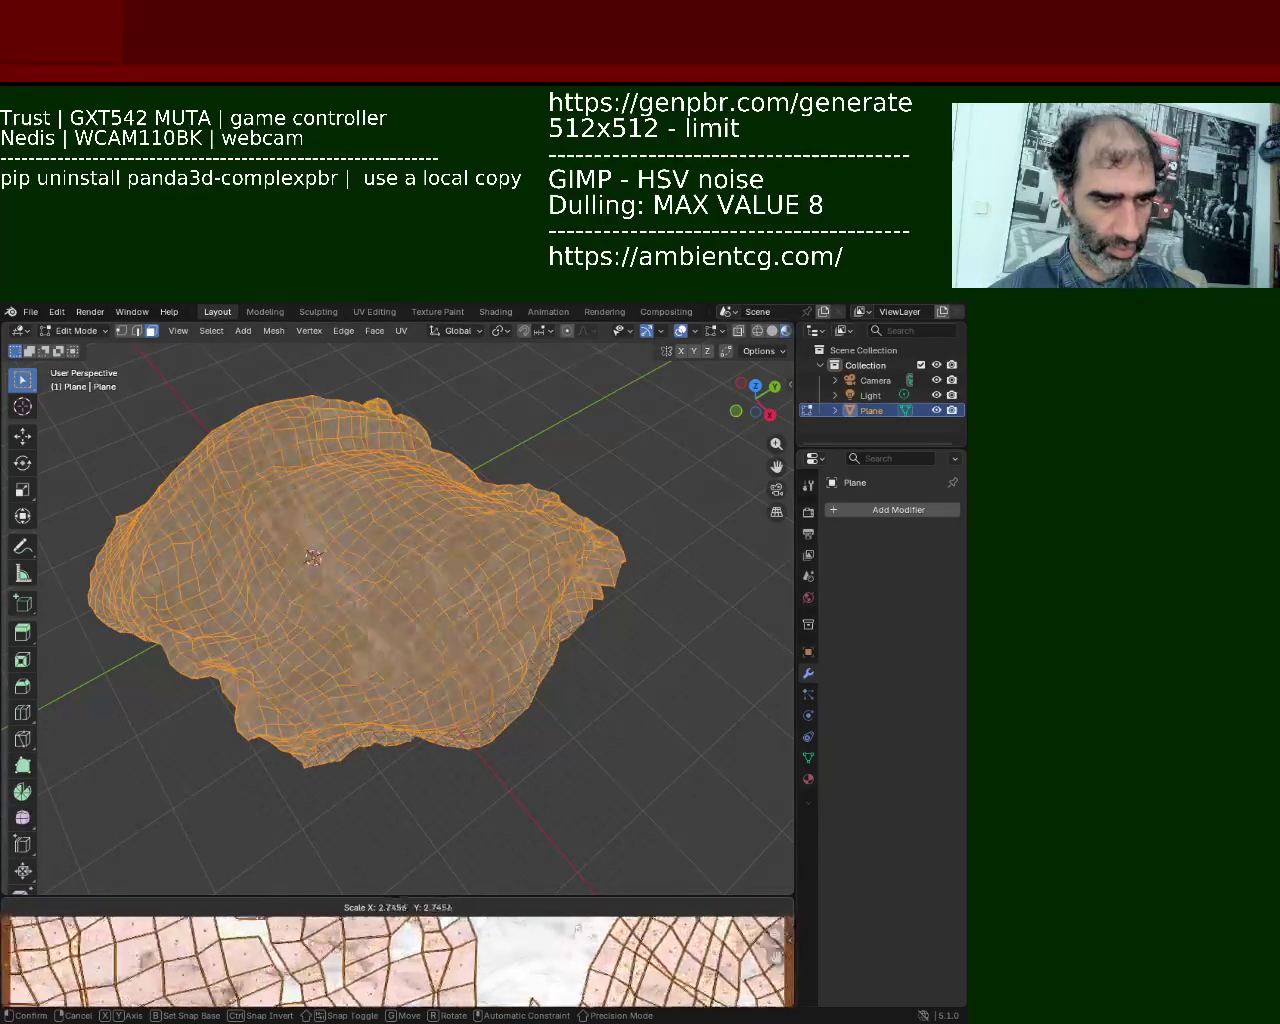
left_click(672, 935)
key("ctrl+Tab")
mouse_move(634, 800)
middle_mouse_down()
mouse_move(441, 597)
mouse_move(676, 726)
mouse_move(743, 709)
mouse_move(574, 657)
mouse_move(566, 686)
mouse_move(679, 566)
mouse_move(737, 689)
mouse_move(780, 617)
mouse_move(94, 711)
mouse_move(12, 652)
mouse_move(785, 655)
middle_mouse_up()
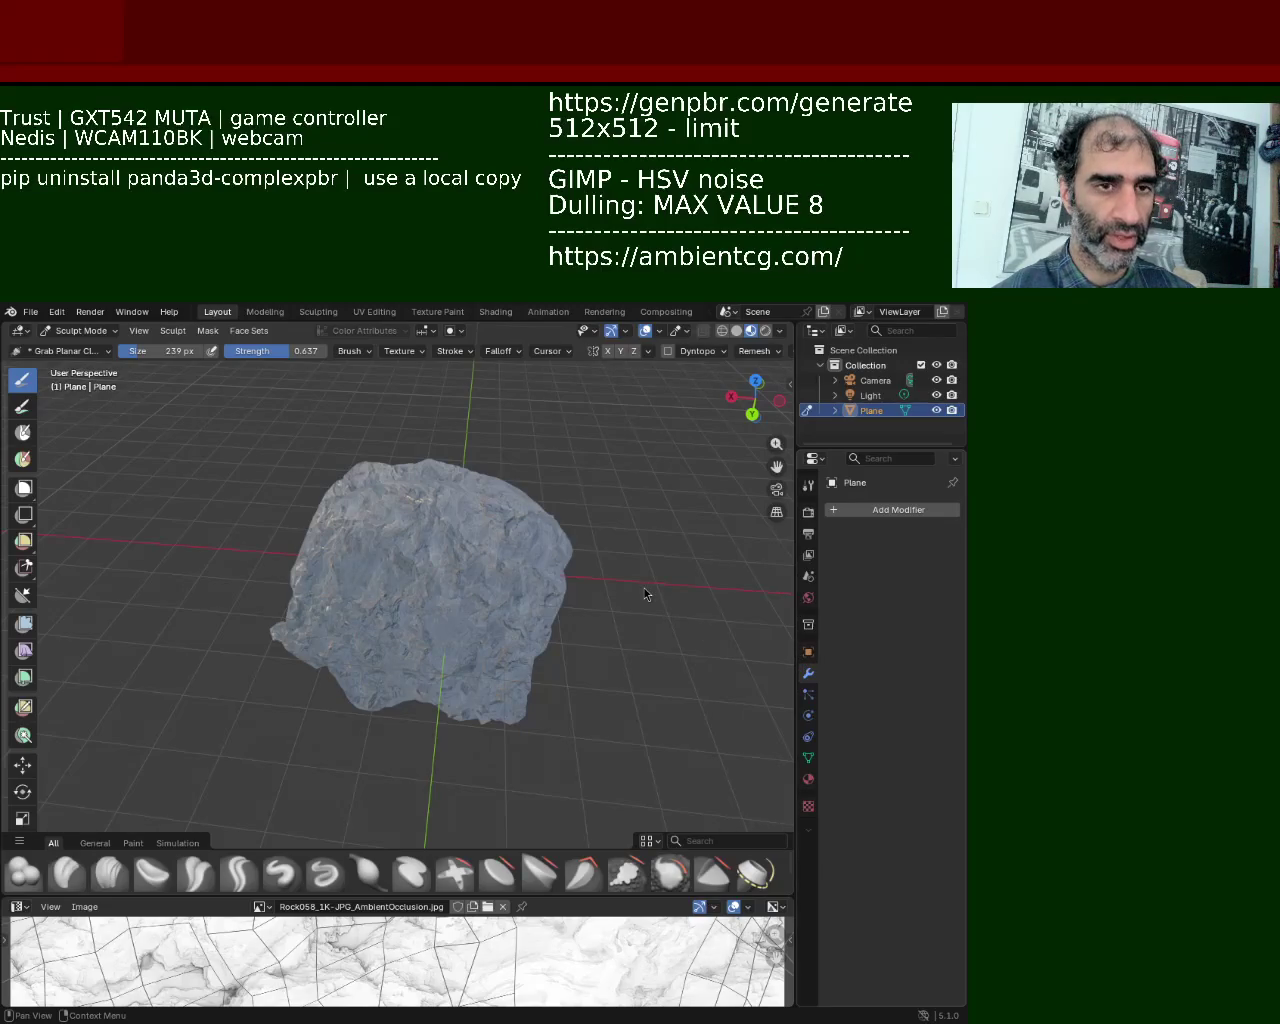
Step: Glance at the File menu, then switch the rock from Sculpt Mode to Object Mode
left_click(30, 312)
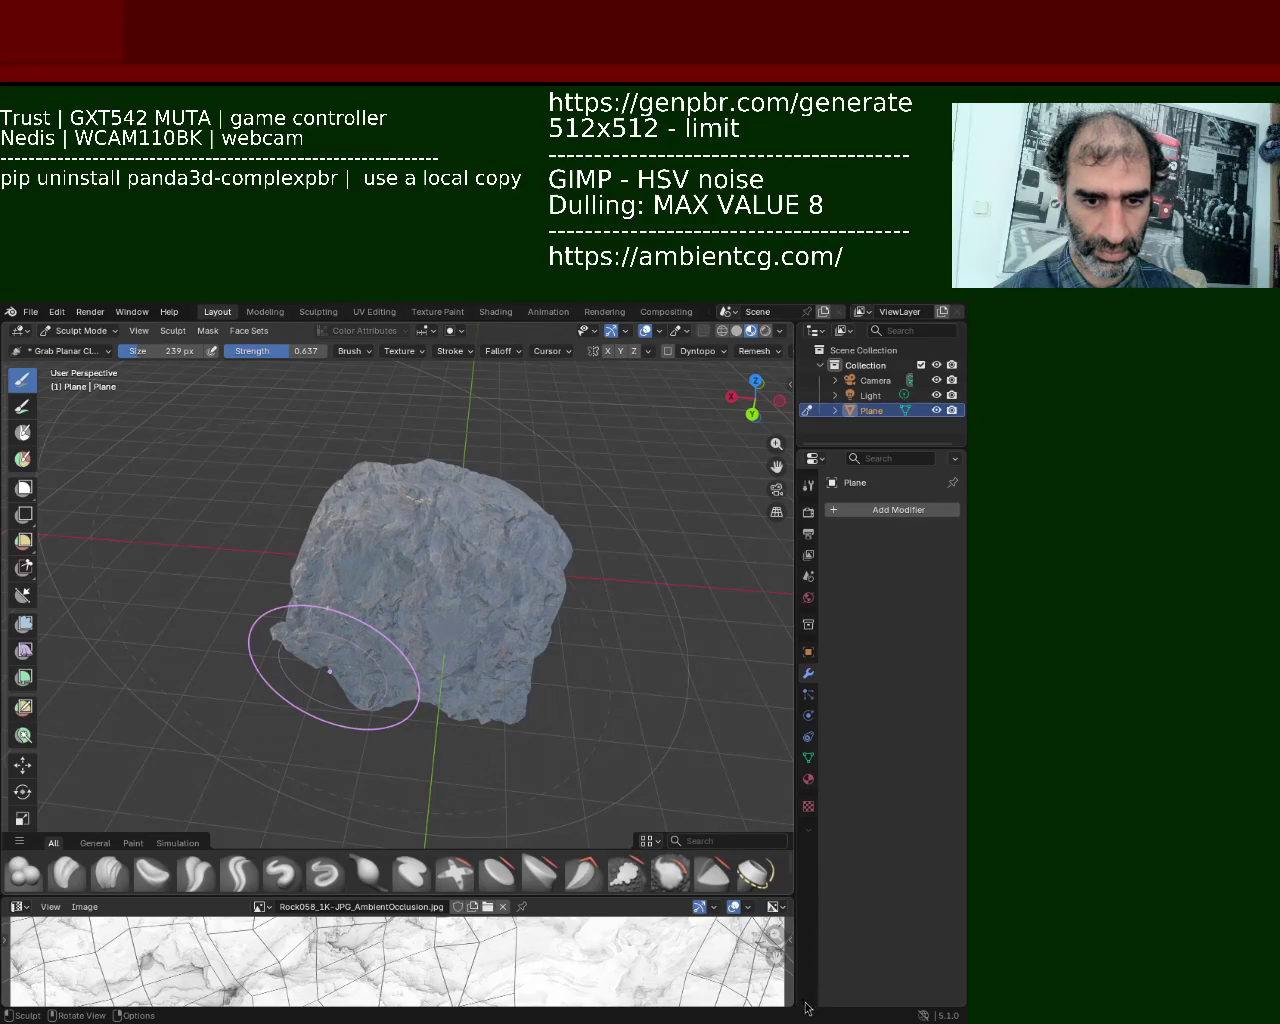
key("ctrl+Tab")
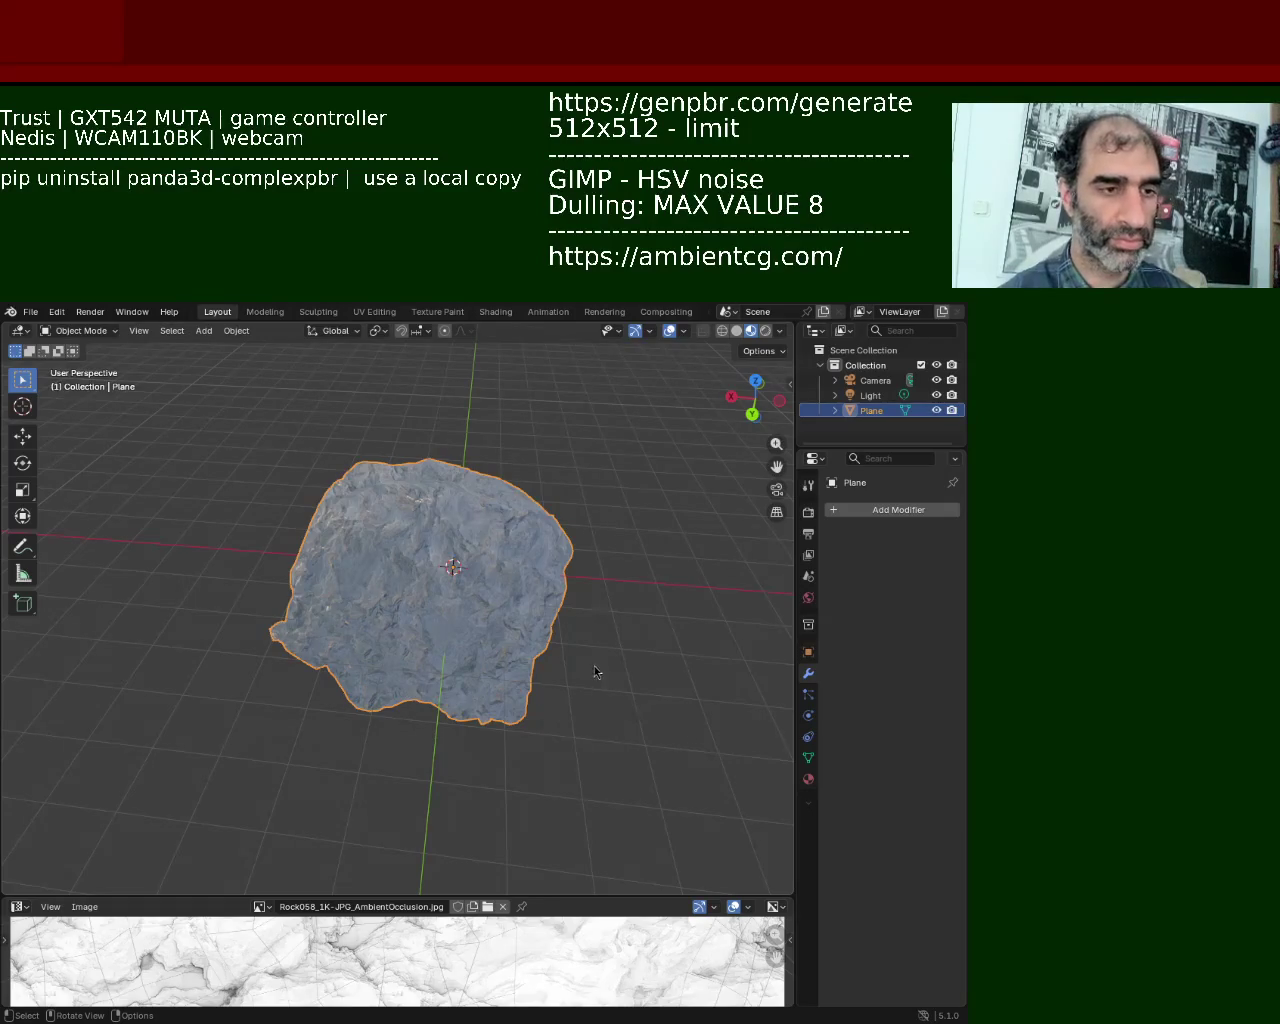
mouse_move(543, 637)
middle_mouse_down()
mouse_move(505, 604)
mouse_move(729, 778)
mouse_move(577, 583)
mouse_move(551, 697)
middle_mouse_up()
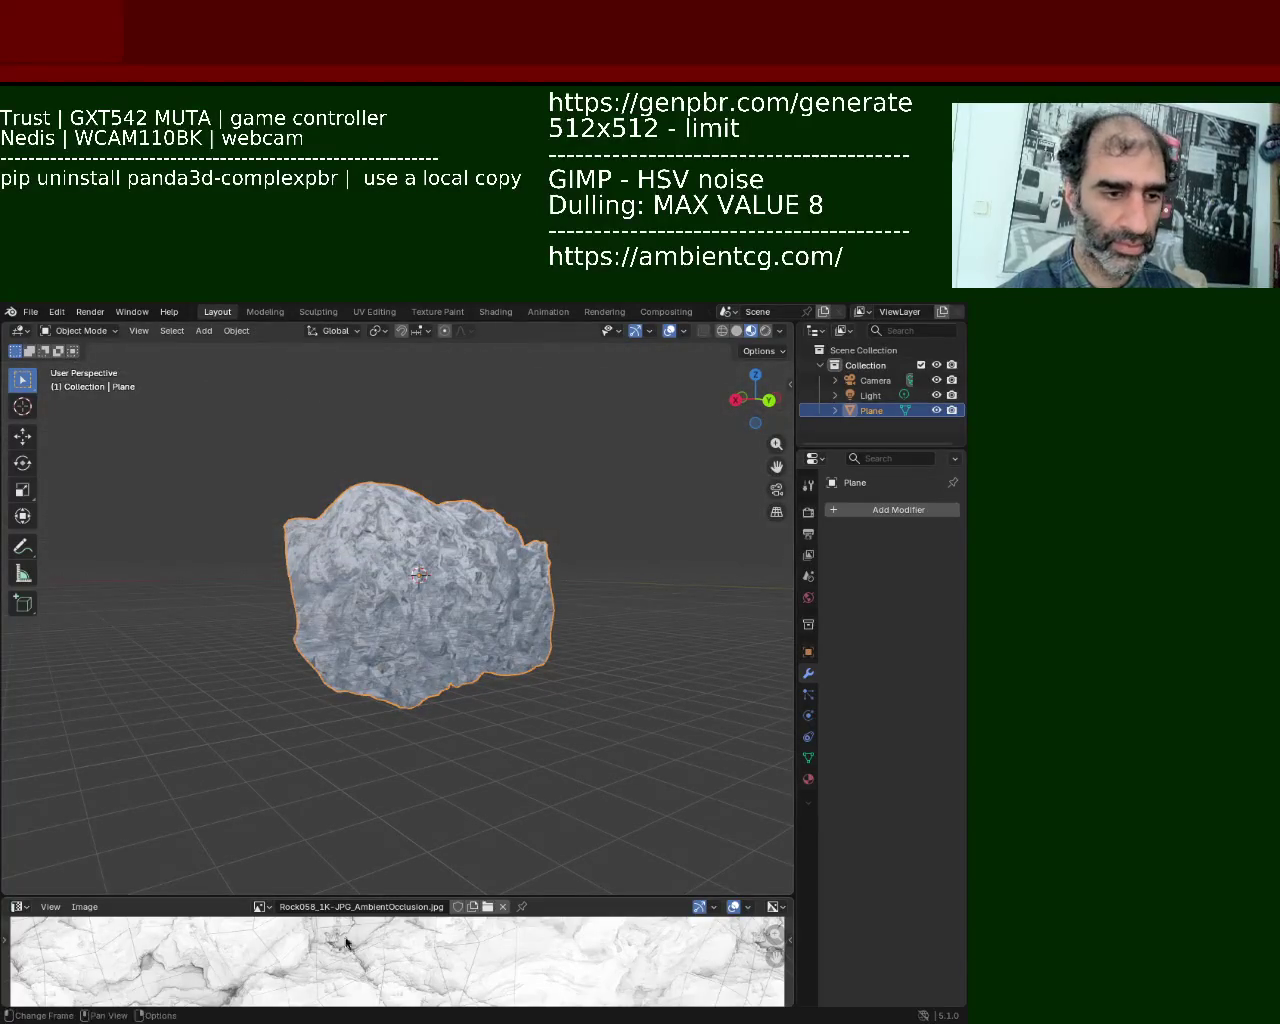
Step: Enlarge the Image Editor area showing the ambient occlusion texture
left_click_drag(570, 896, 552, 632)
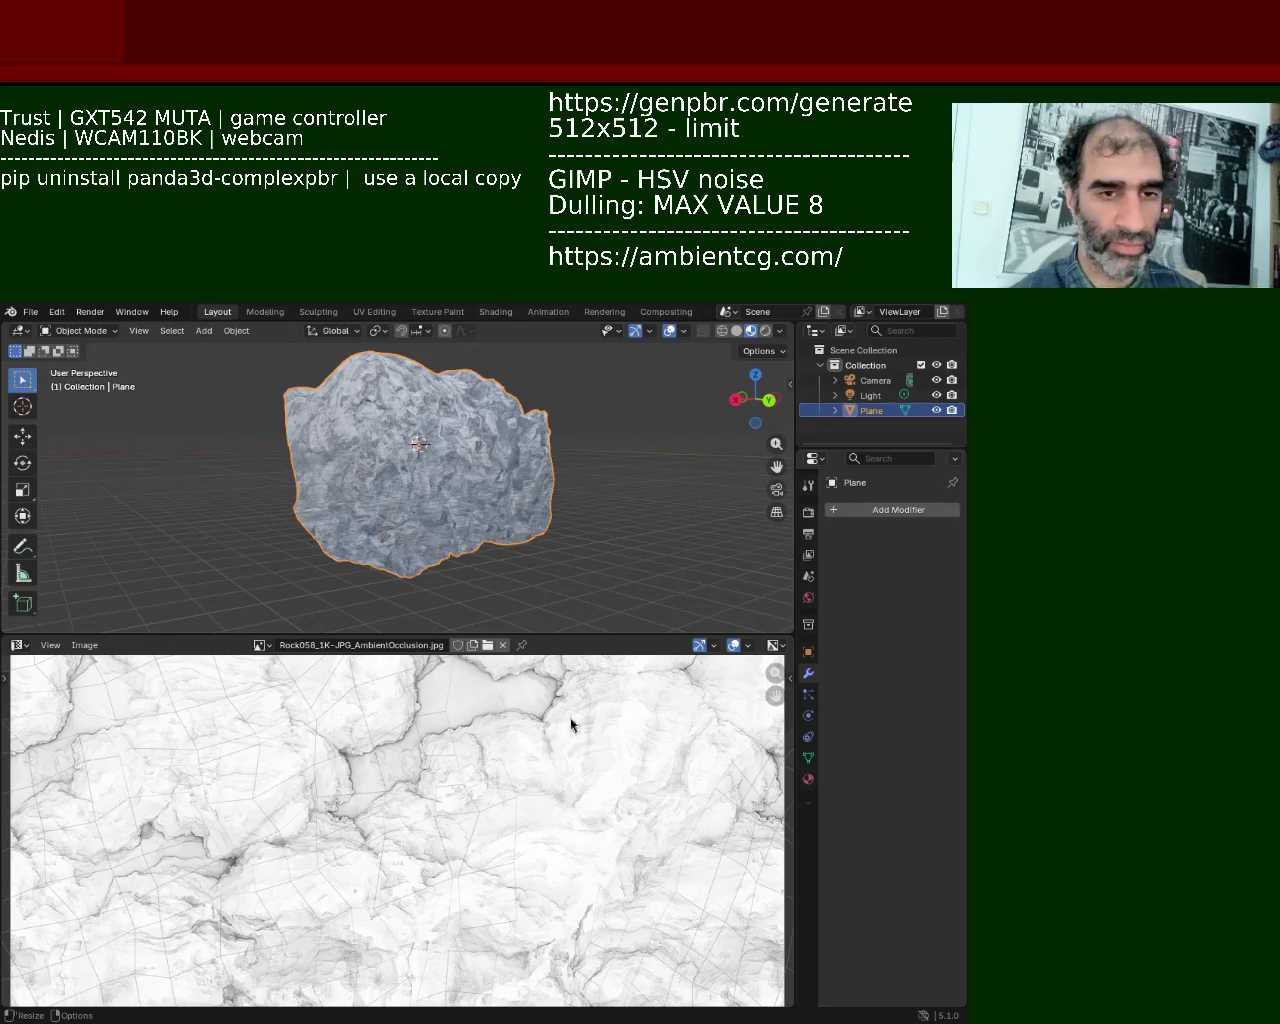
Step: Drag the Blender window up and left until it fits on screen, then return to VS Code
mouse_move(555, 630)
left_mouse_down("alt")
mouse_move(630, 615)
mouse_move(732, 645)
left_mouse_up("alt")
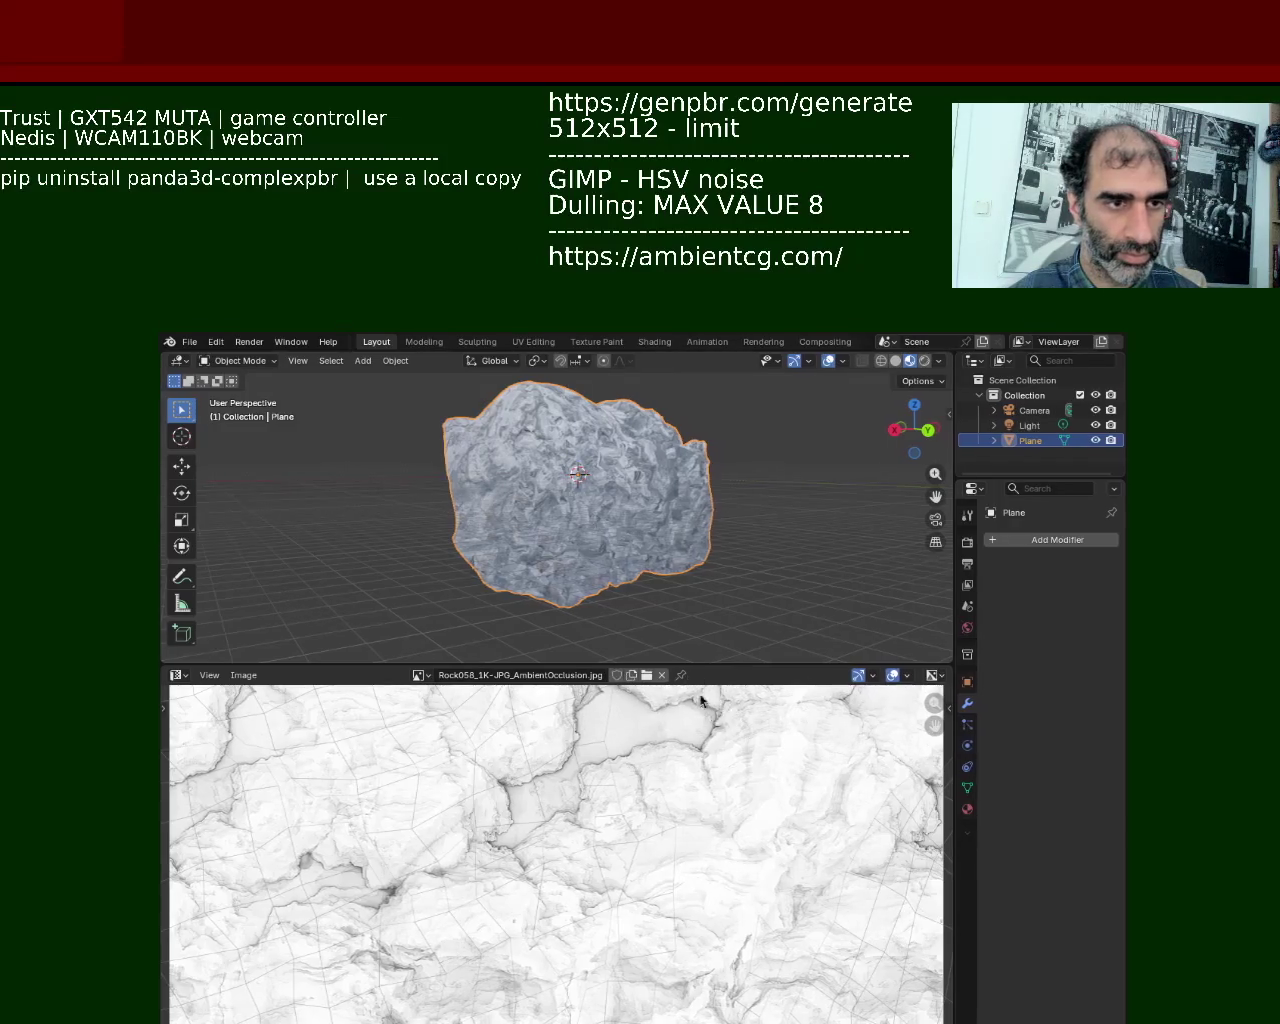
left_click_drag(635, 680, 497, 650)
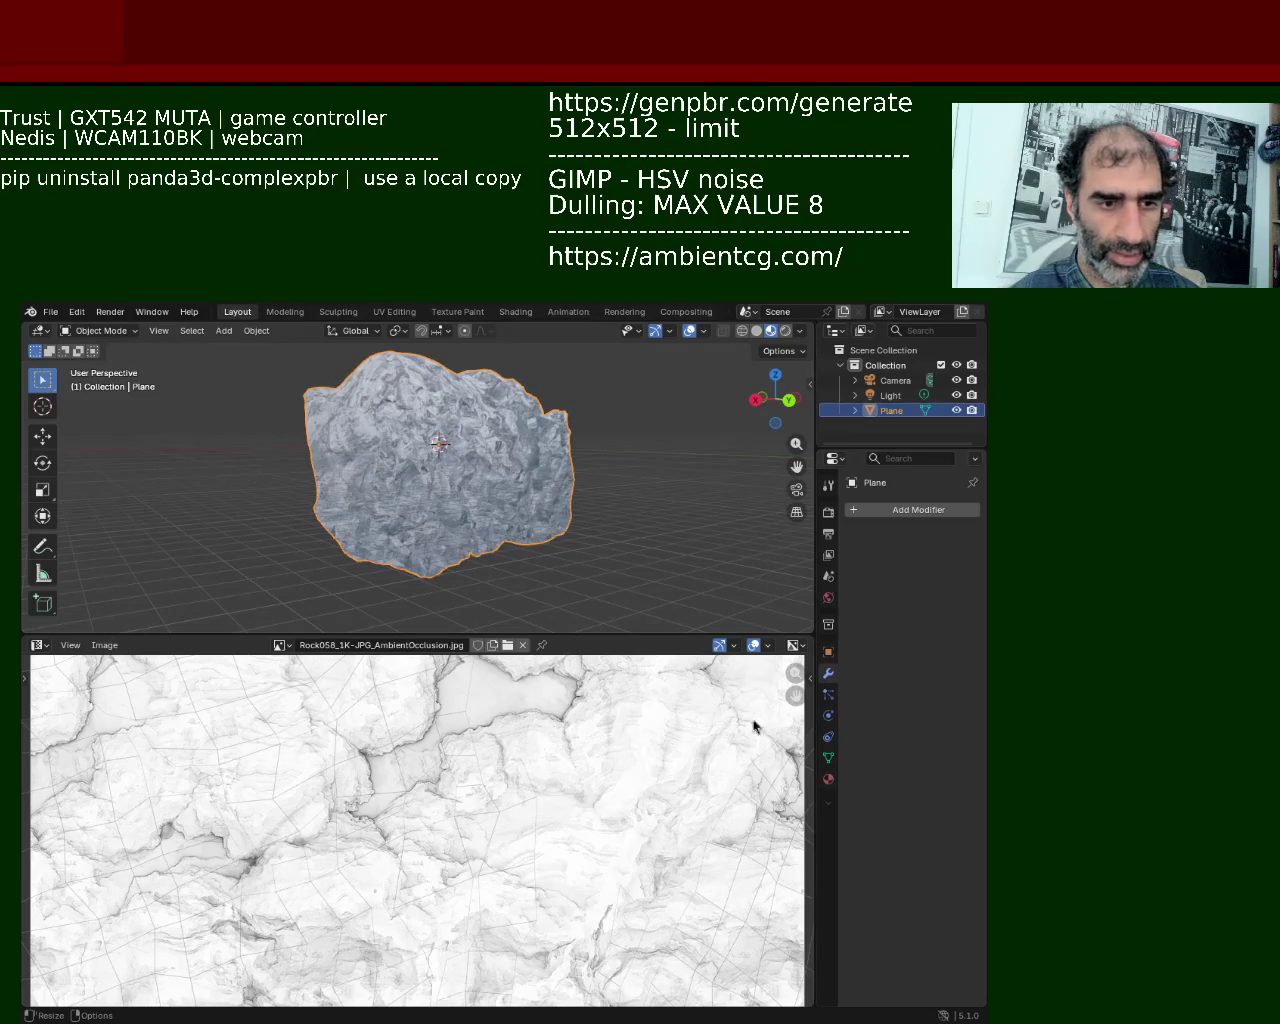
key("alt+Tab")
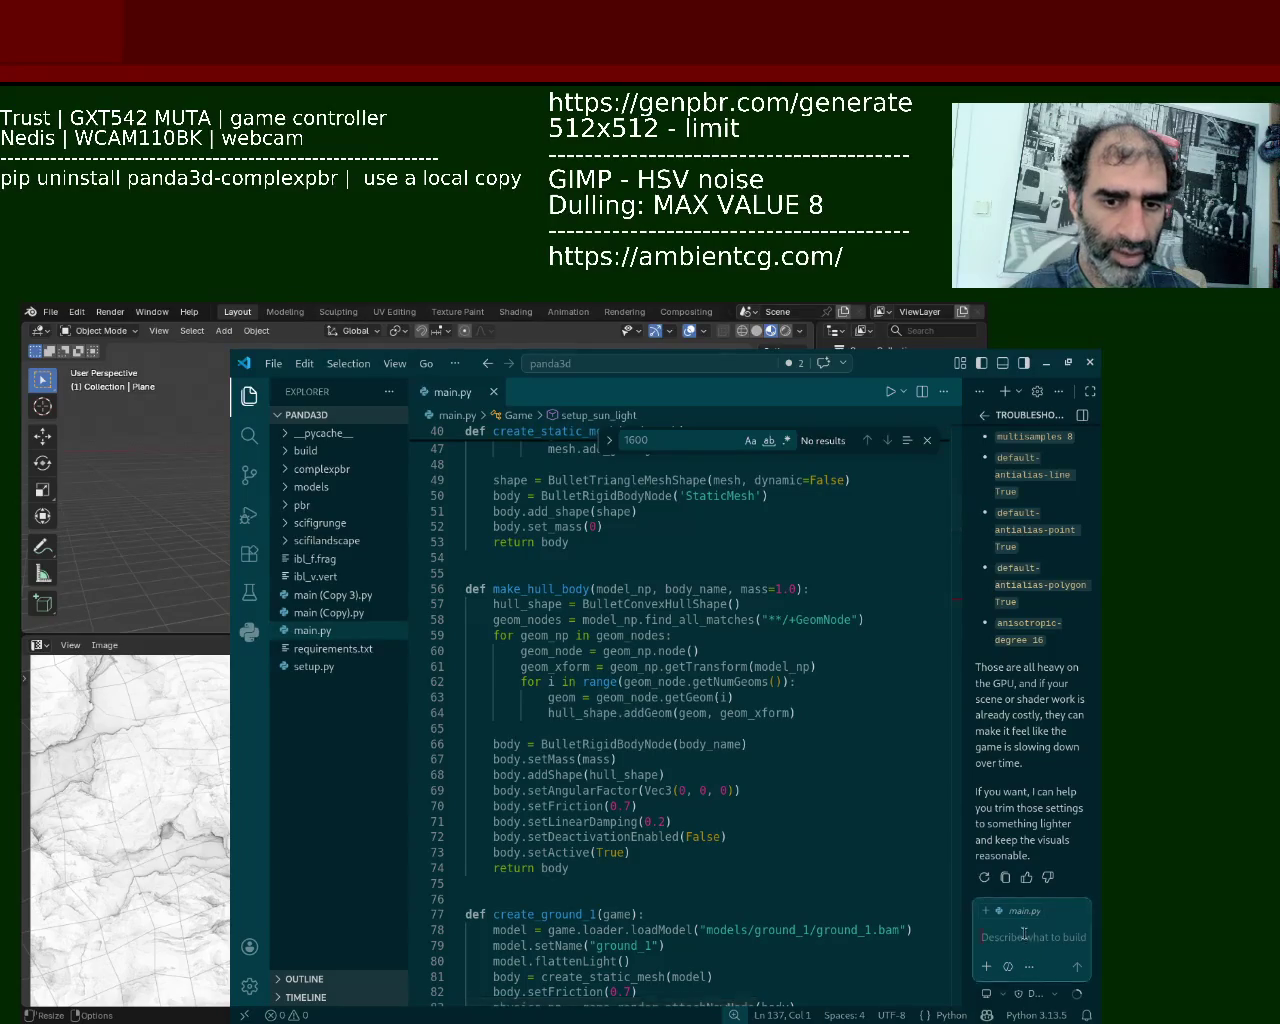
Step: Ask Copilot to drop rock_1.bam from a height as a convex hull in its own function
type("can you drop rock_1")
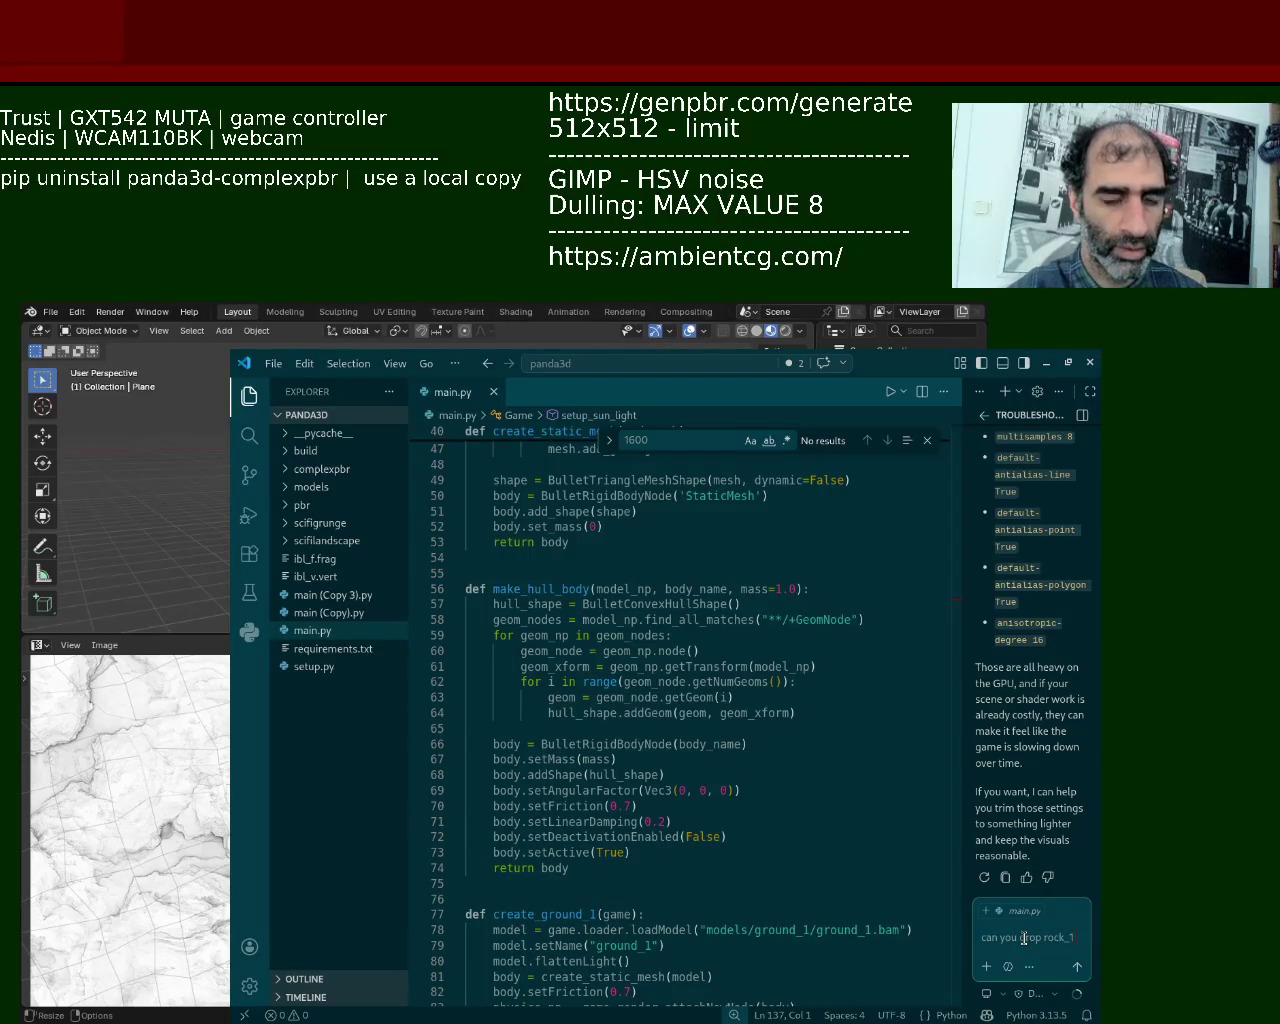
type(" fro")
type("gl")
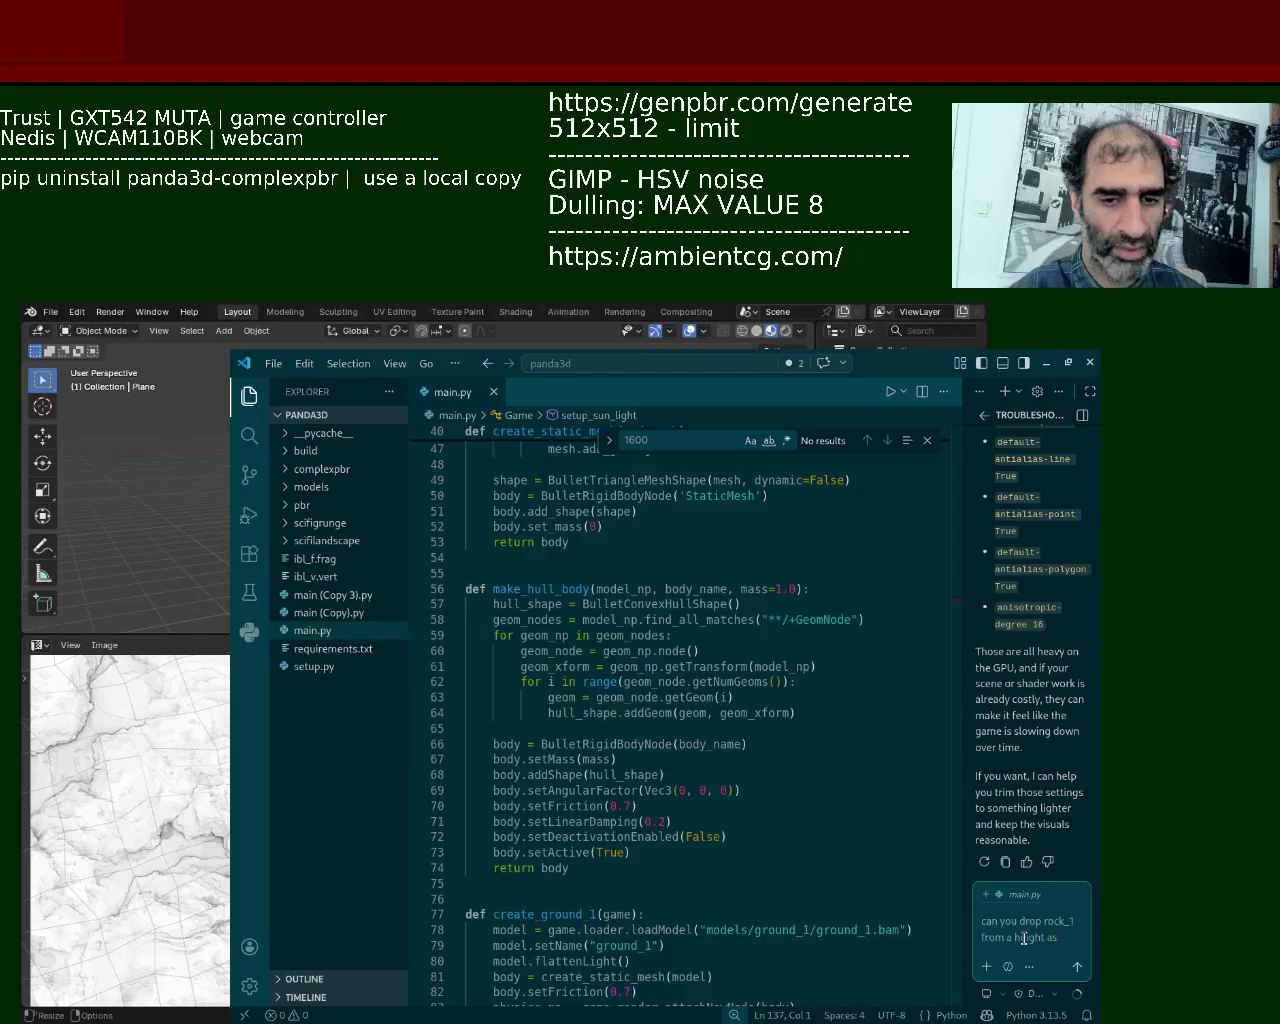
type(" a convex hull")
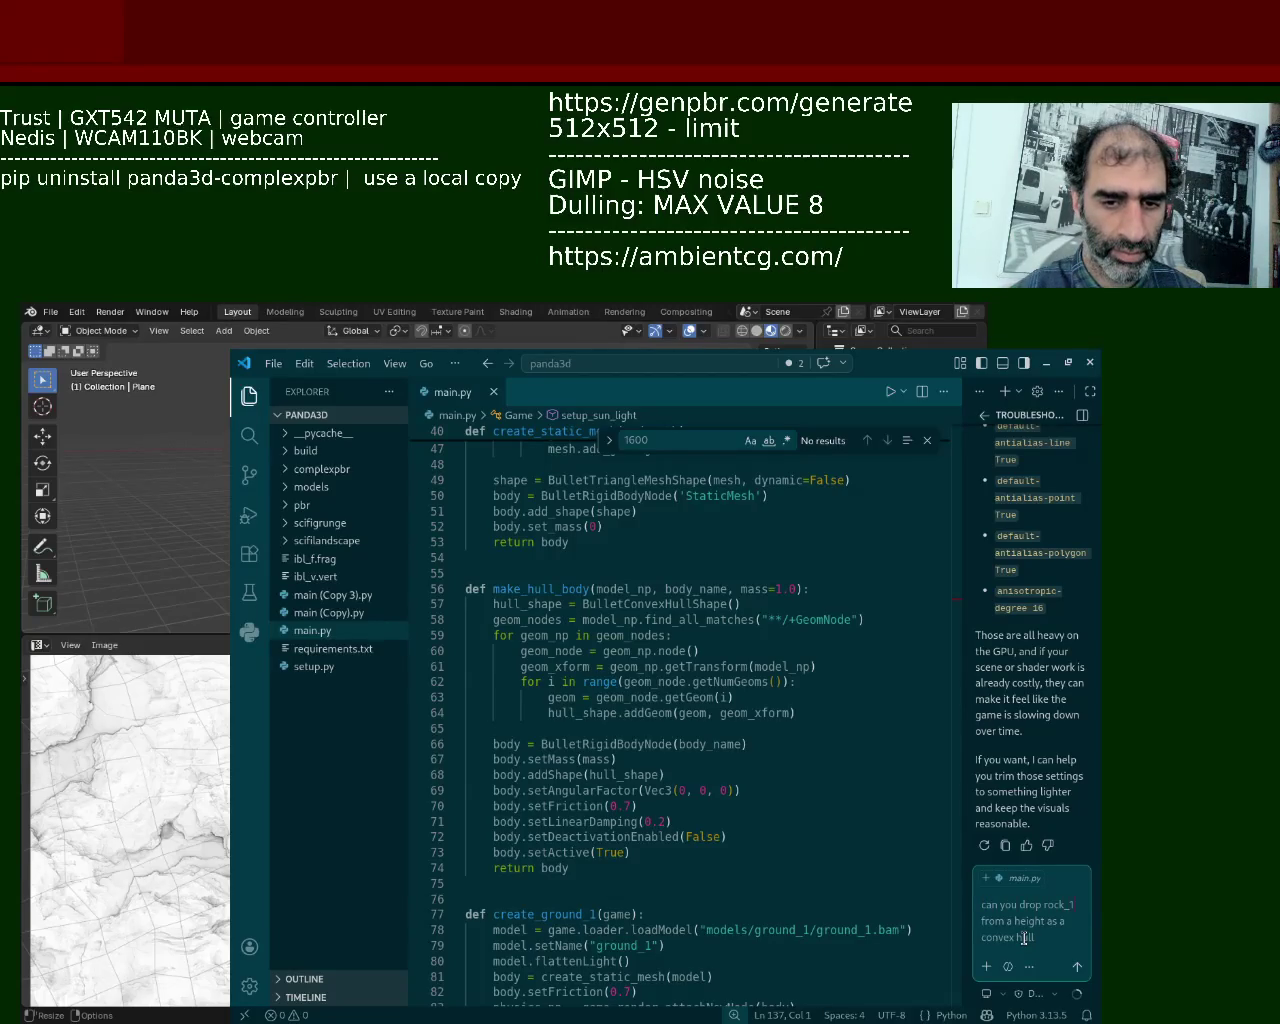
type(".bam")
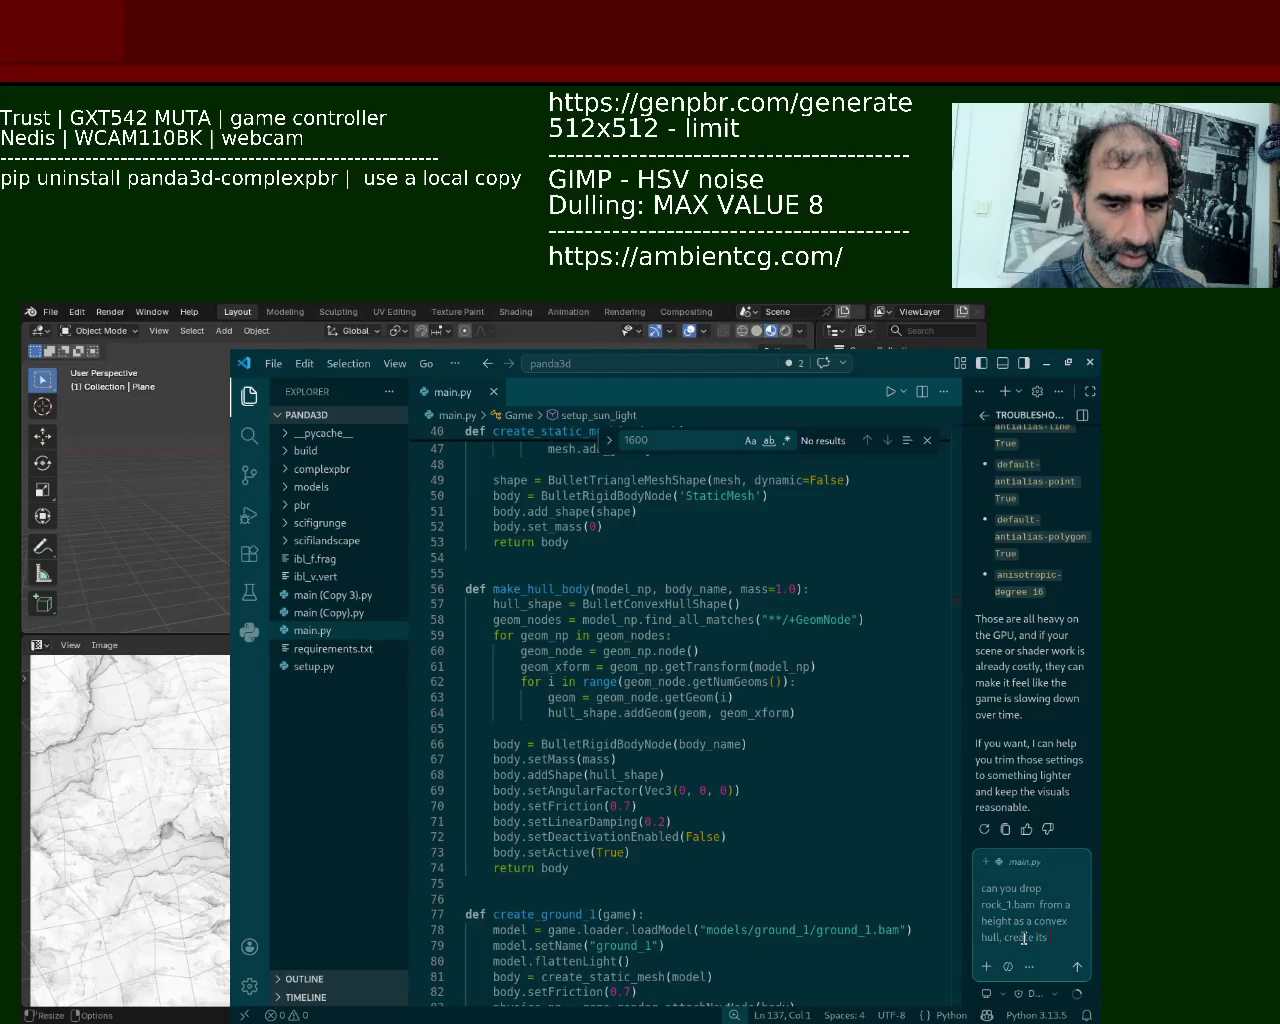
type("tion")
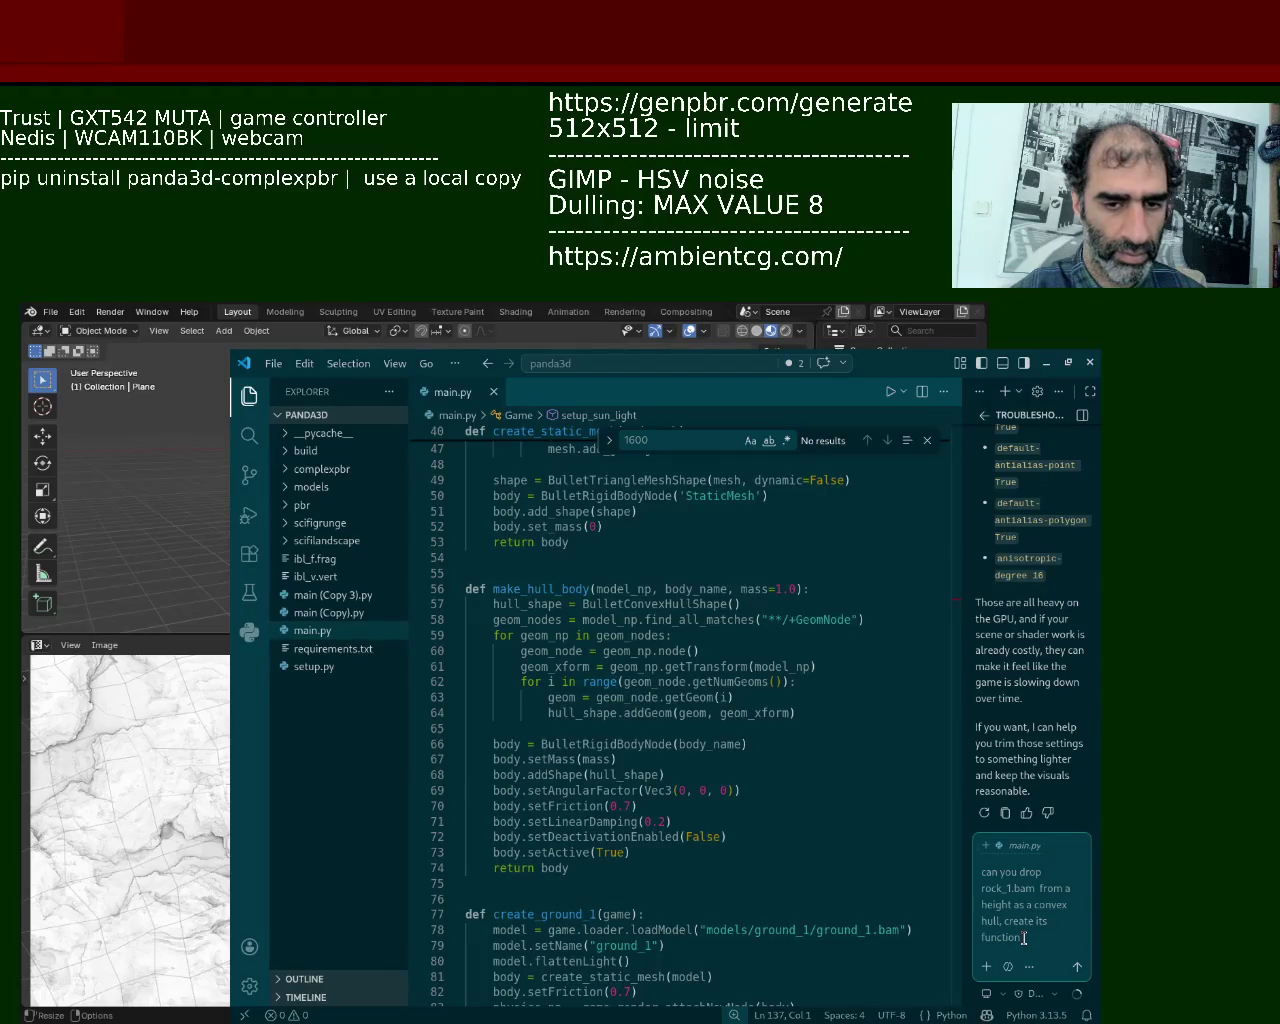
key("Return")
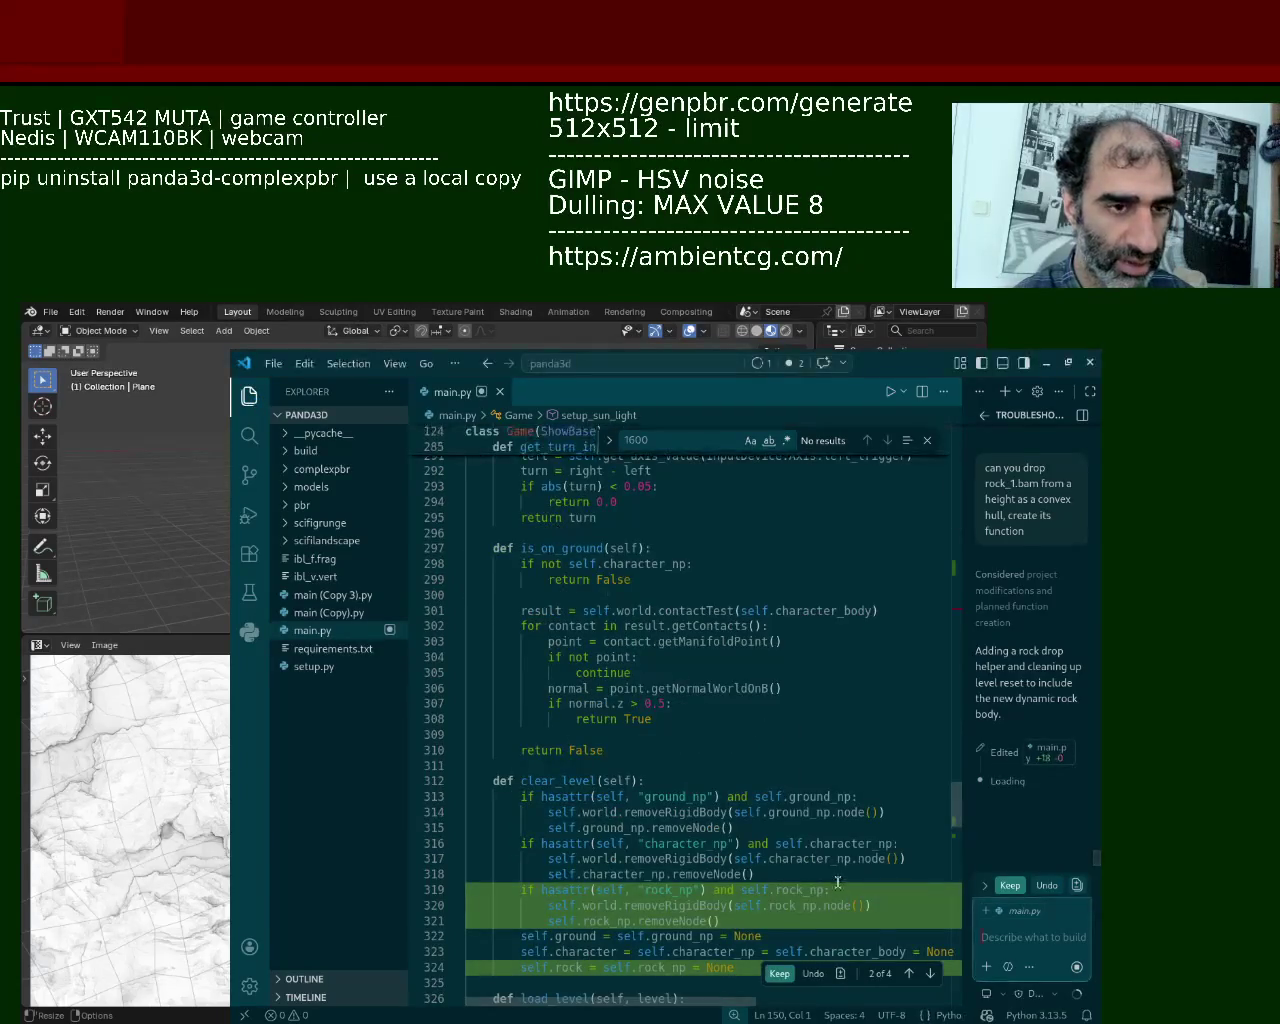
Step: Inspect the proposed create_rock helper and clear_level rock cleanup in the main.py diff
left_click_drag(956, 805, 942, 836)
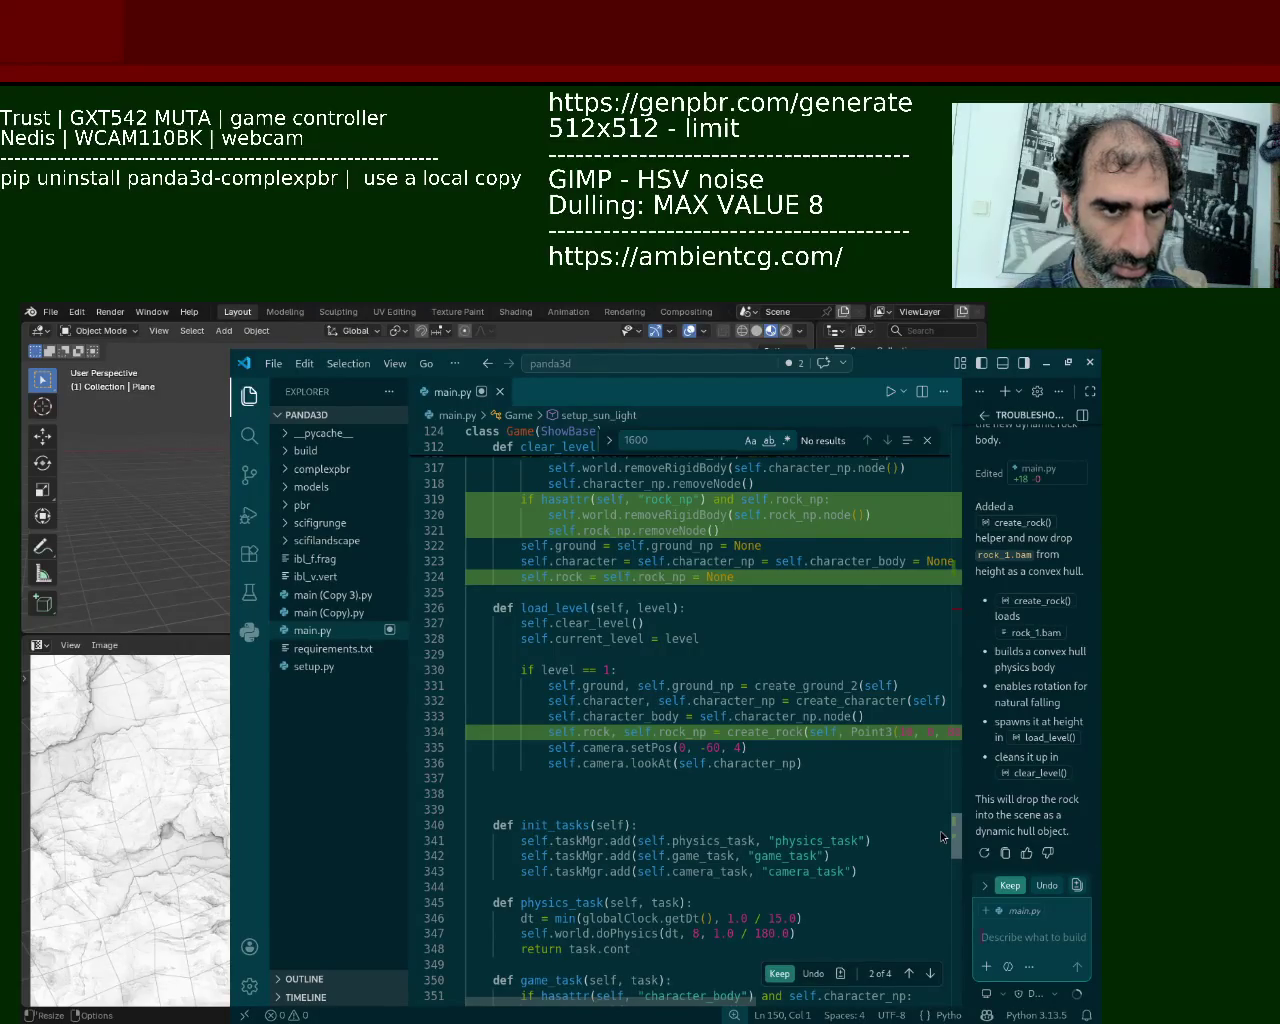
left_click_drag(941, 836, 941, 826)
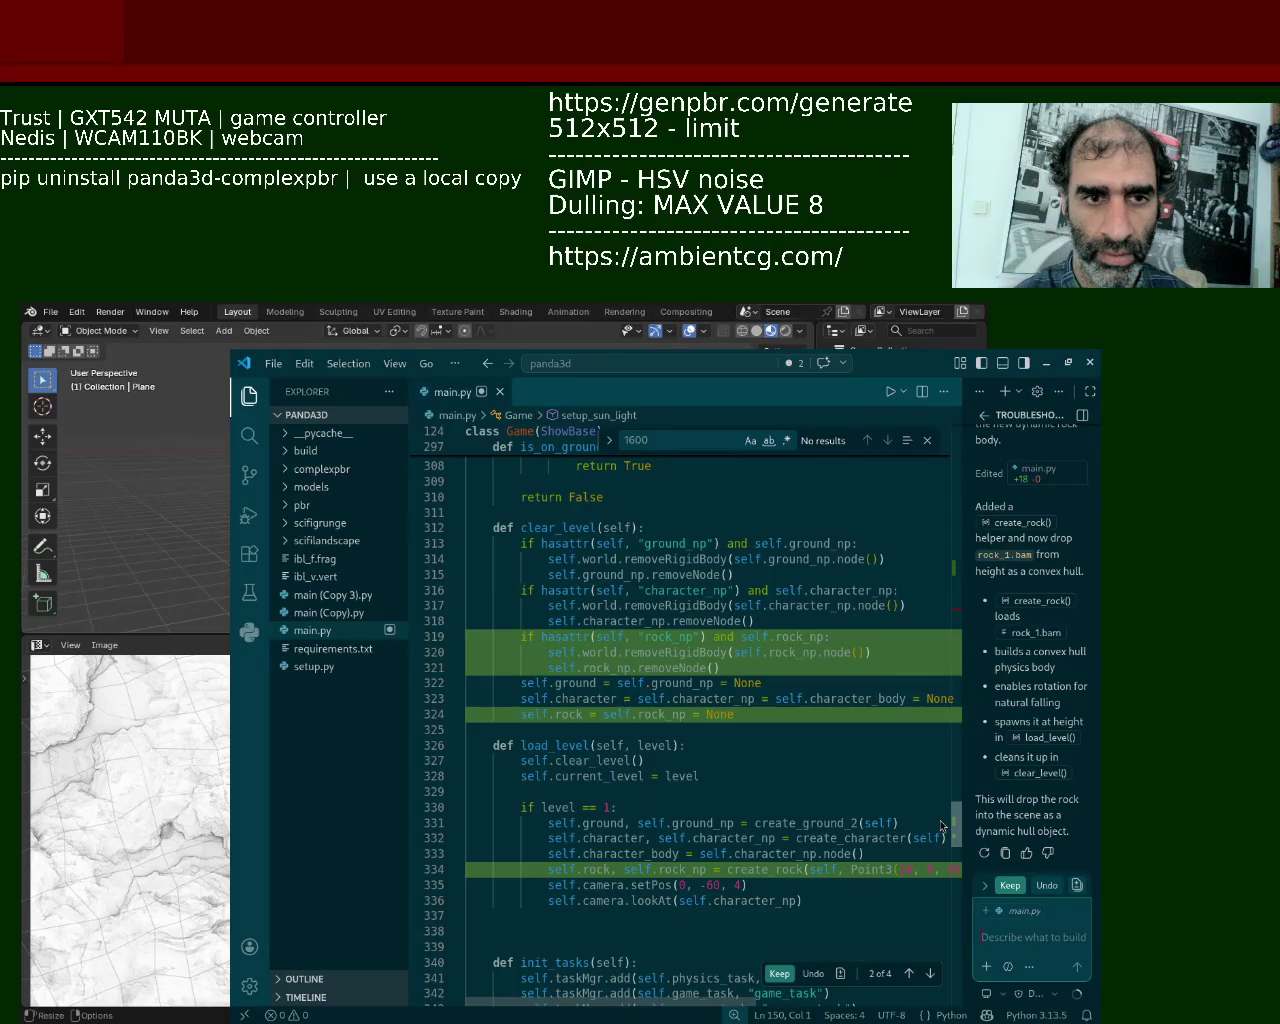
scroll(940, 826, "down", 1)
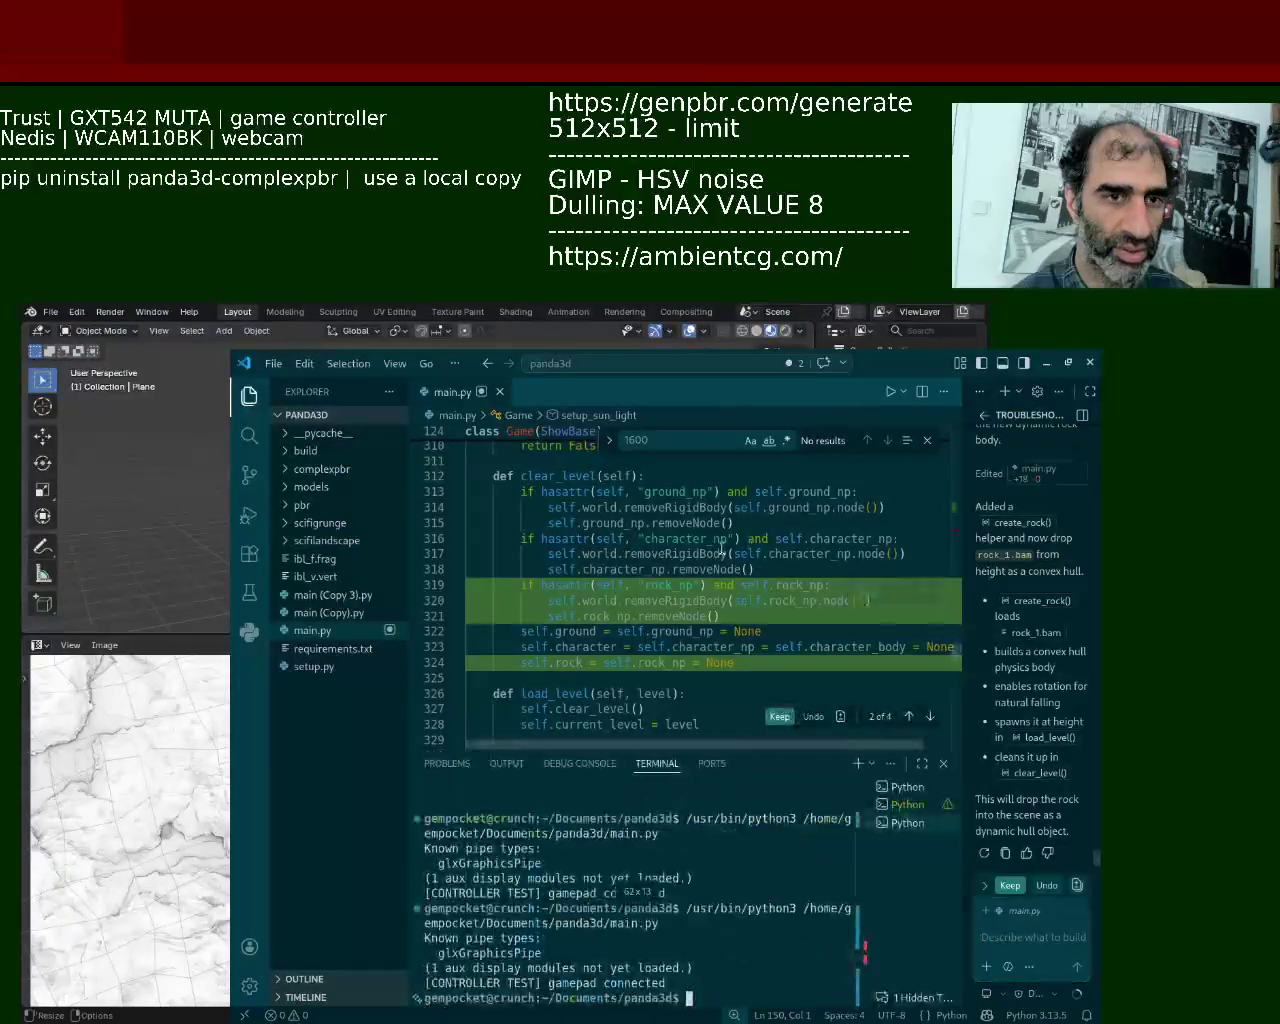
Step: Keep the rock edits in clear_level, load_level and create_rock, then run the game
left_click(865, 590)
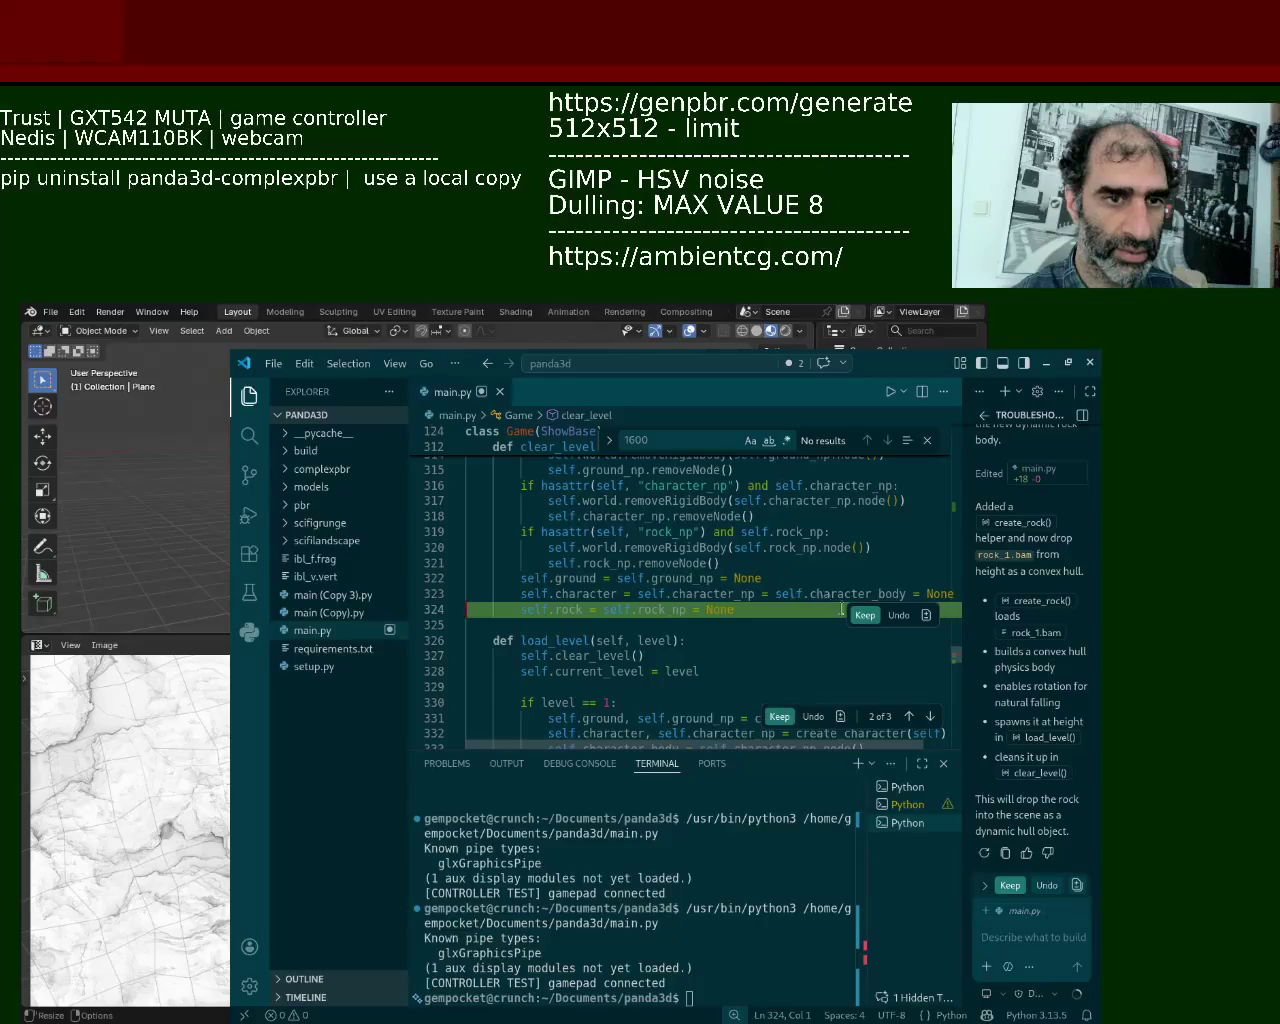
left_click(865, 615)
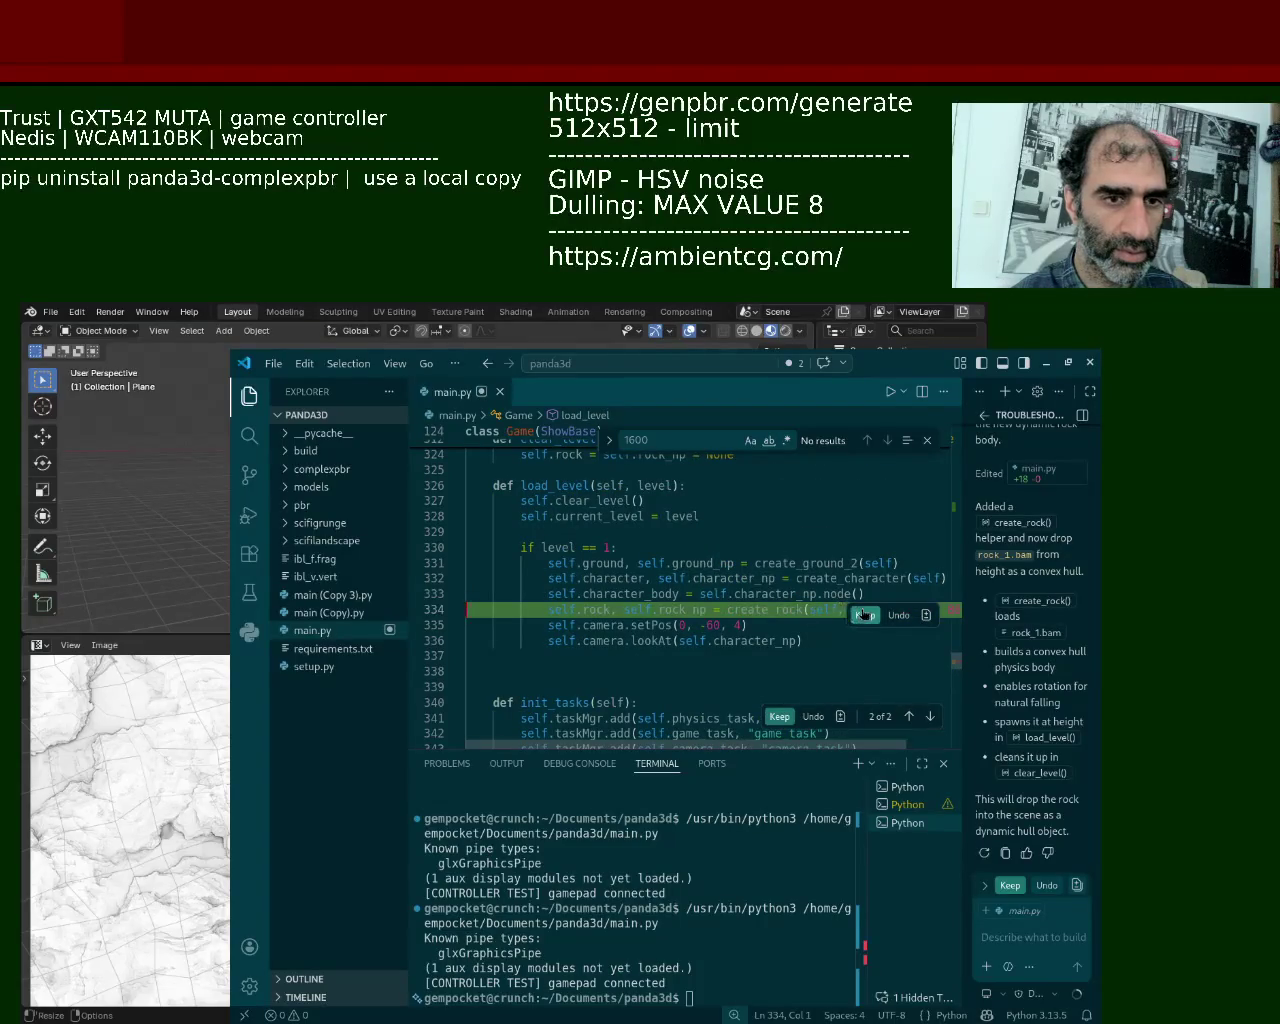
left_click(865, 615)
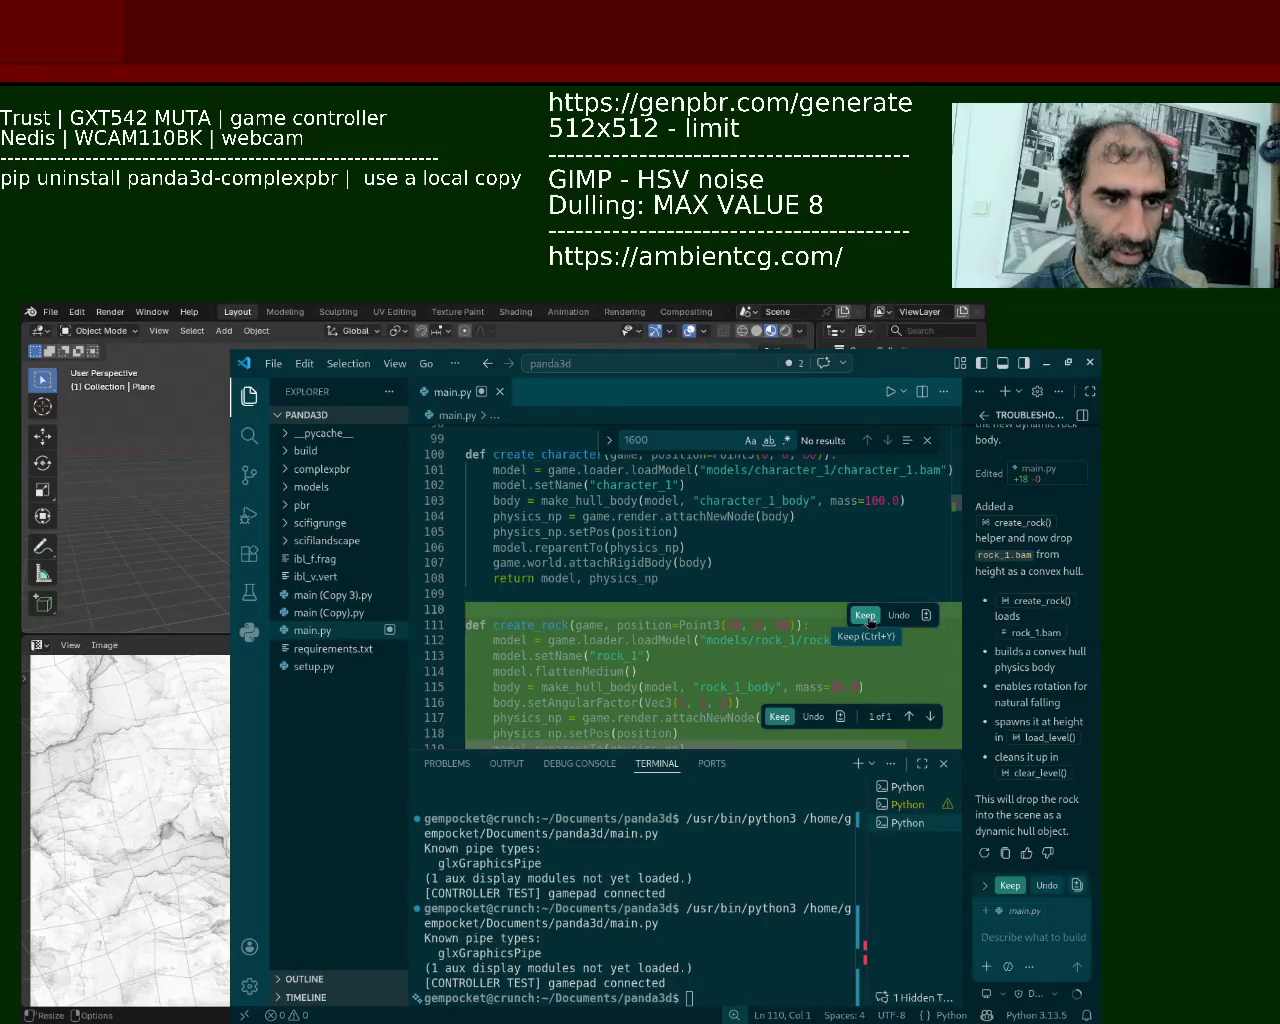
left_click(866, 615)
left_click(890, 391)
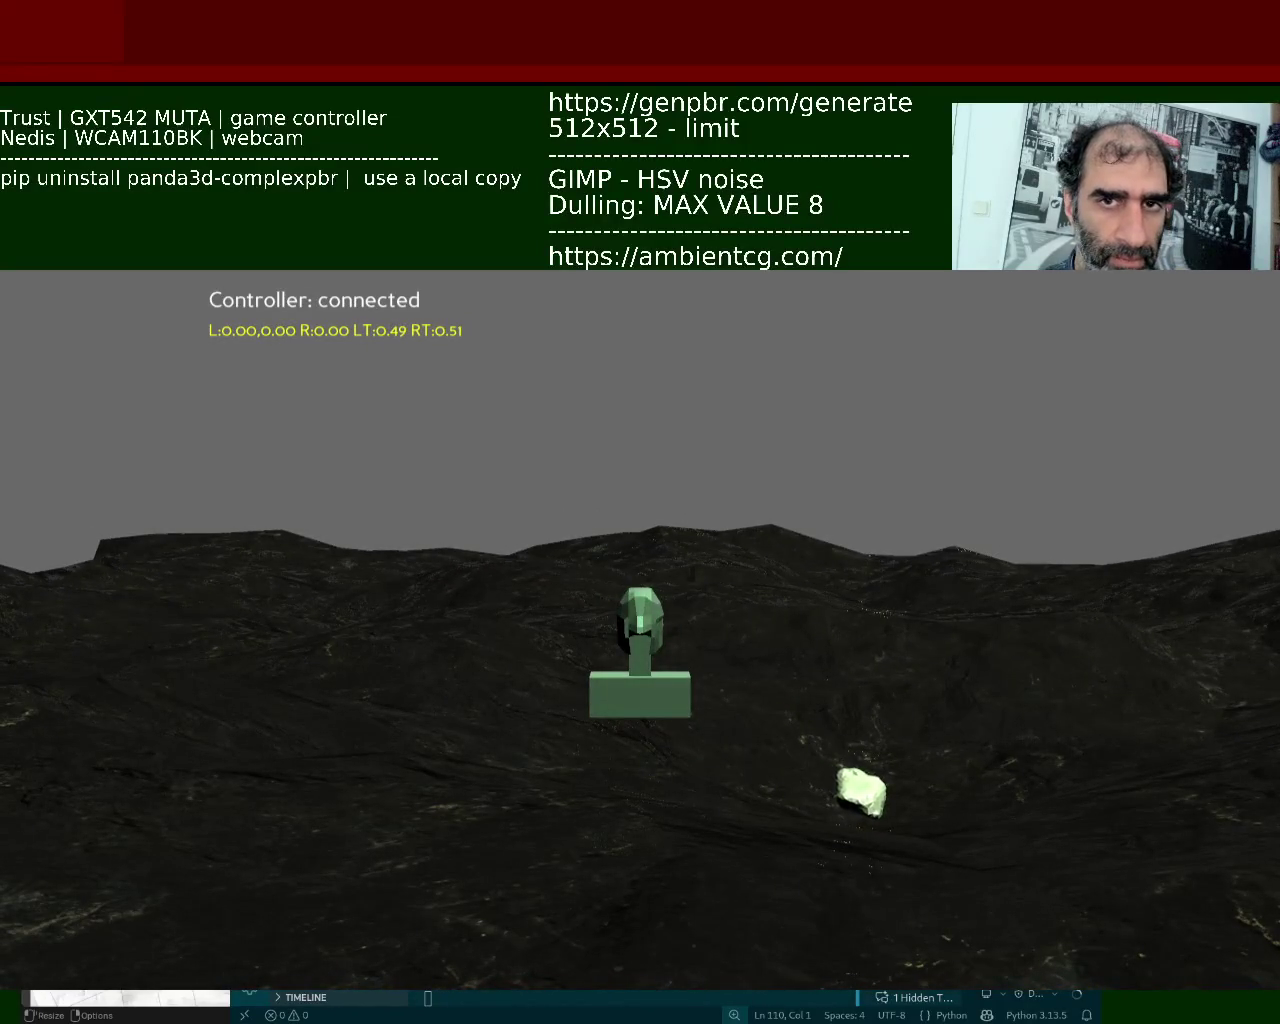
key("Escape")
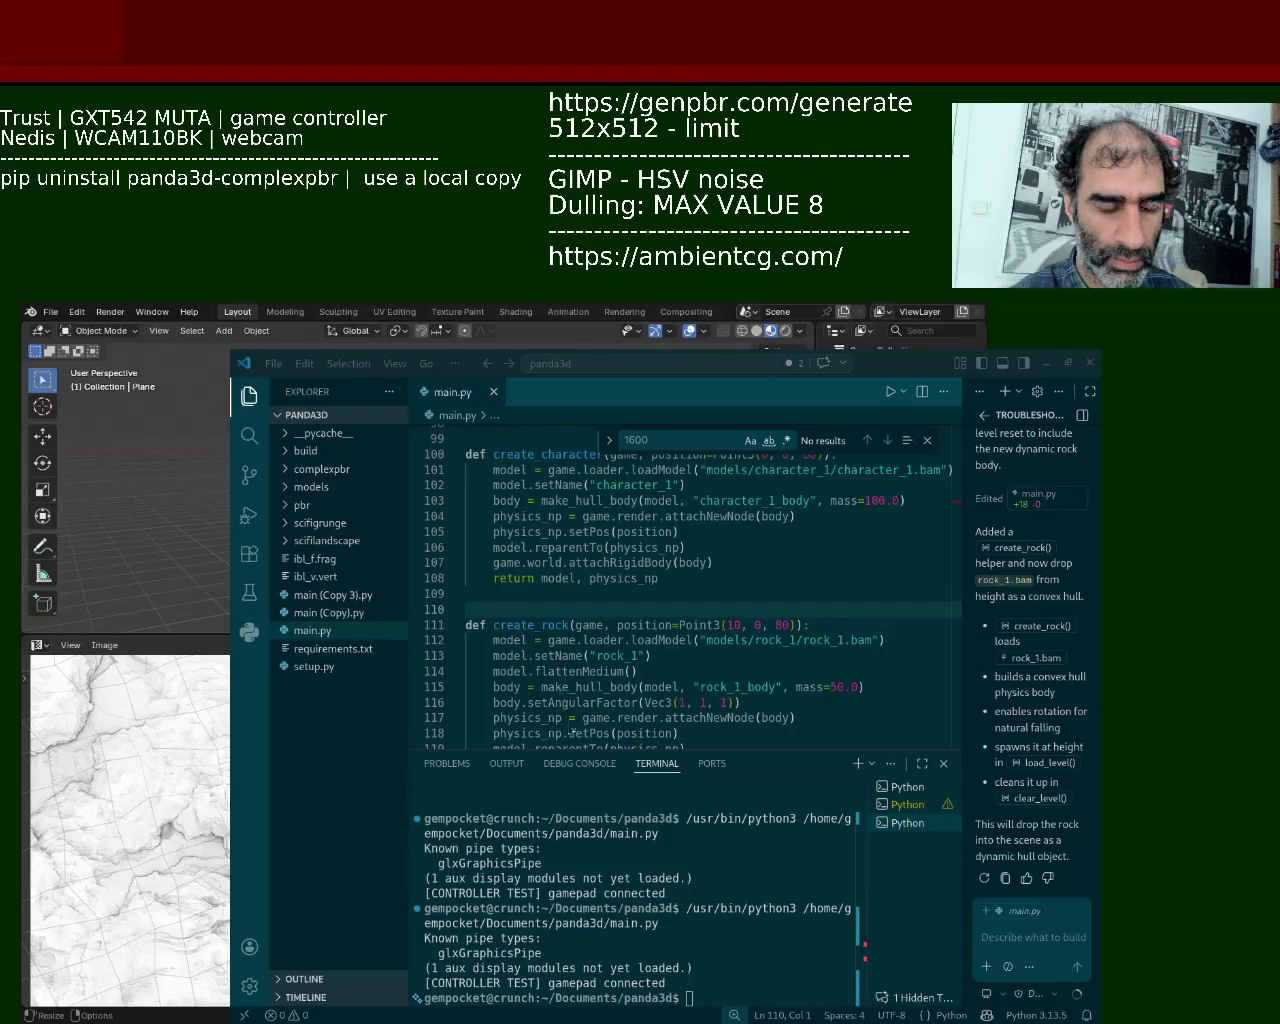
left_click(891, 395)
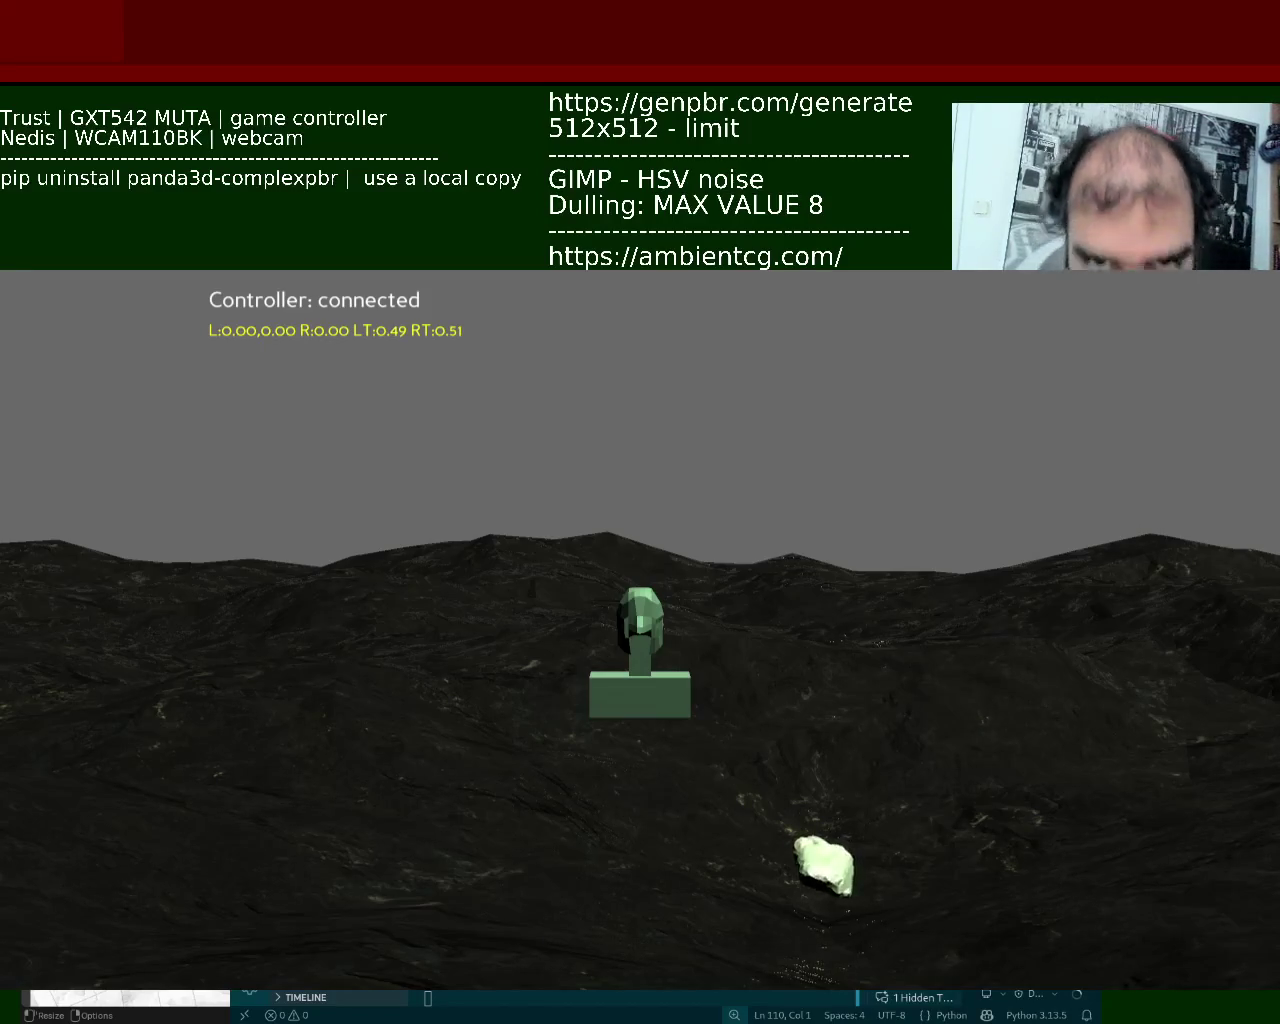
key("Escape")
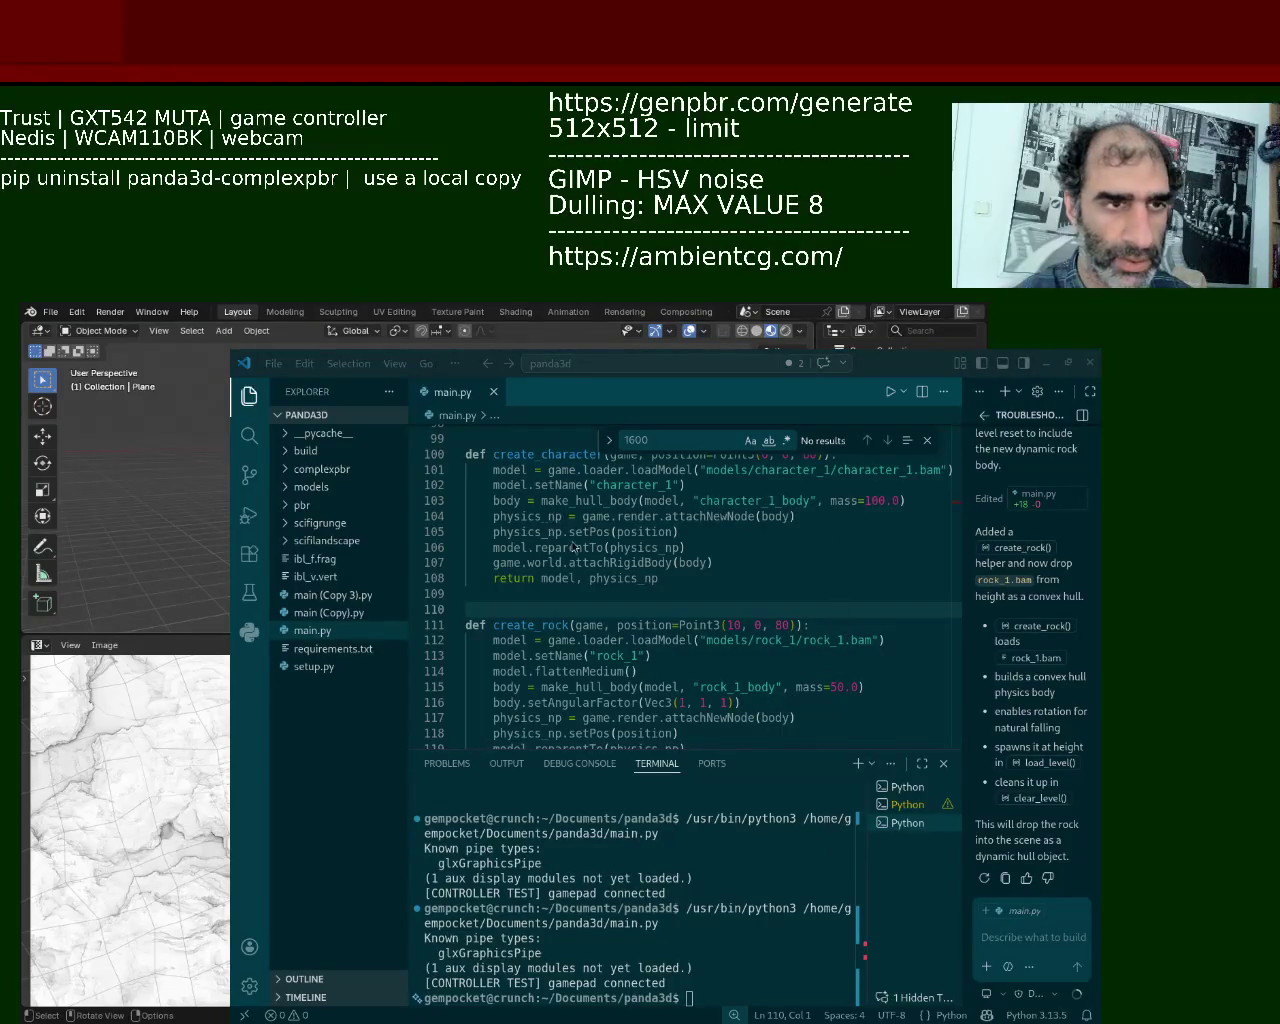
mouse_move(575, 547)
middle_mouse_down()
mouse_move(792, 638)
mouse_move(695, 578)
middle_mouse_up()
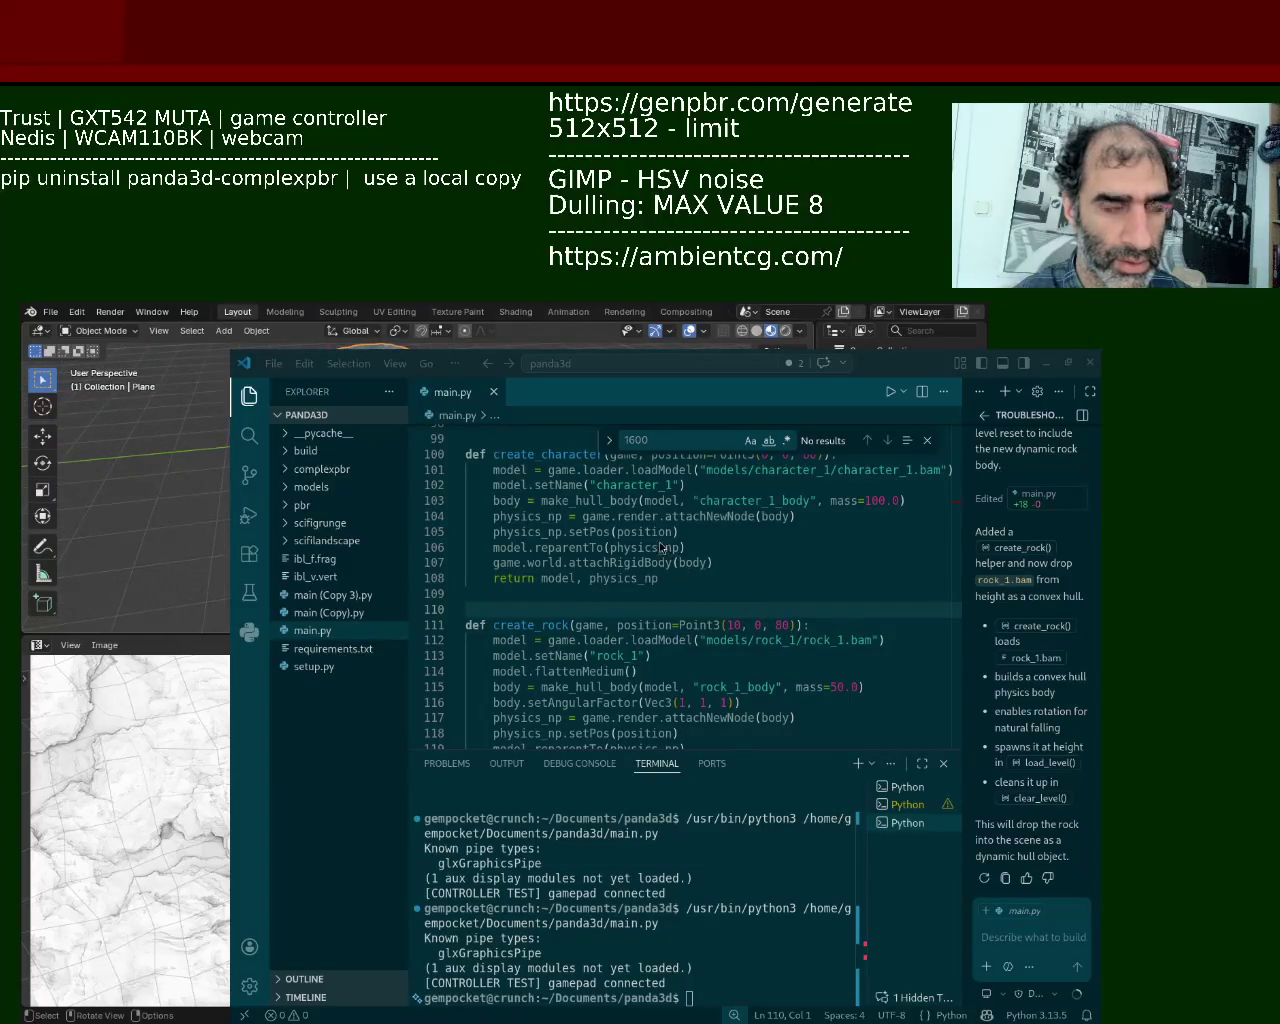
key("ctrl")
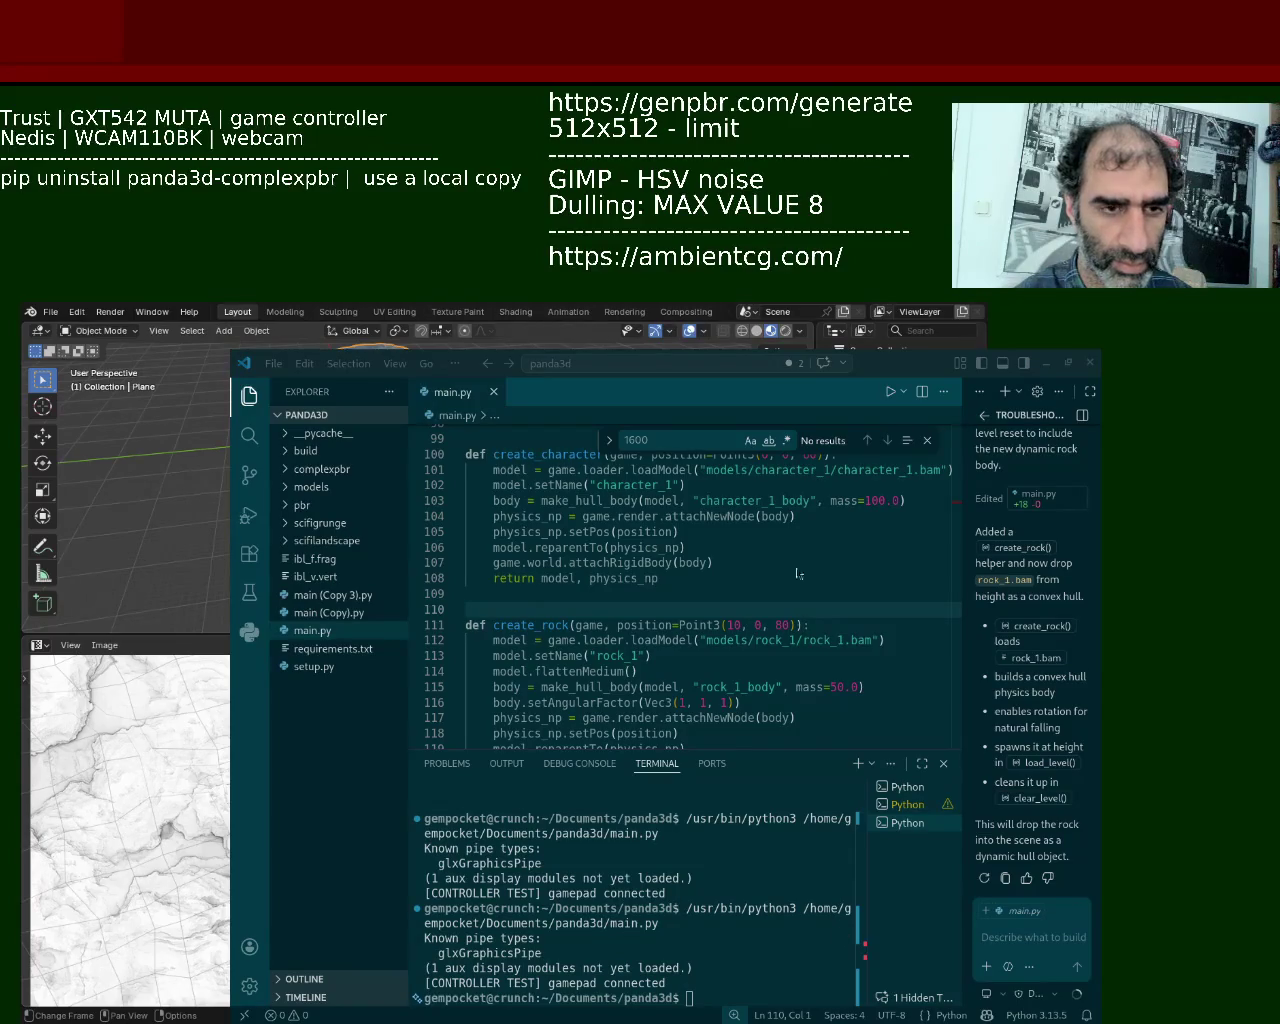
left_click(50, 311)
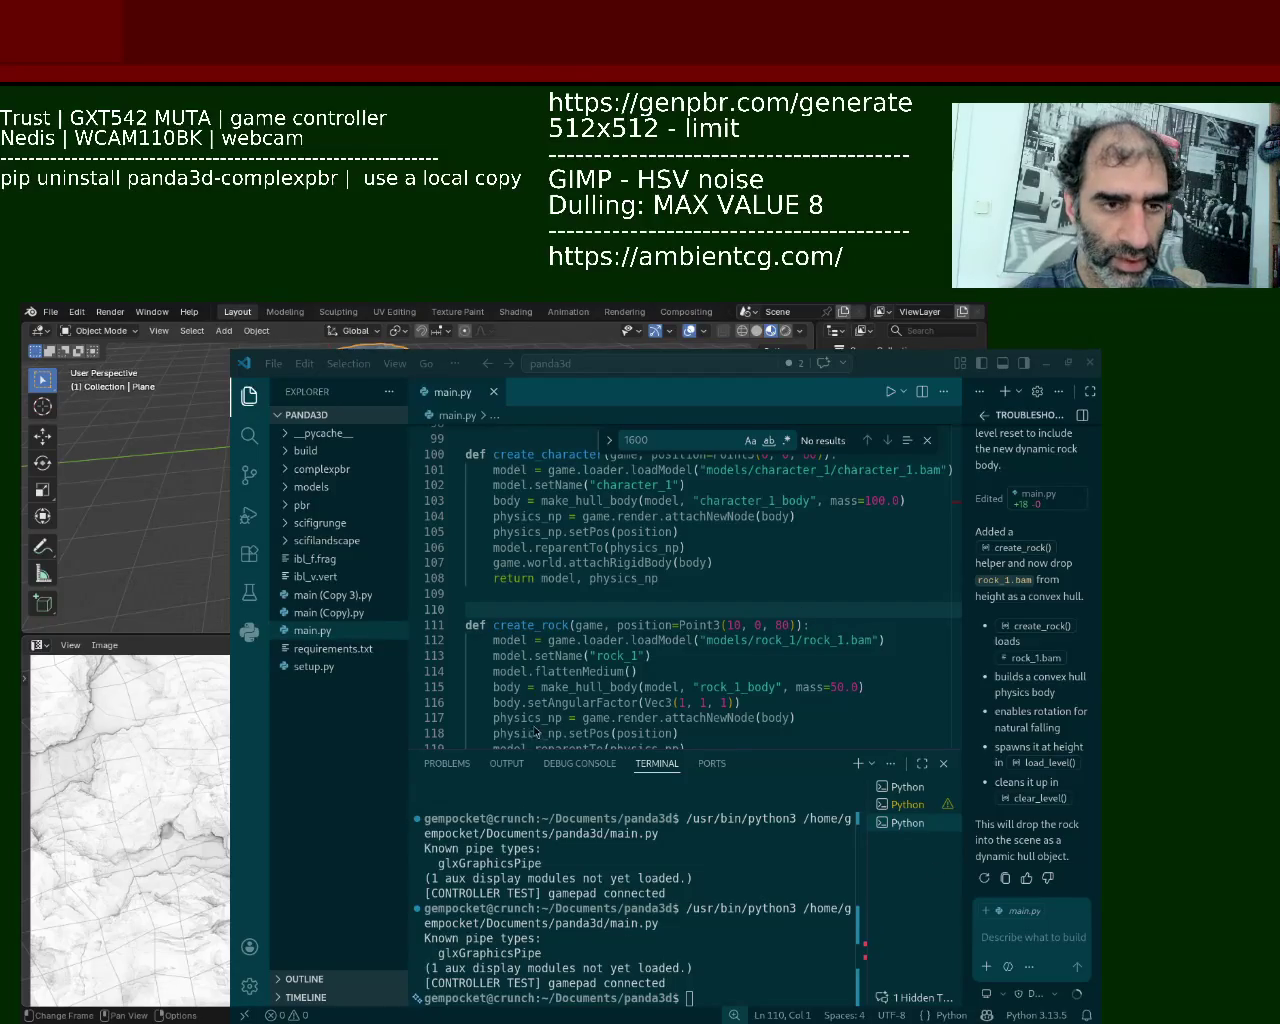
left_click(890, 391)
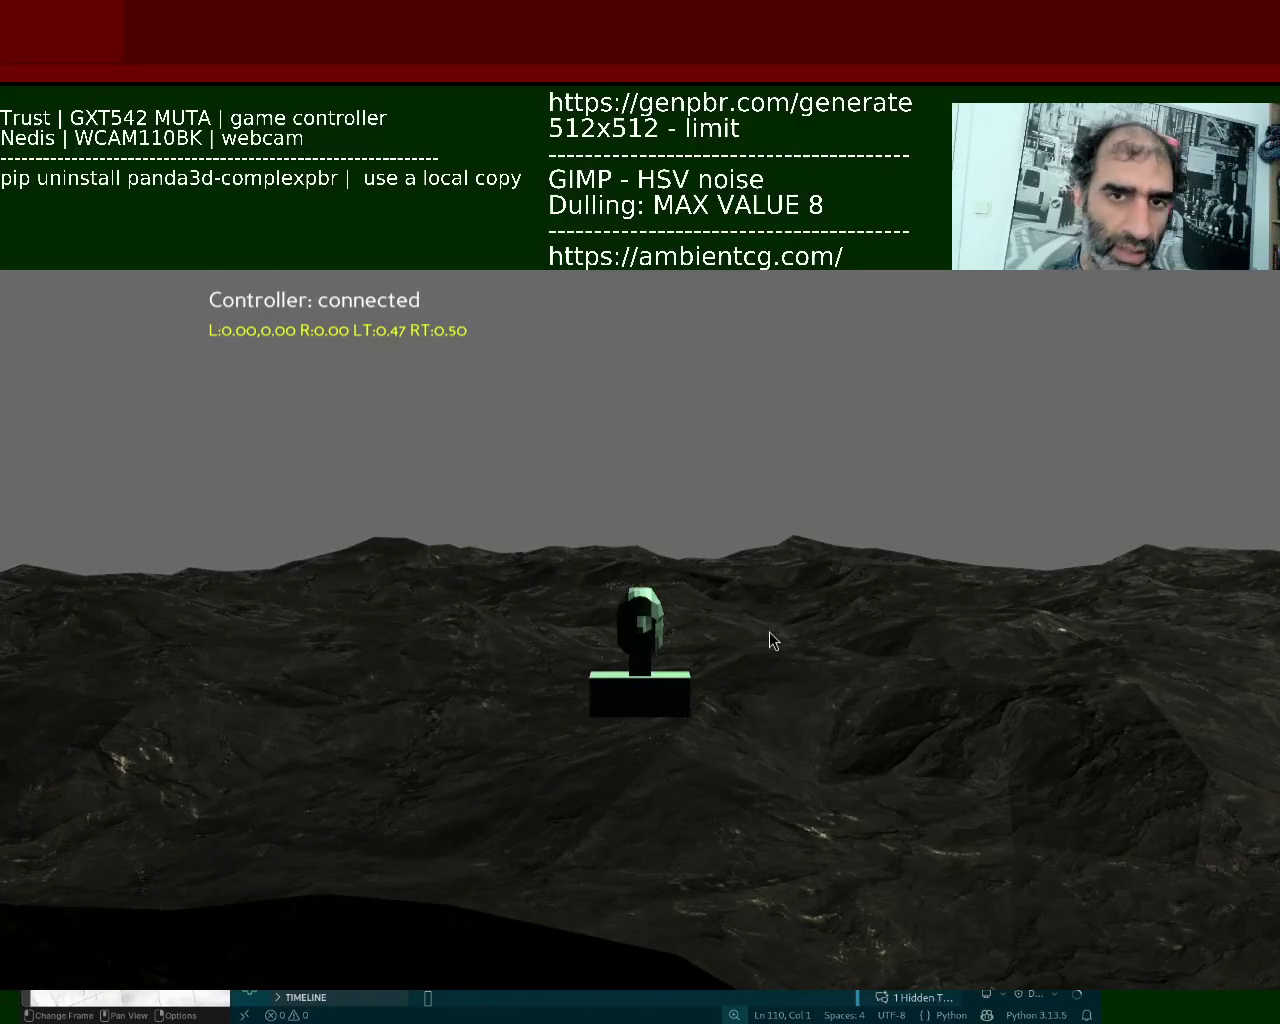
key("Escape")
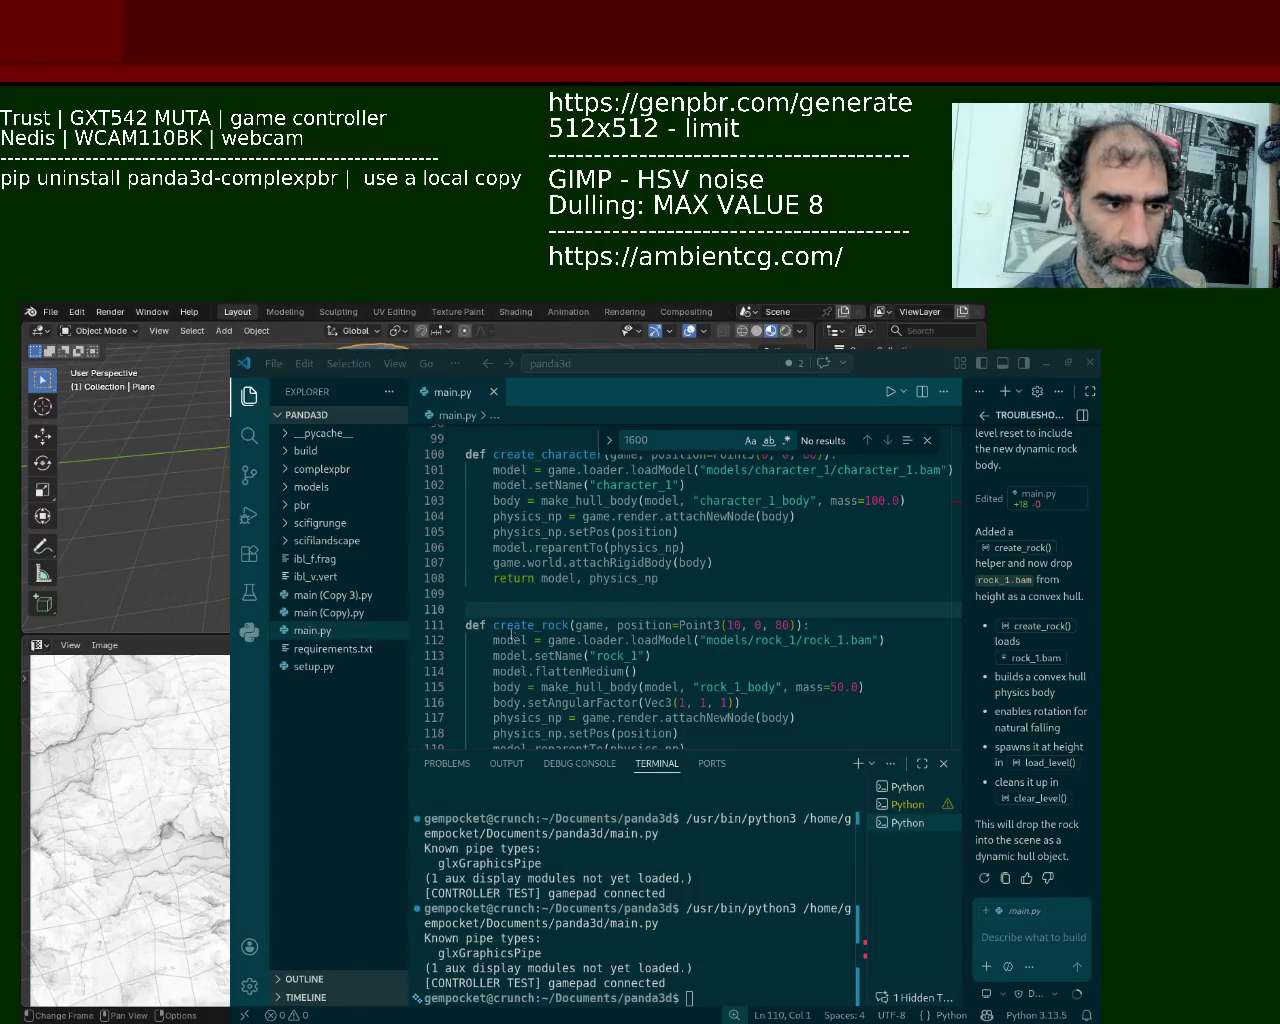
left_click(888, 394)
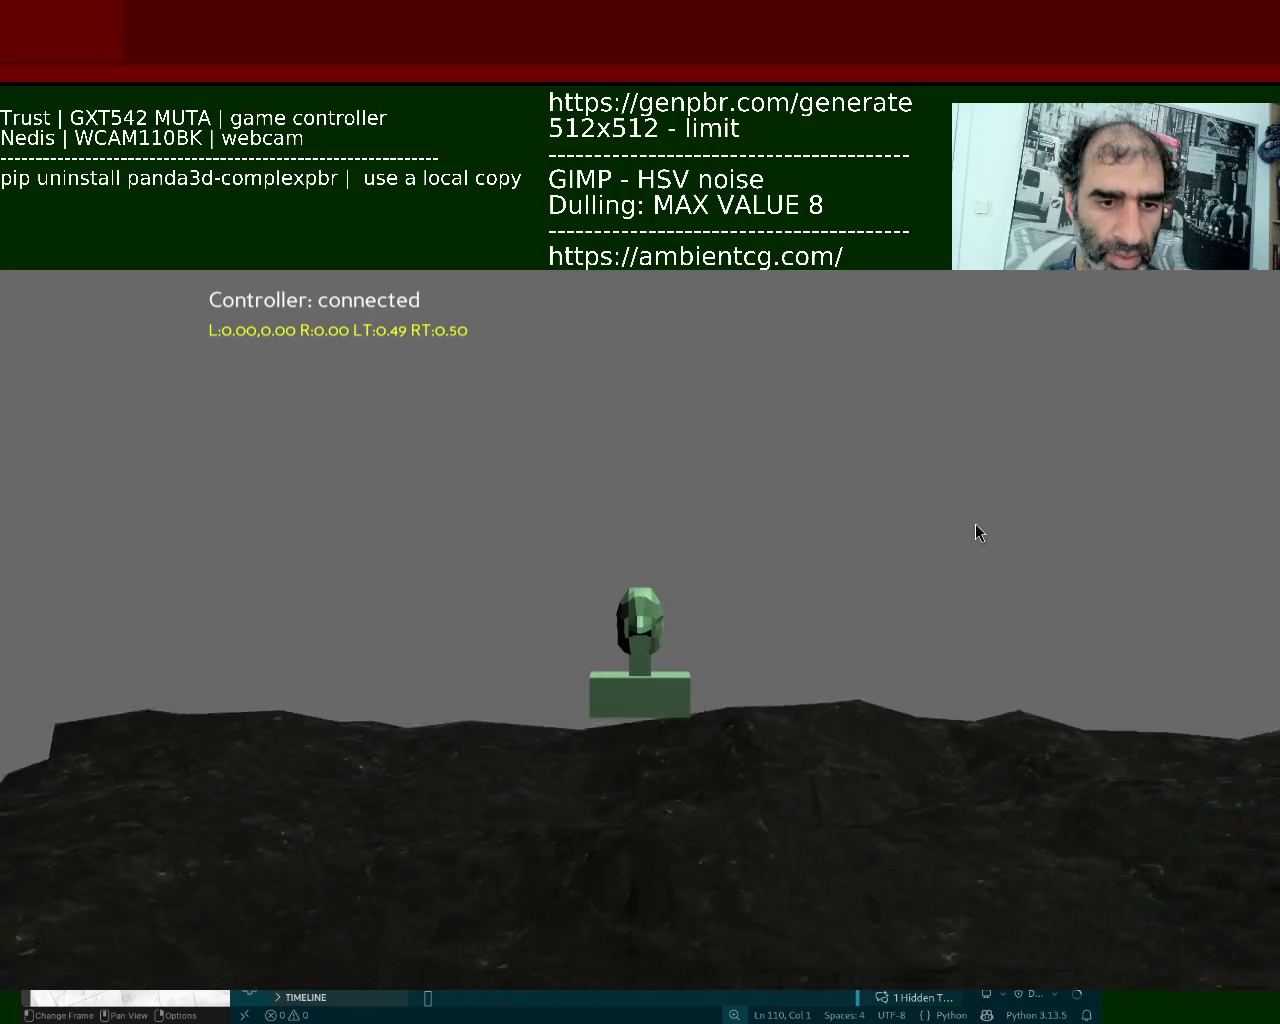
key("Escape")
Step: Have Copilot move the character spawn left to Point3(-10, 0, 80), keep it, and relaunch
left_click(1010, 950)
type("can you place the character to the left")
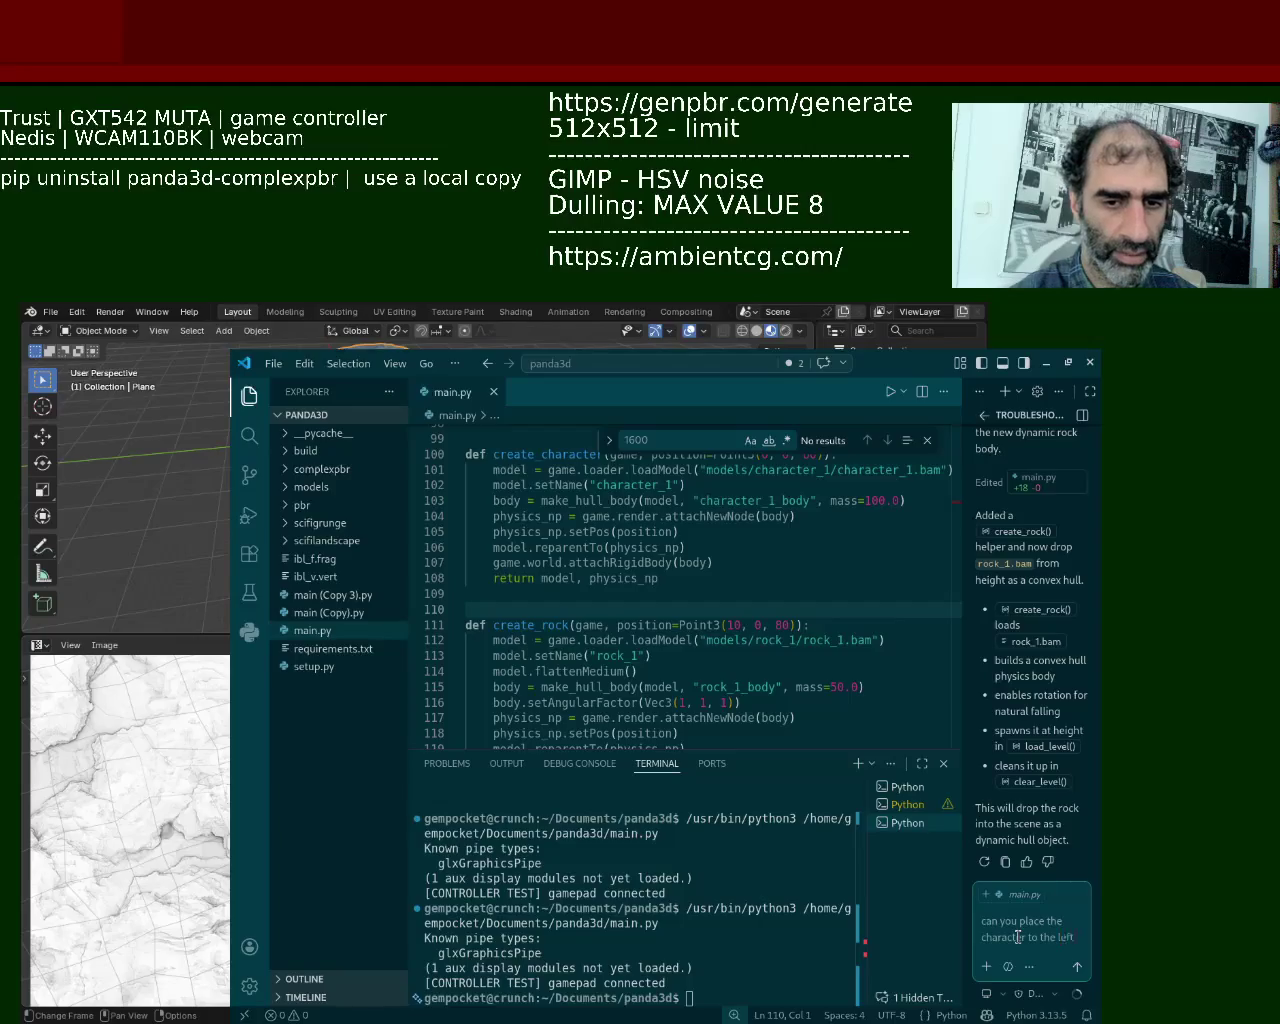
type(" because its")
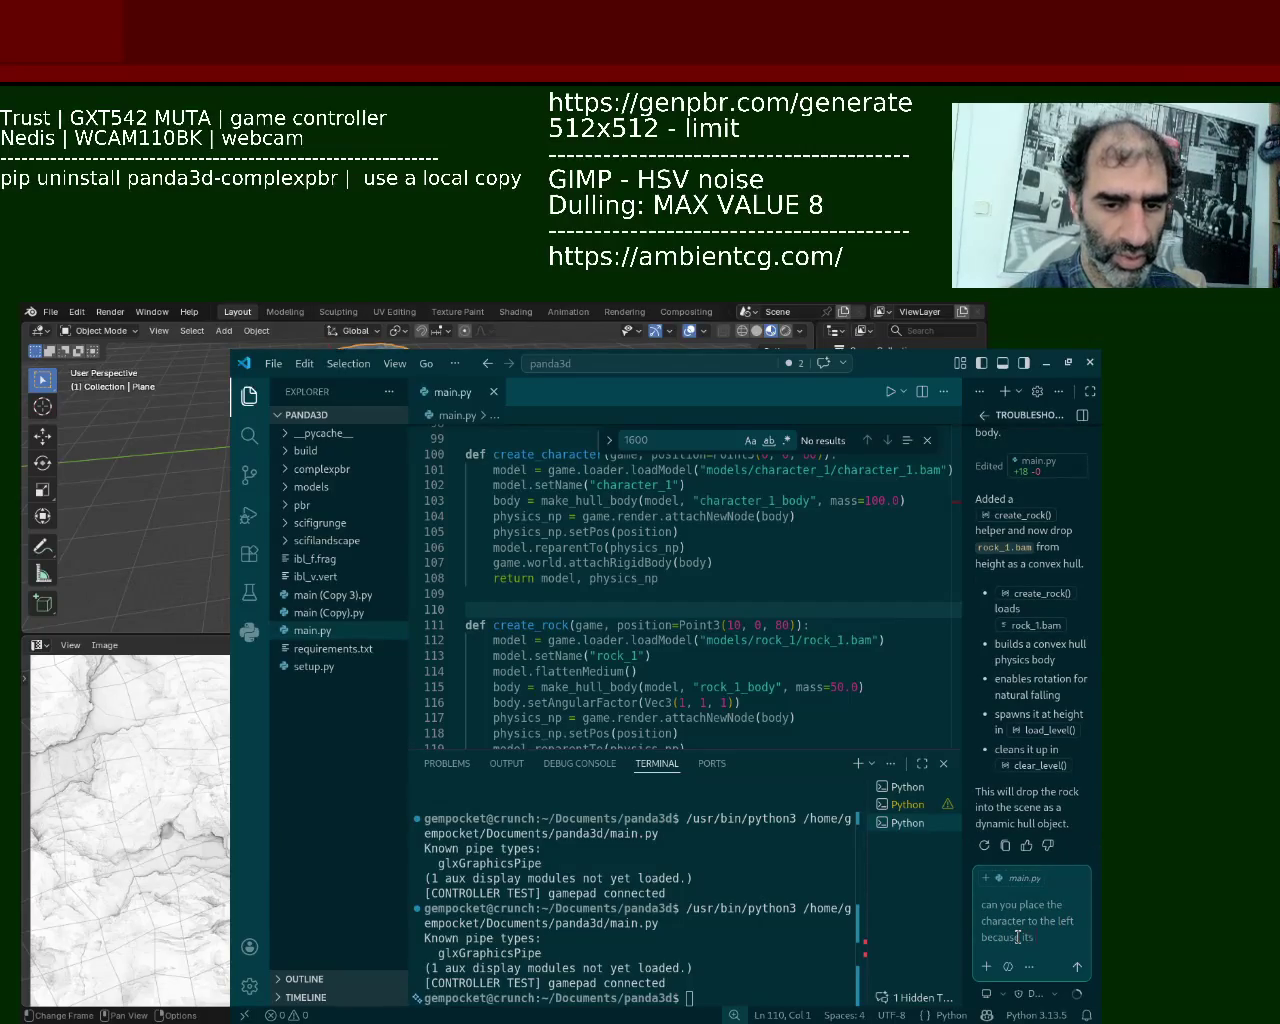
type("ding")
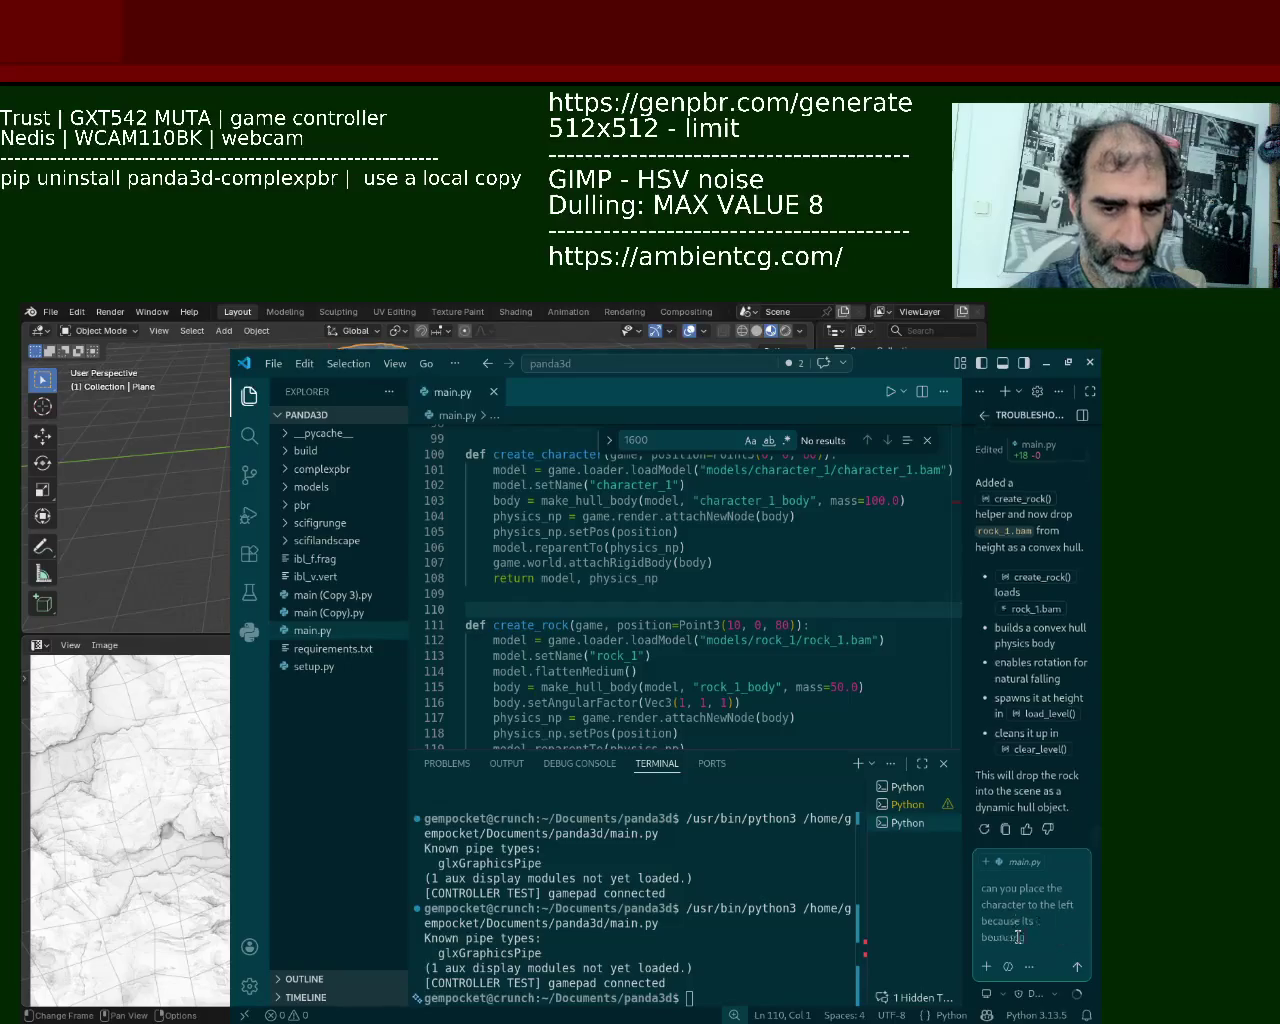
type("k,")
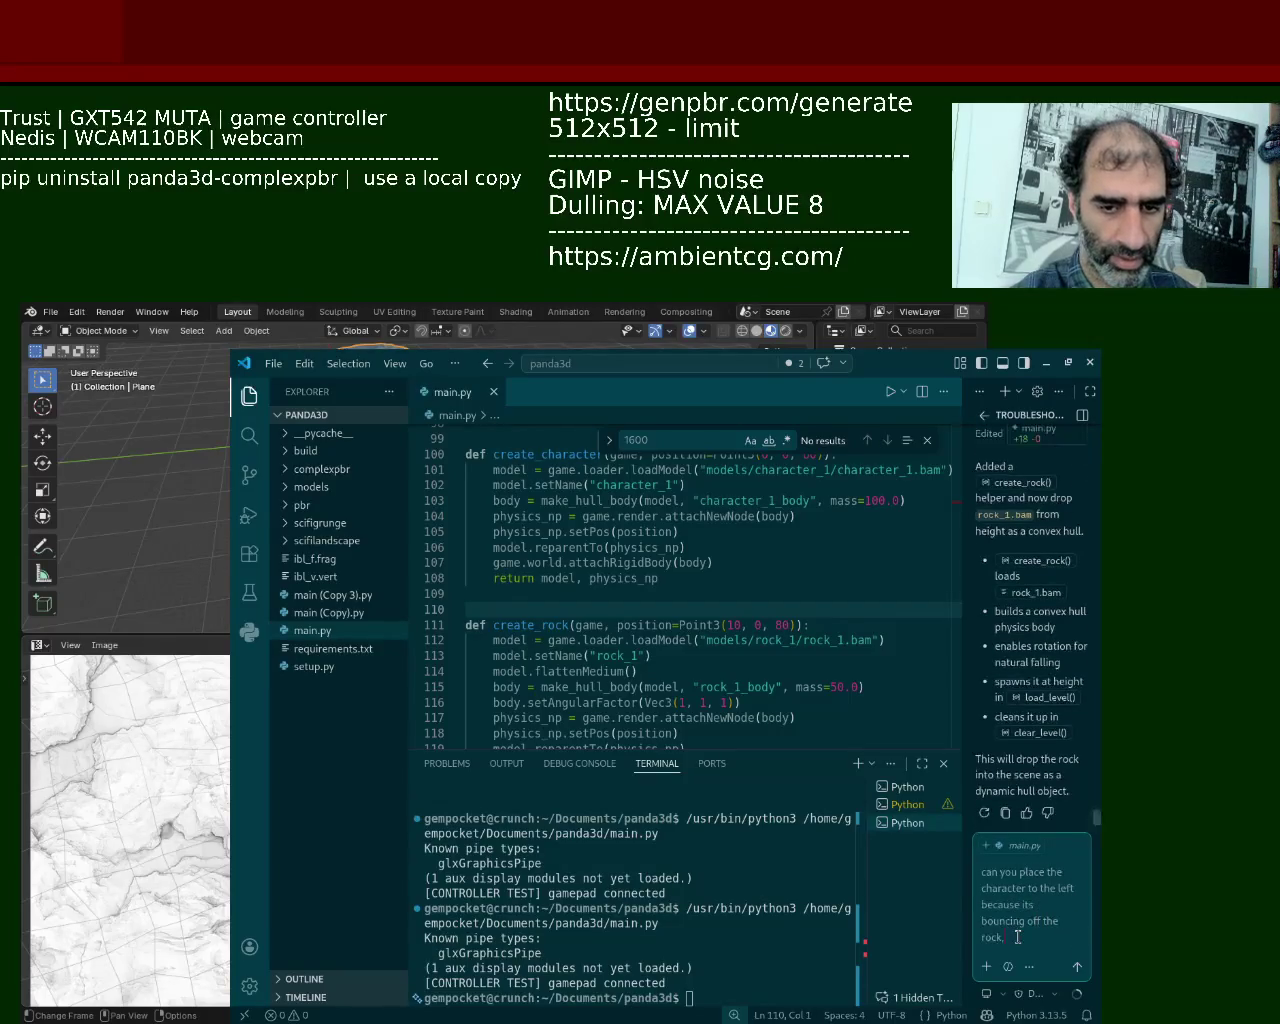
key("Return")
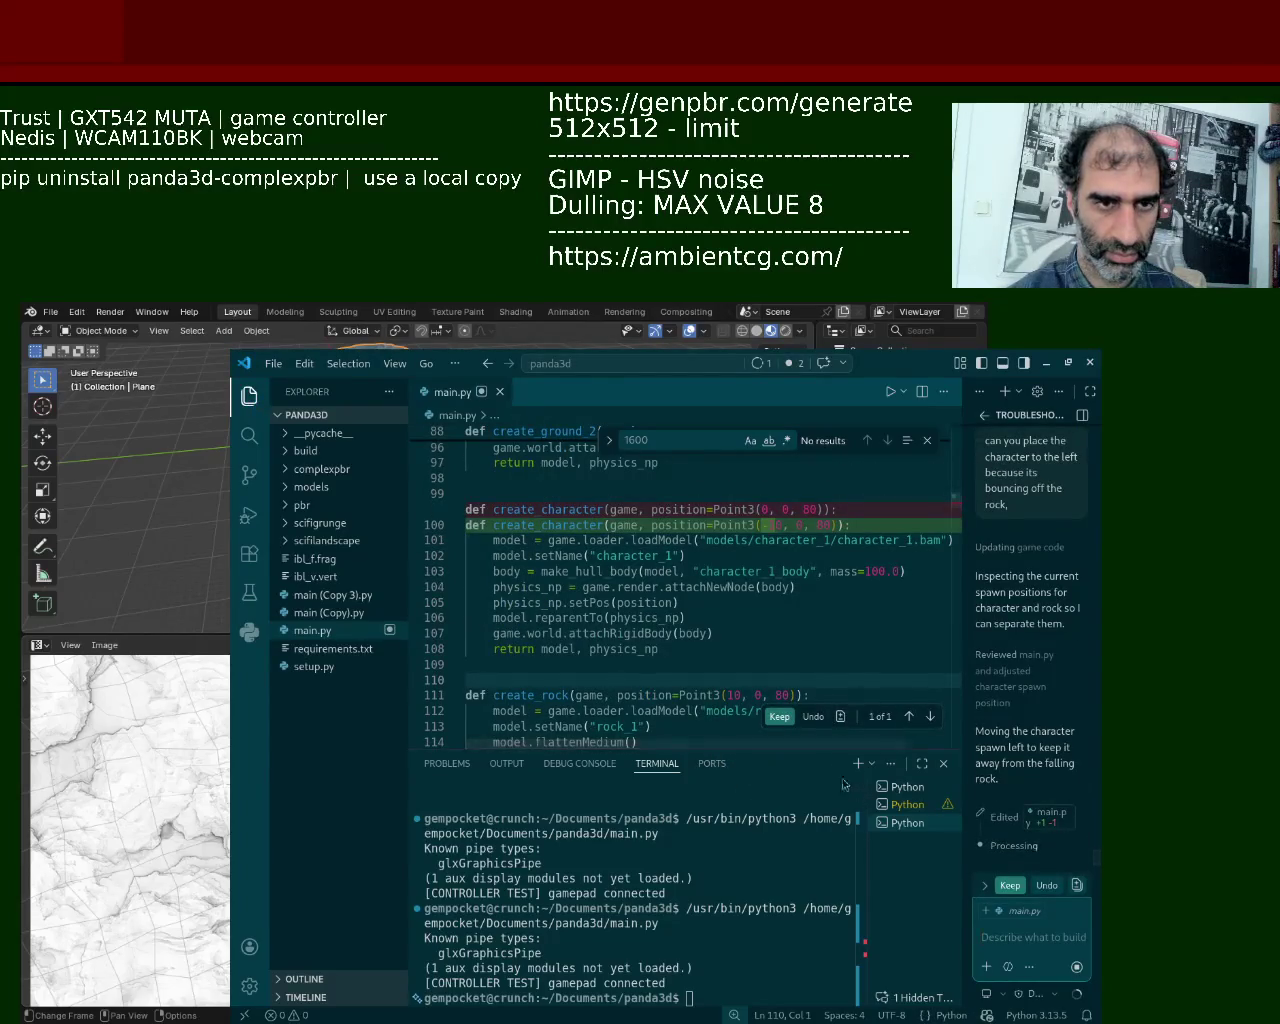
left_click(779, 716)
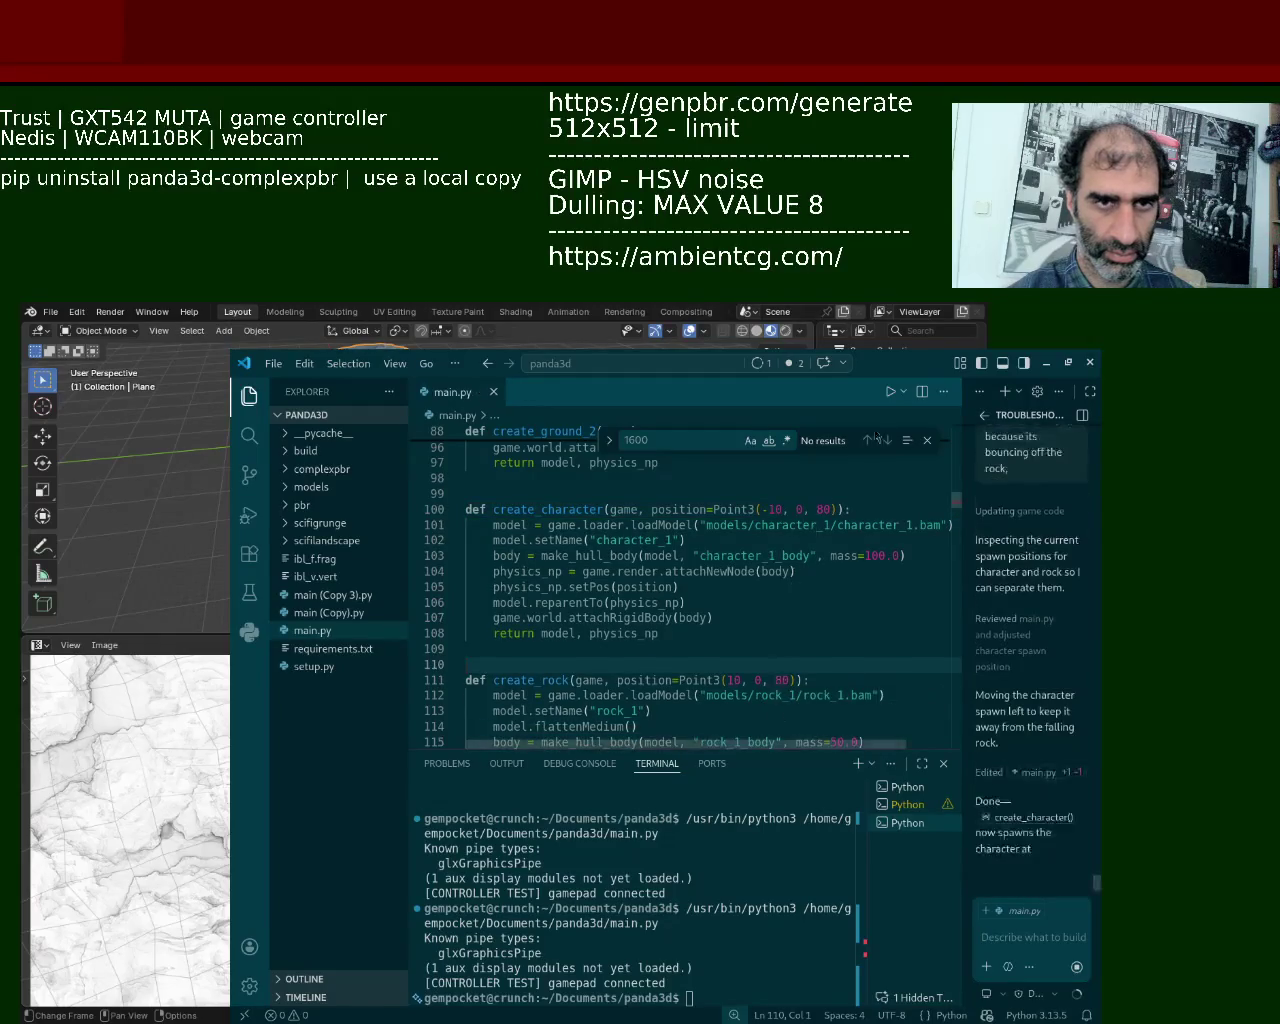
left_click(889, 395)
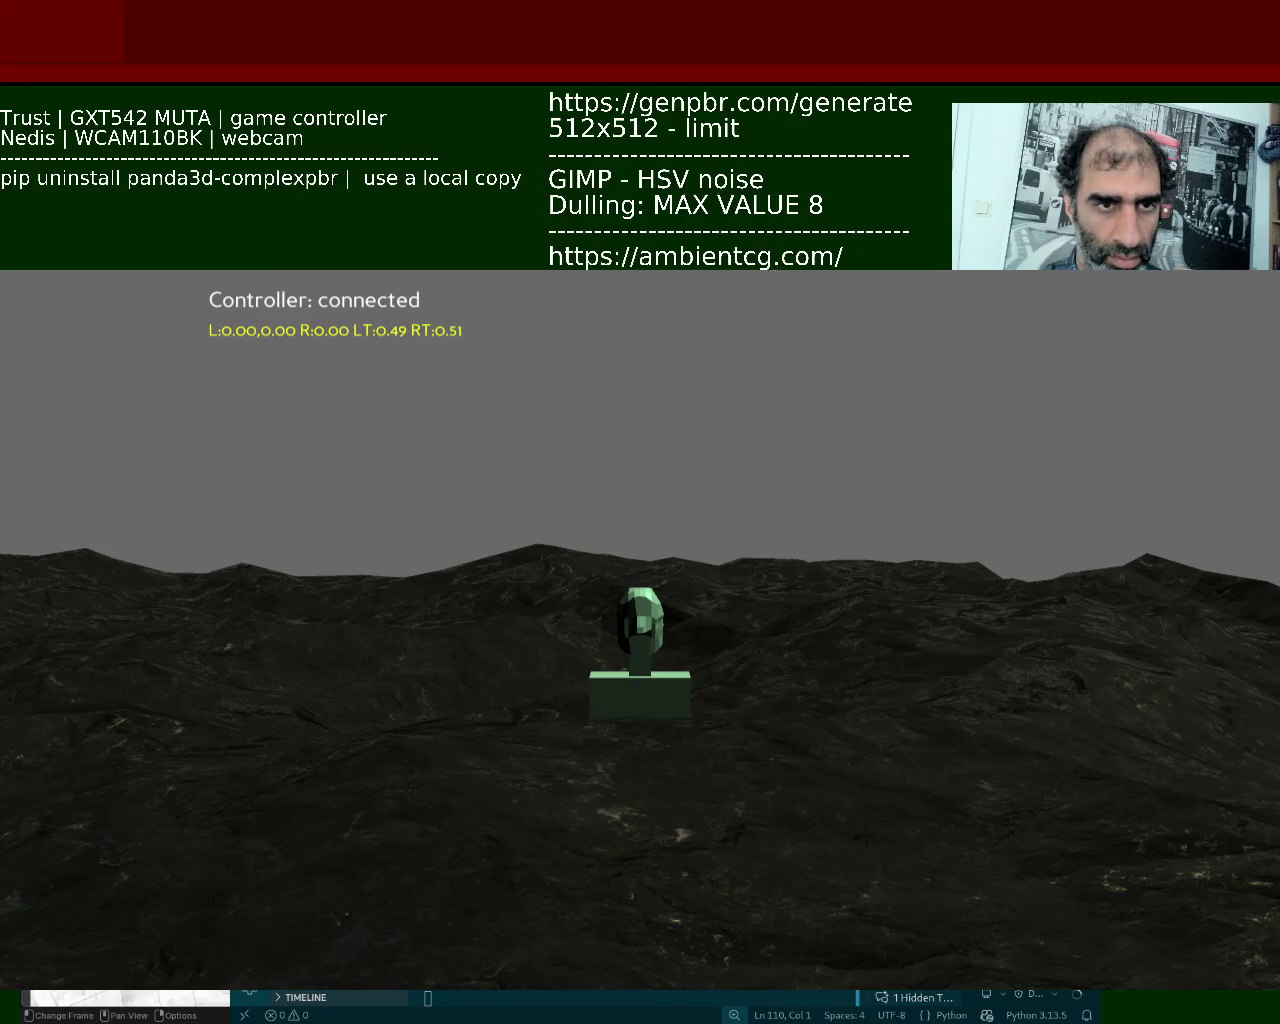
Step: Restart the scene, watch the large rock land behind the character, then close the game
key("Escape")
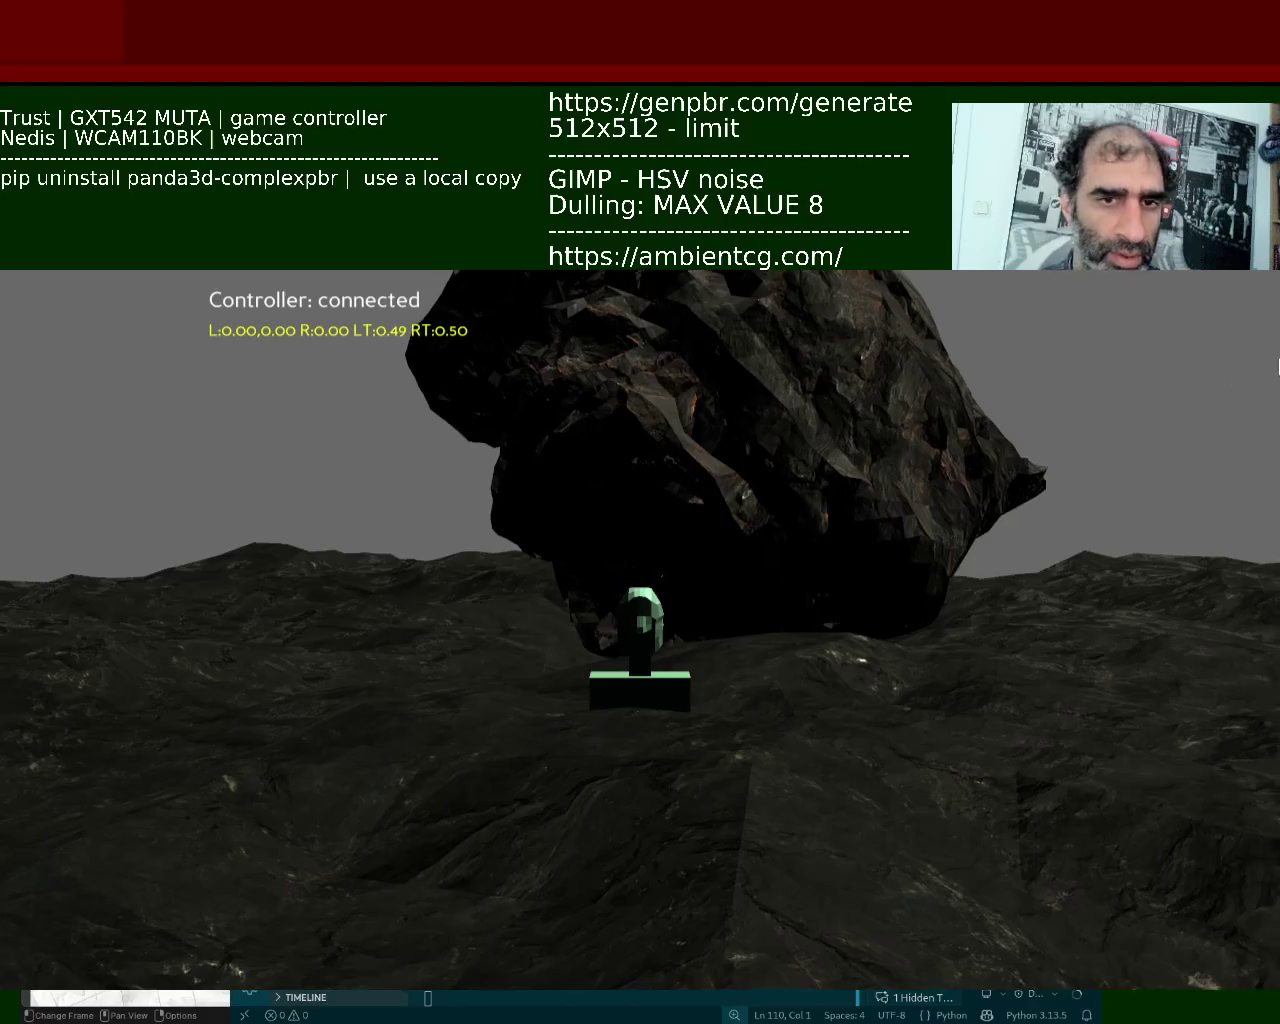
key("Escape")
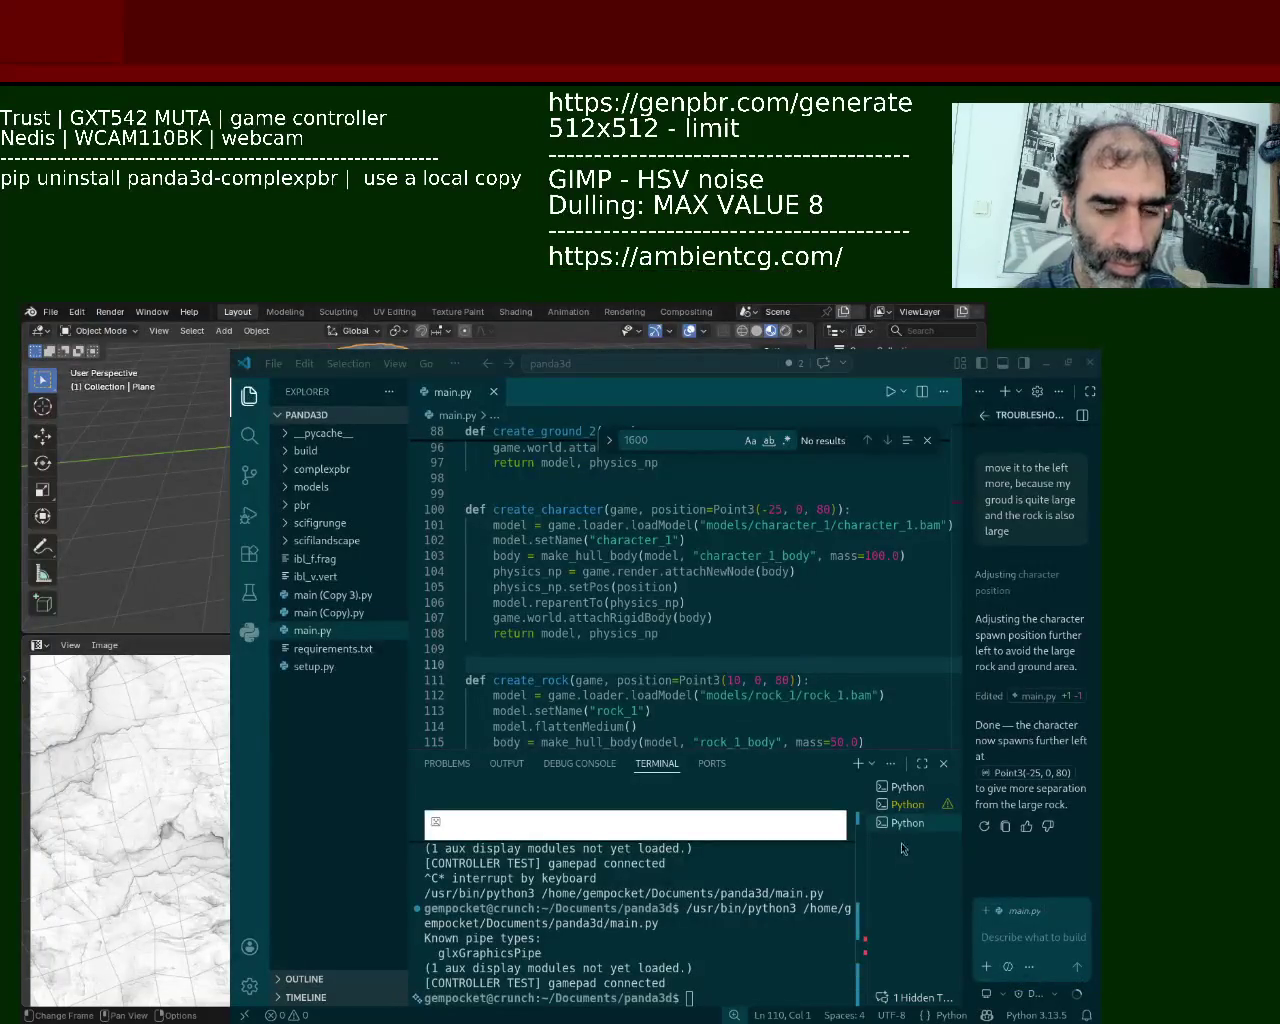
Step: Ask Copilot why the rock's fall against the ground is jerky and receive its fix suggestions
left_click(1043, 940)
type("so the rock")
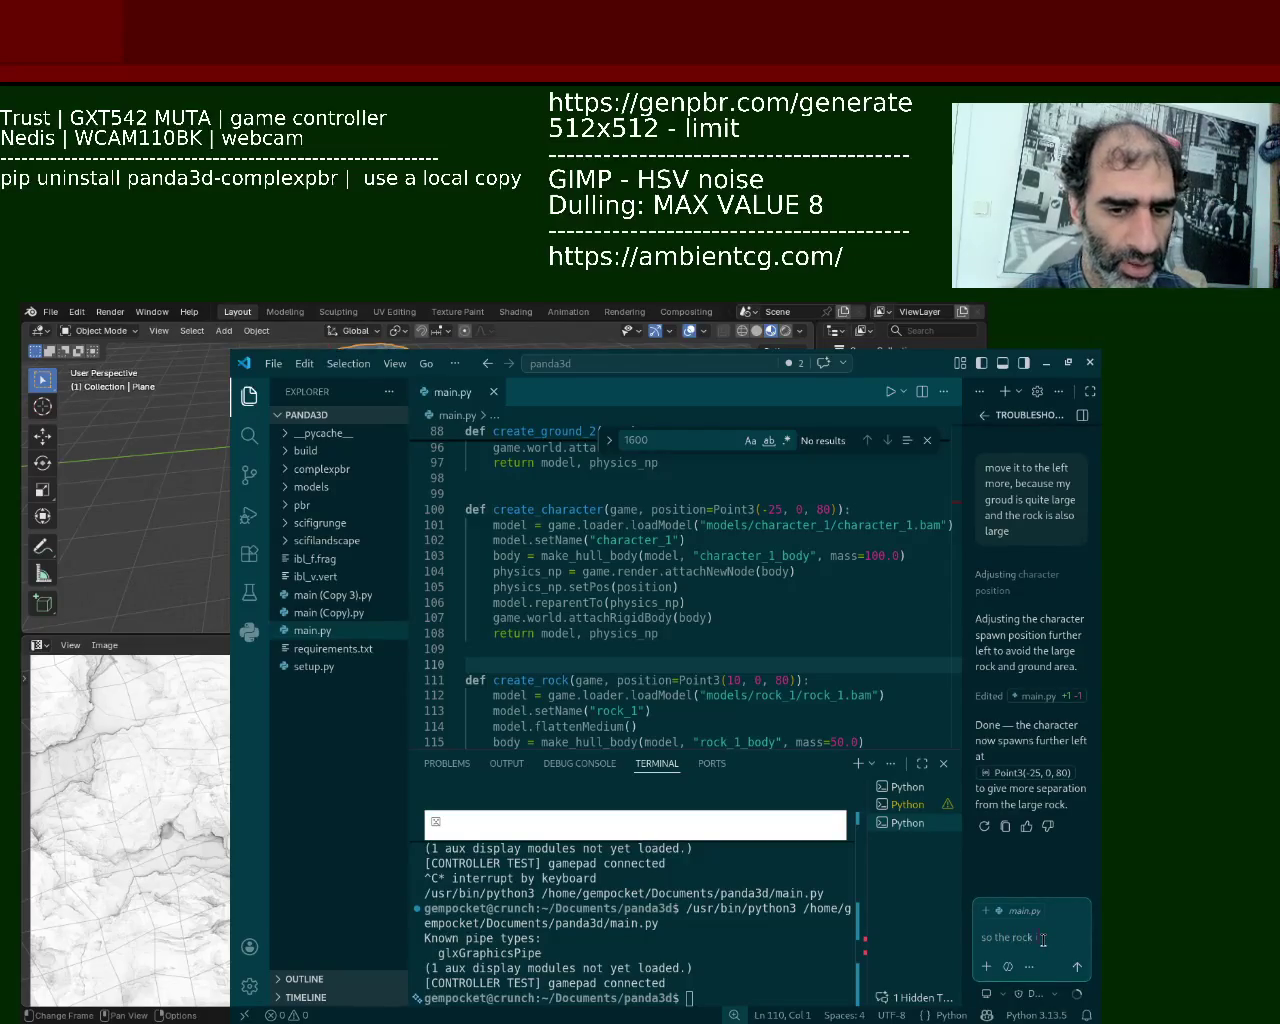
type(" large and the physics")
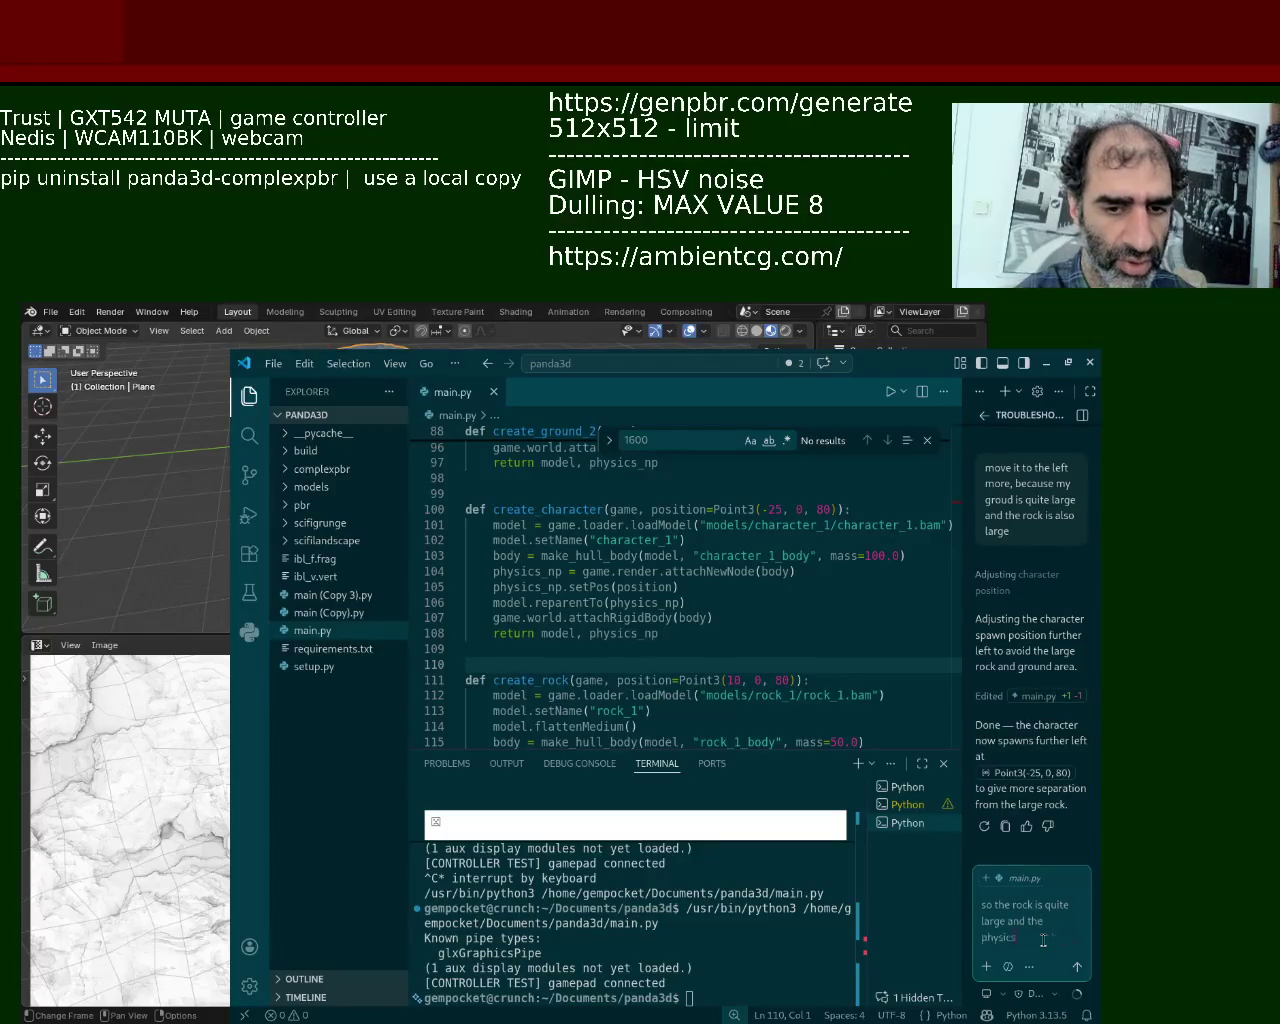
type("nnot")
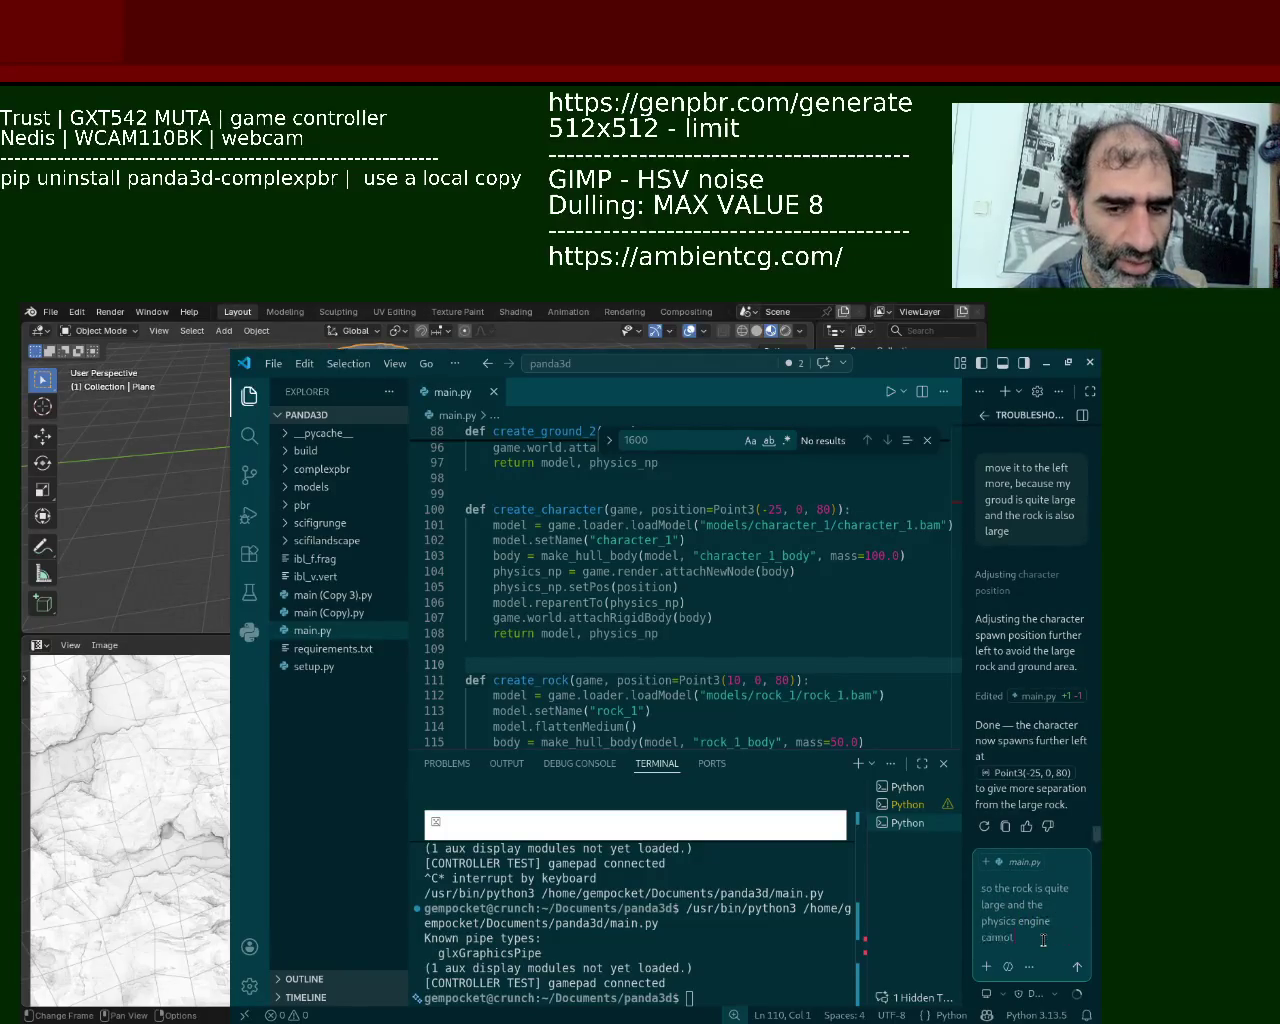
type(" compute its")
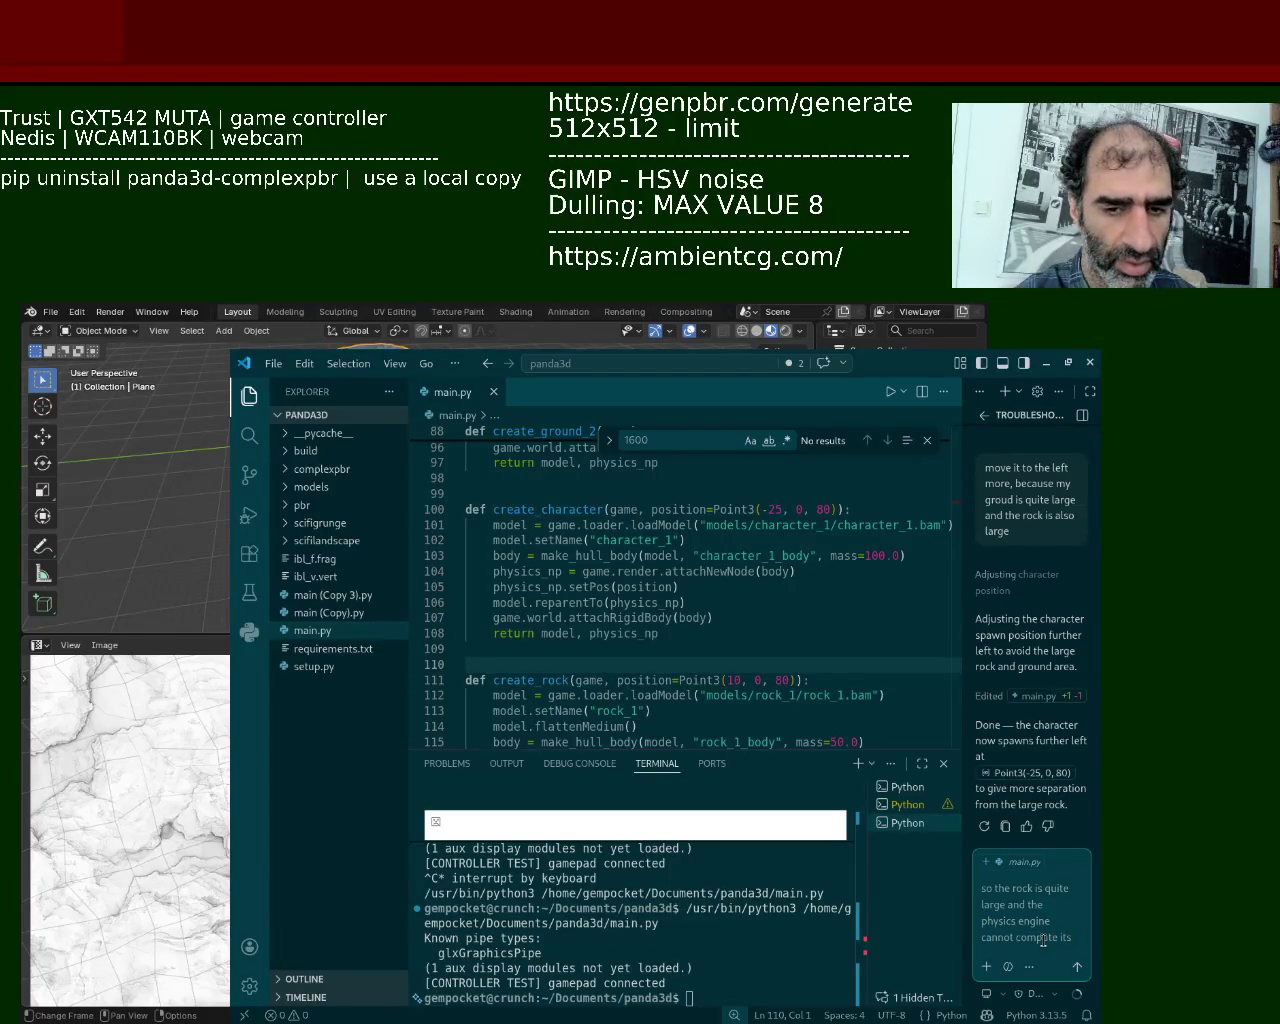
type(" fall ag")
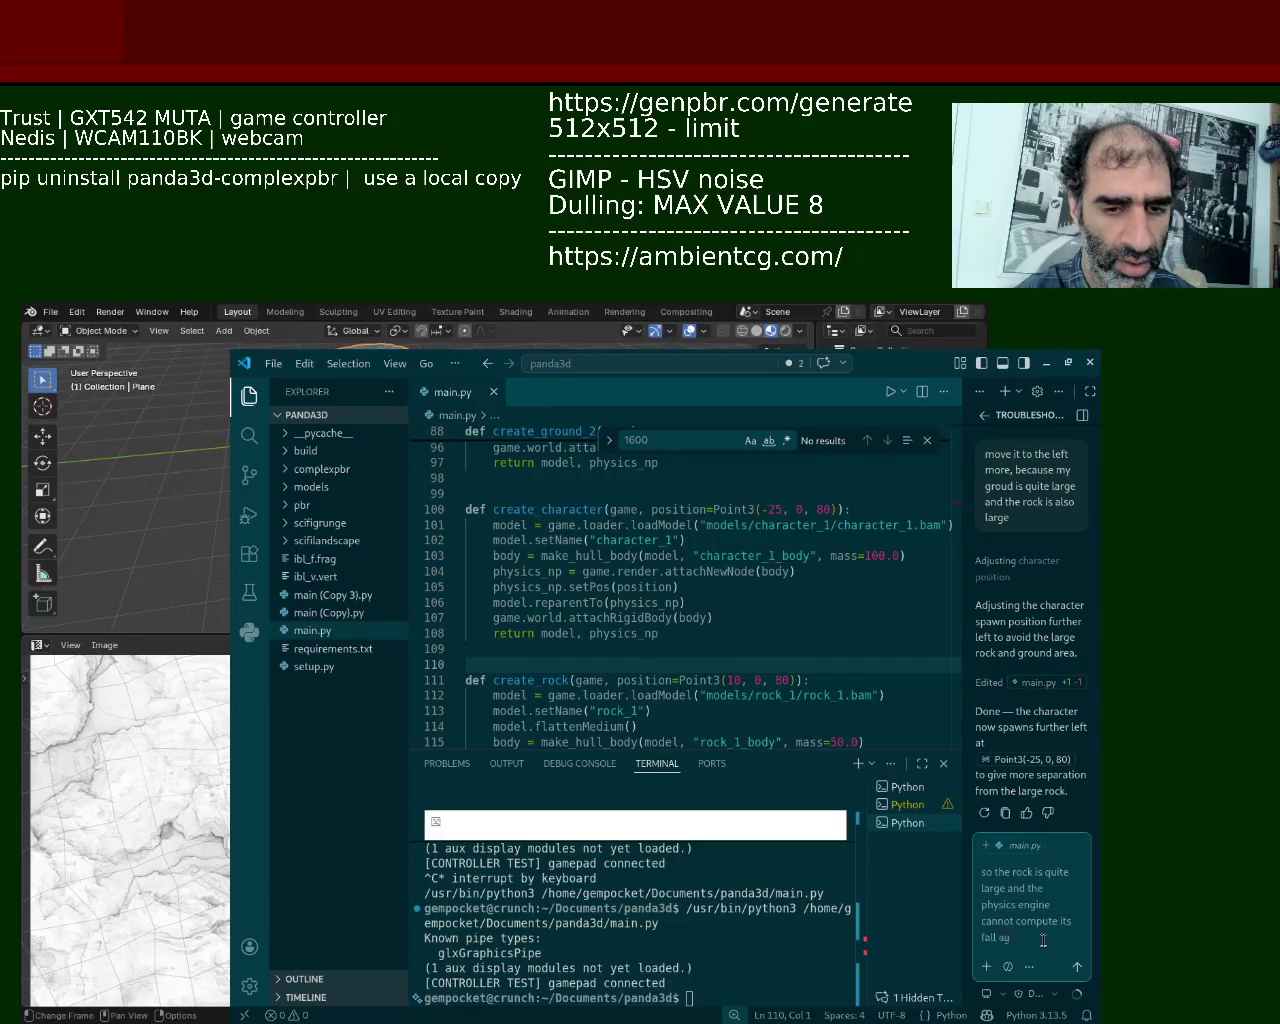
type("round in a smooth way")
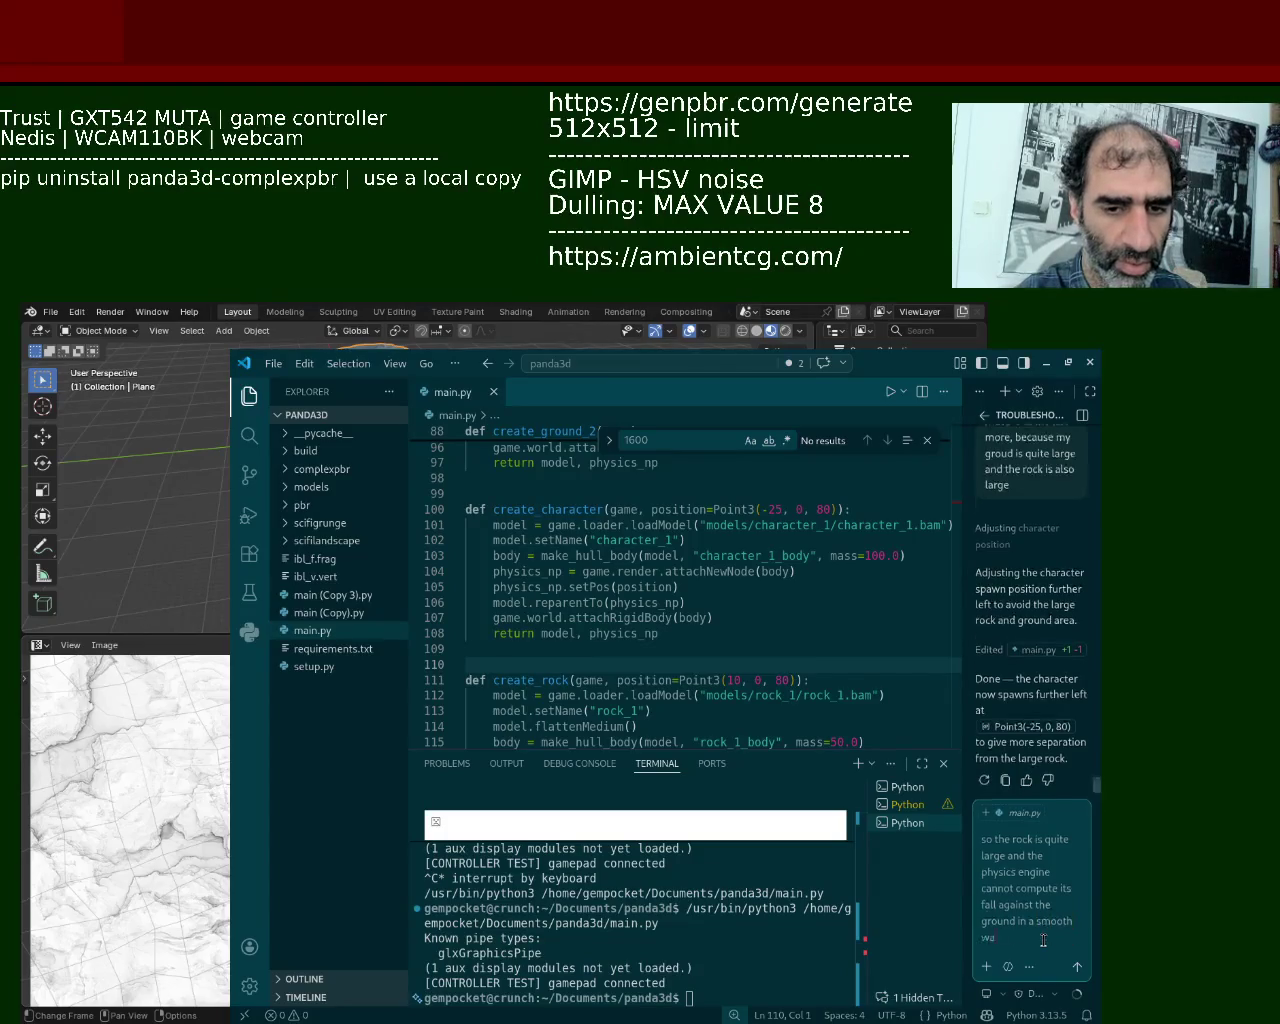
key("Return")
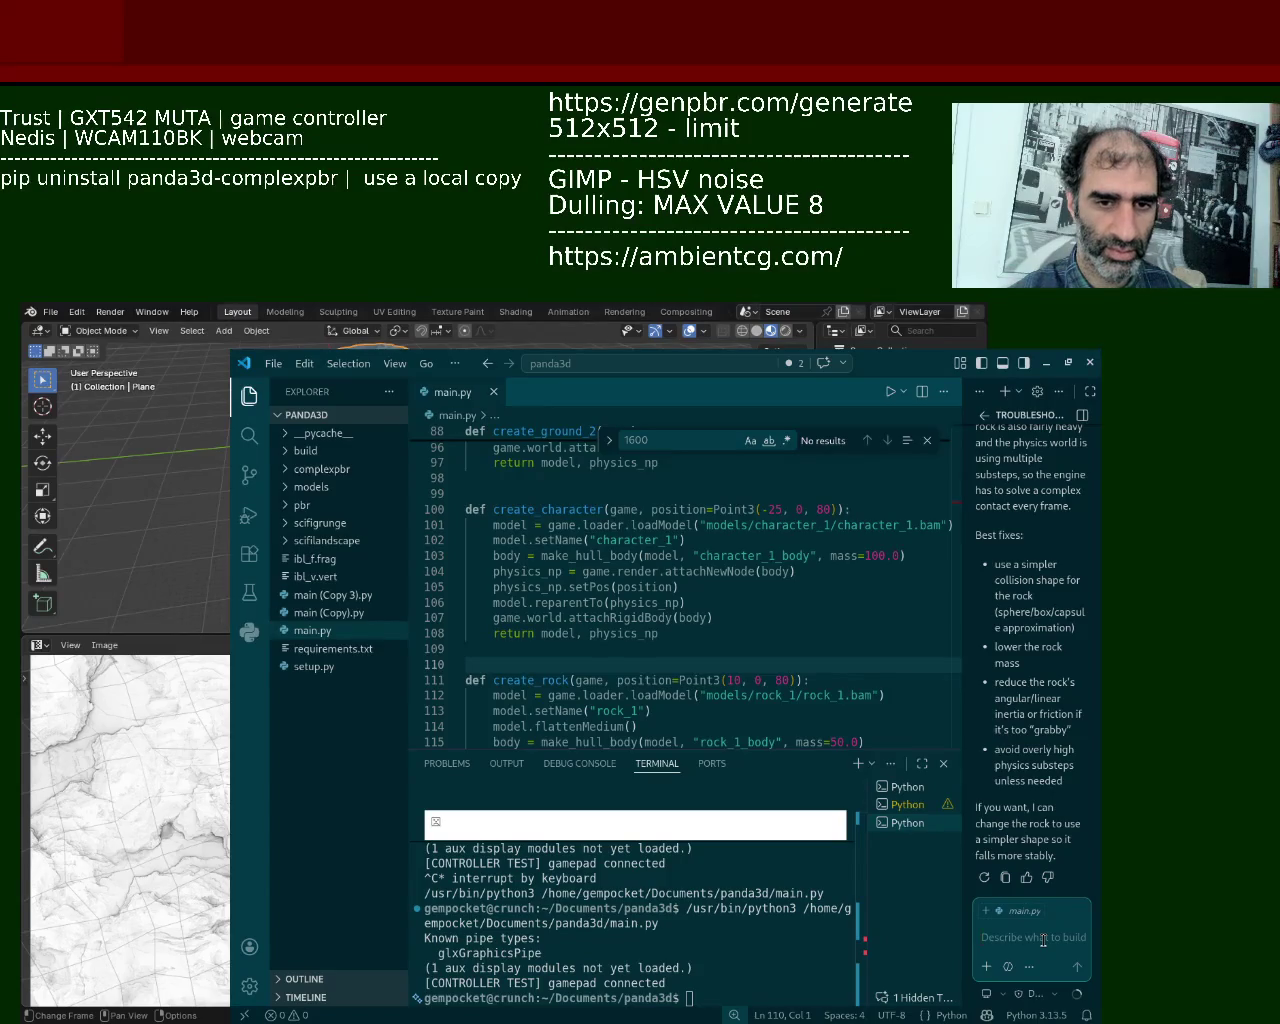
left_click(825, 823)
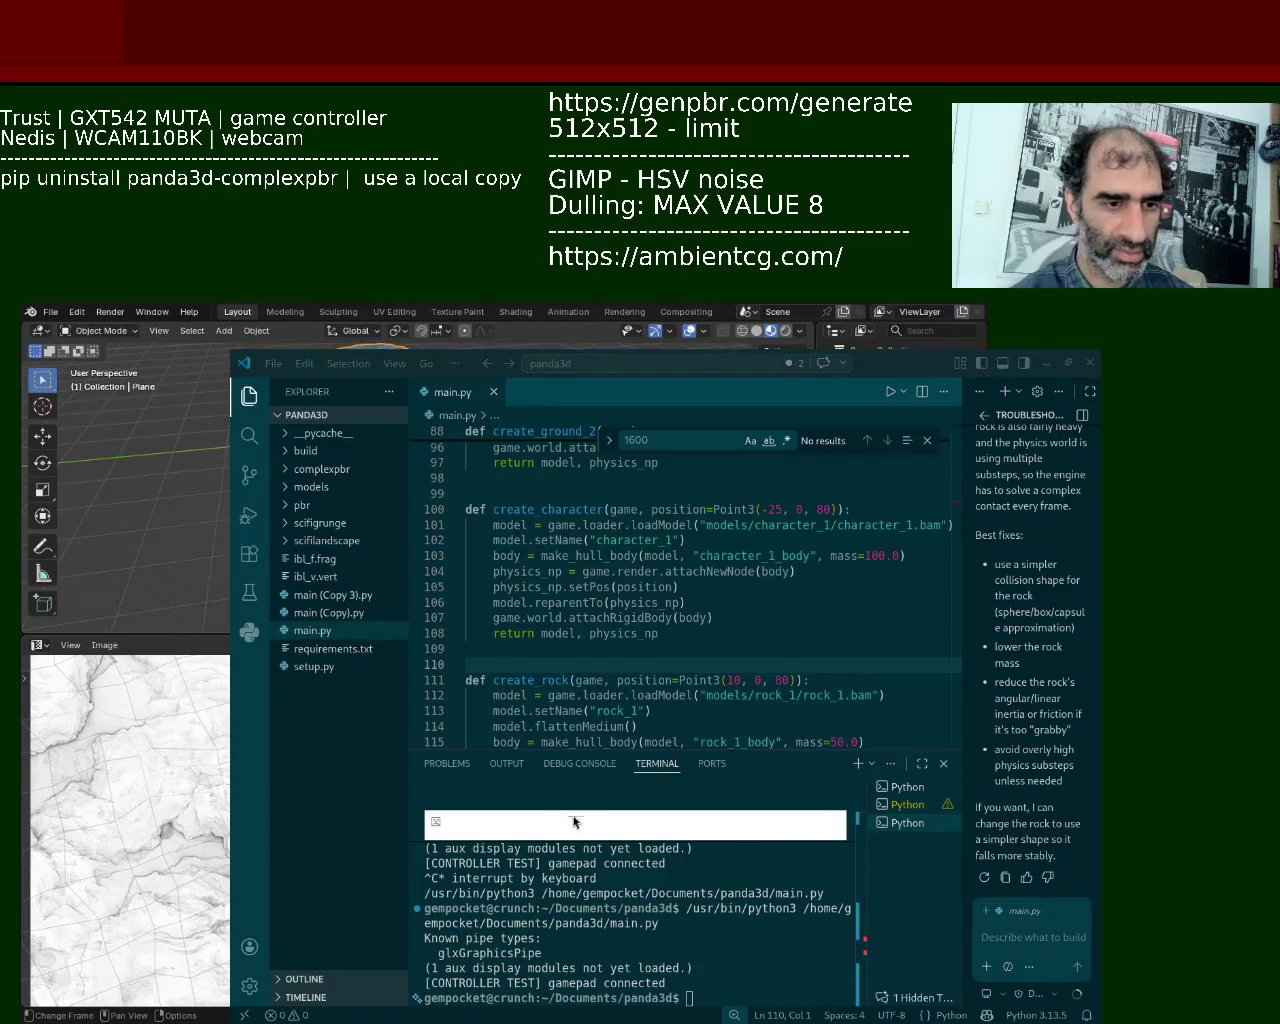
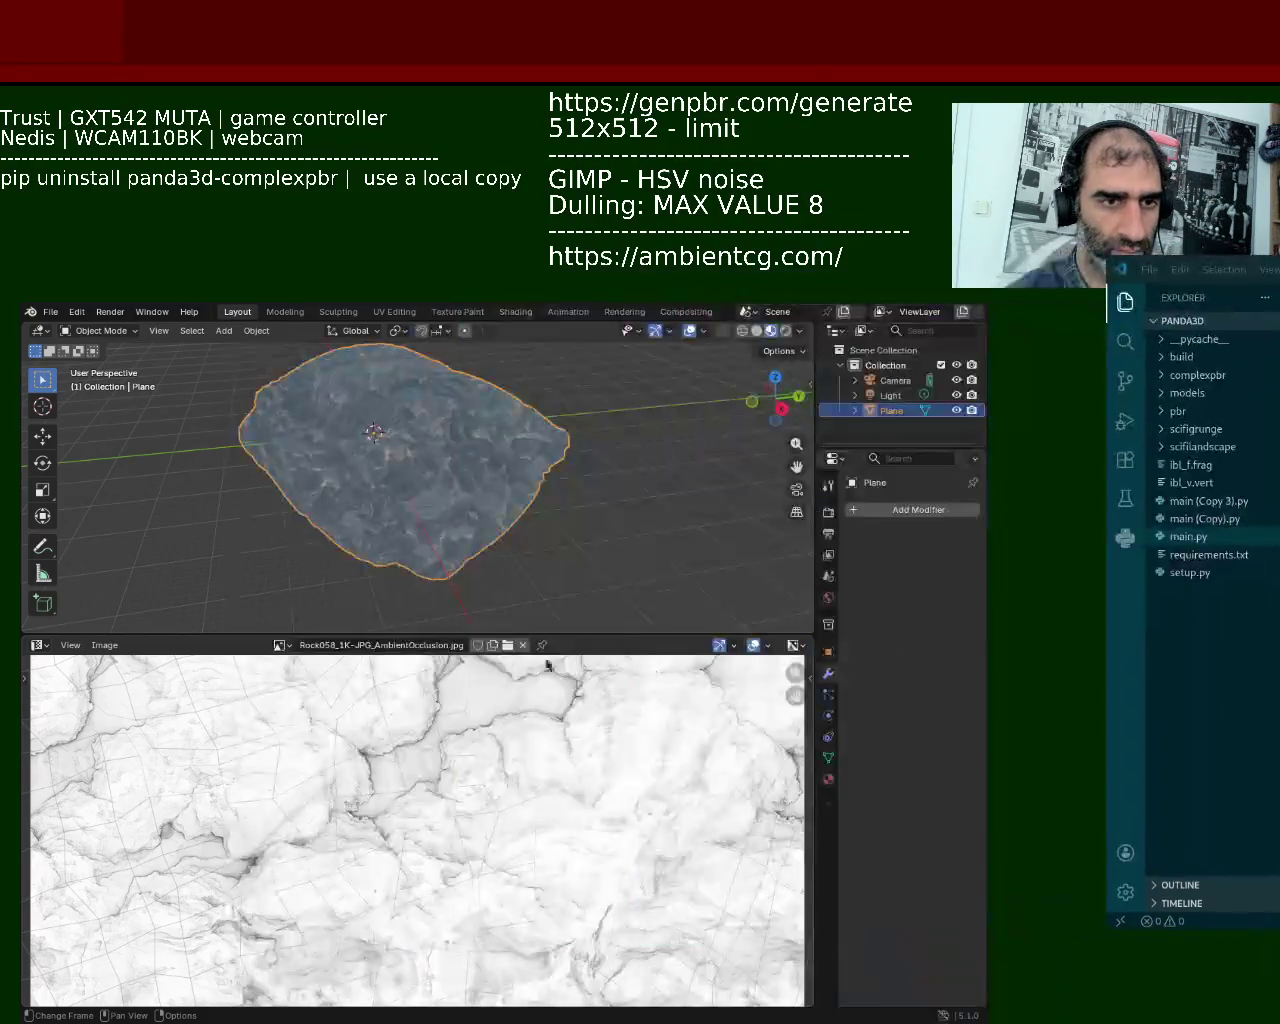
Step: Move VS Code aside to bring Blender's textured rock forward, then switch the rock into Edit Mode
mouse_move(308, 647)
left_mouse_down("alt")
mouse_move(333, 647)
mouse_move(273, 645)
left_mouse_up("alt")
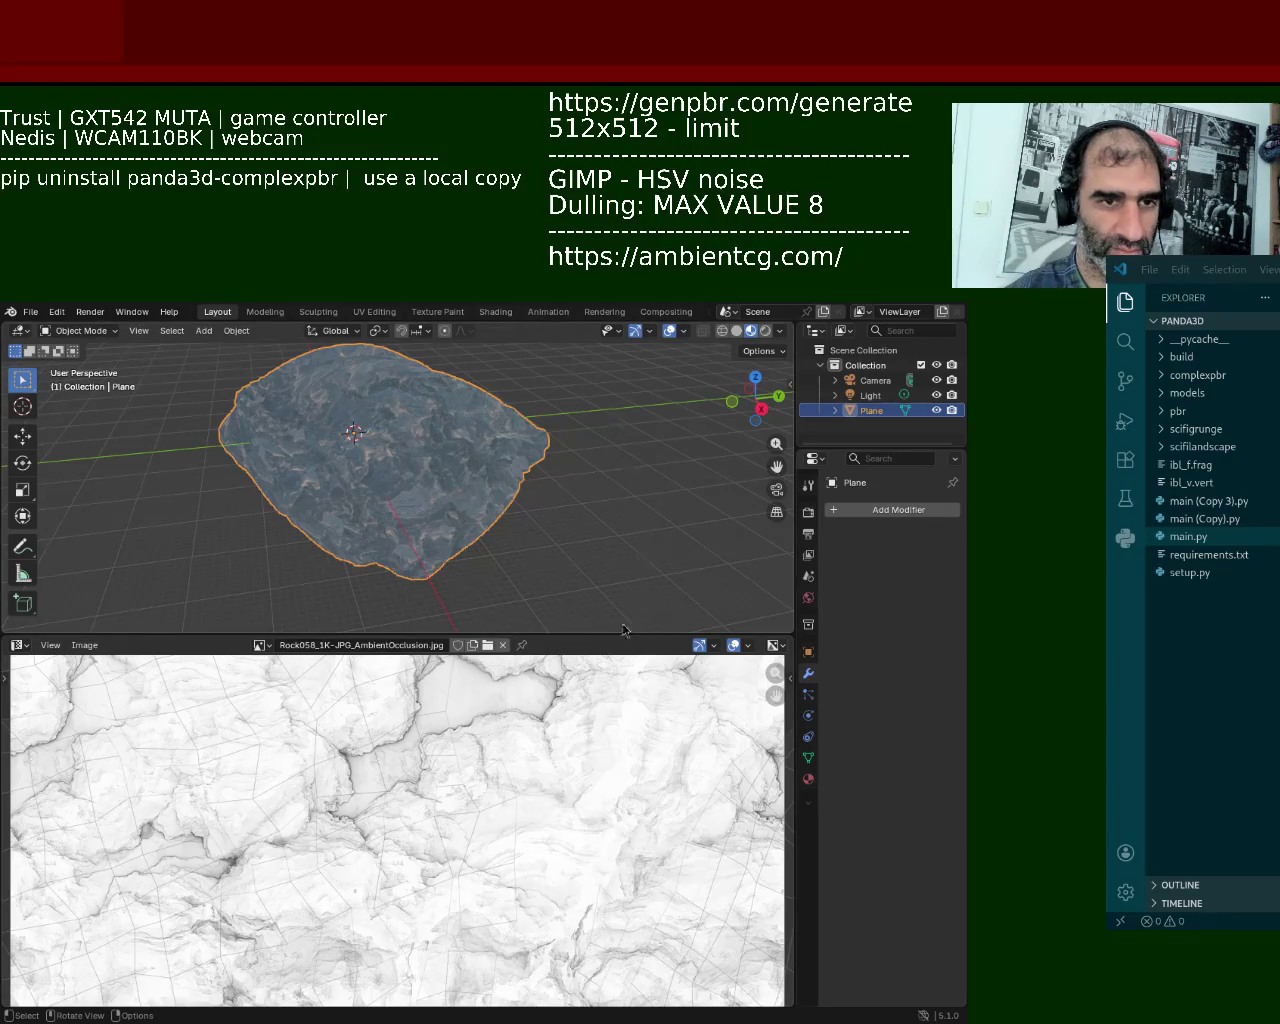
key("Tab")
Step: Filter the Properties panel for 'simple', open the plane's Modifiers tab, and clear the filter
middle_click_drag(500, 463, 719, 490)
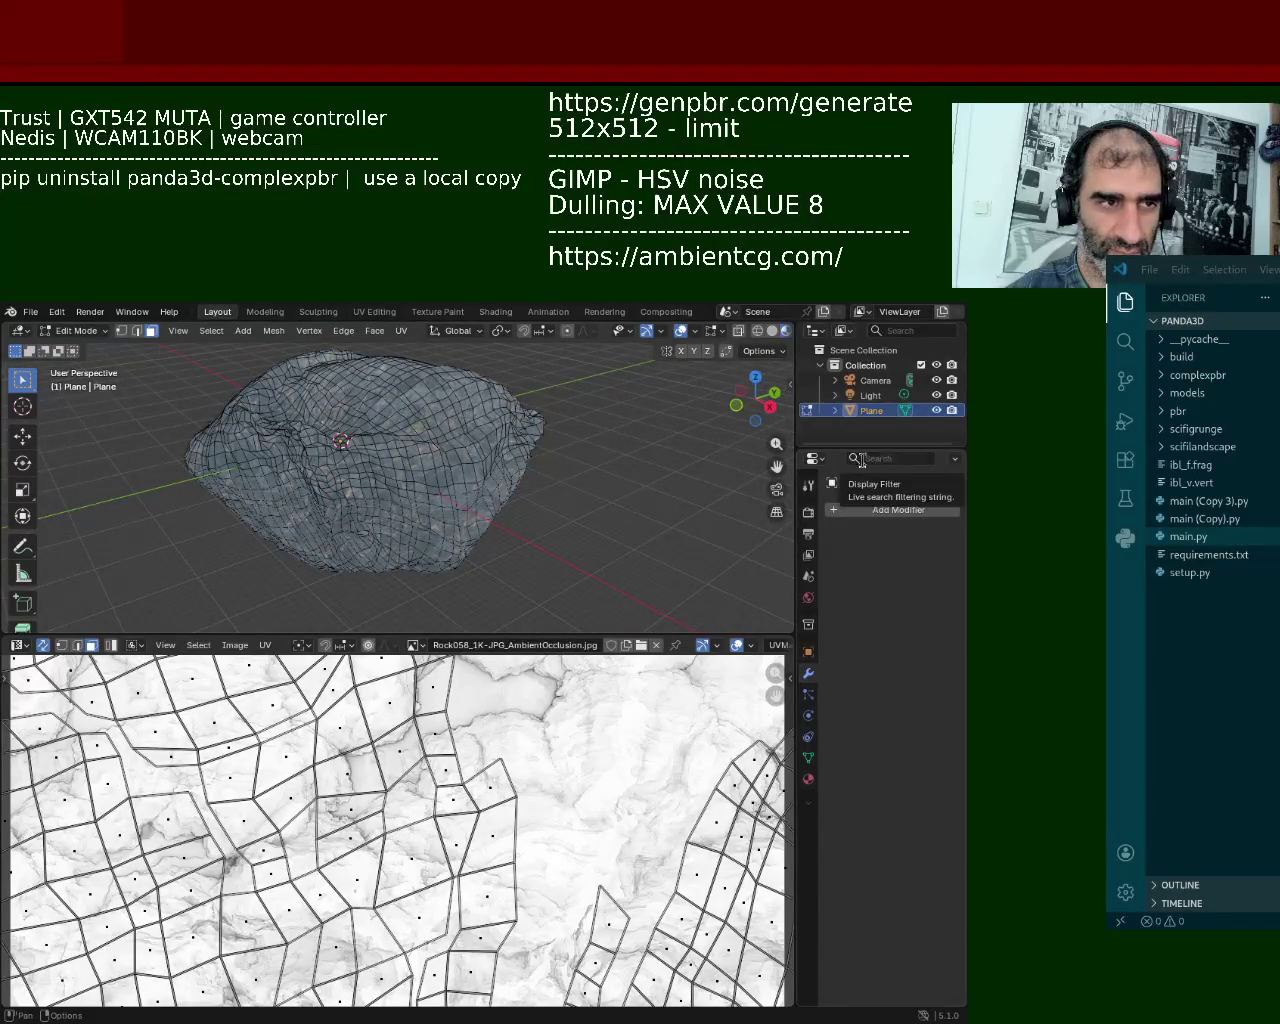
left_click(897, 457)
type("simple")
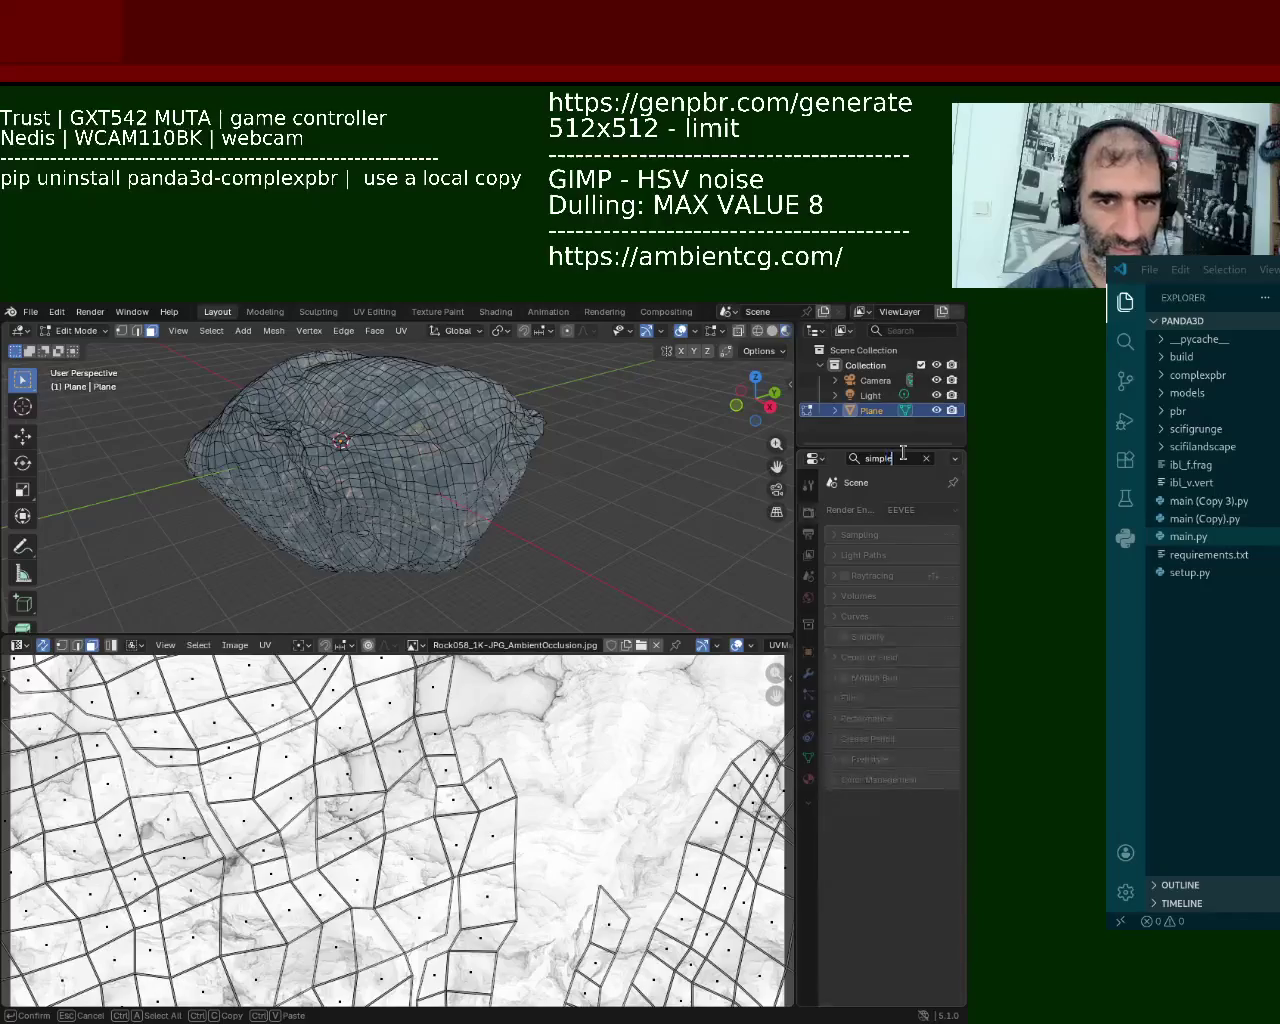
left_click(808, 673)
left_click(899, 457)
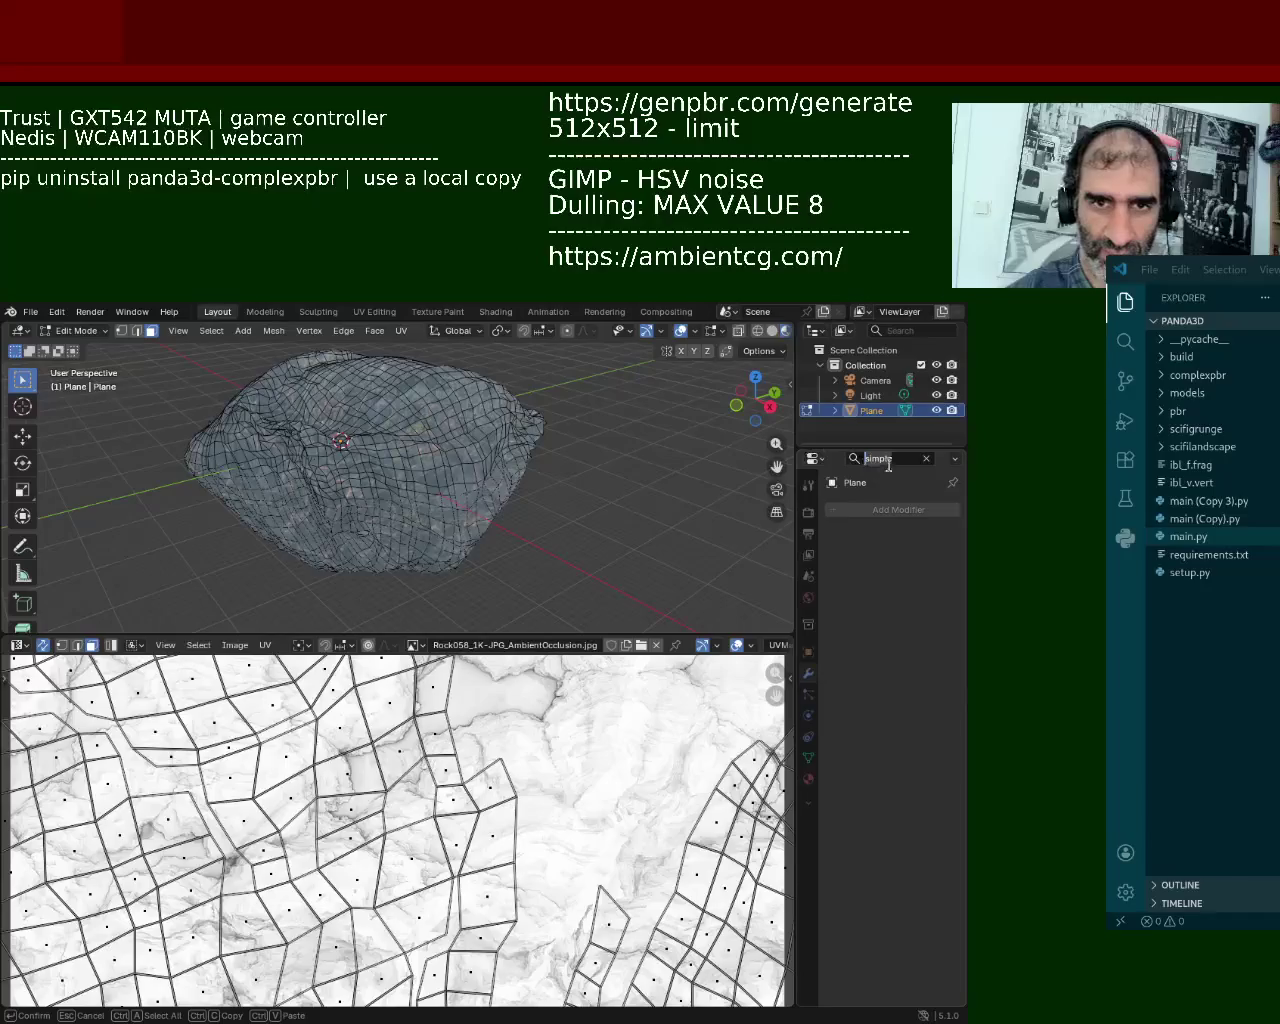
key("BackSpace")
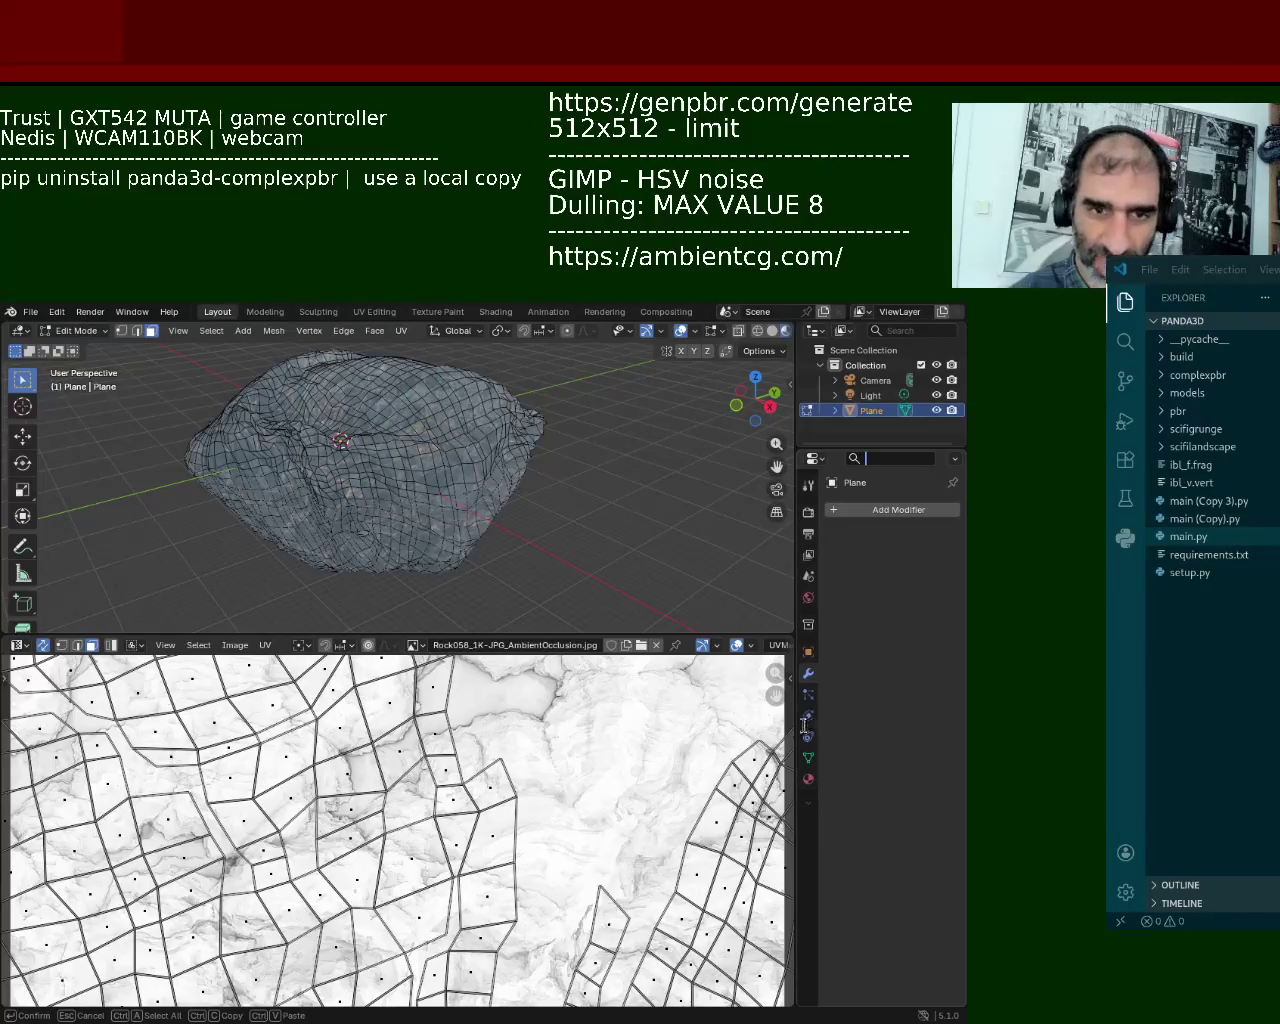
key("Escape")
Step: Look through the Add Modifier list, then dismiss it and return to Edit Mode
left_click(884, 511)
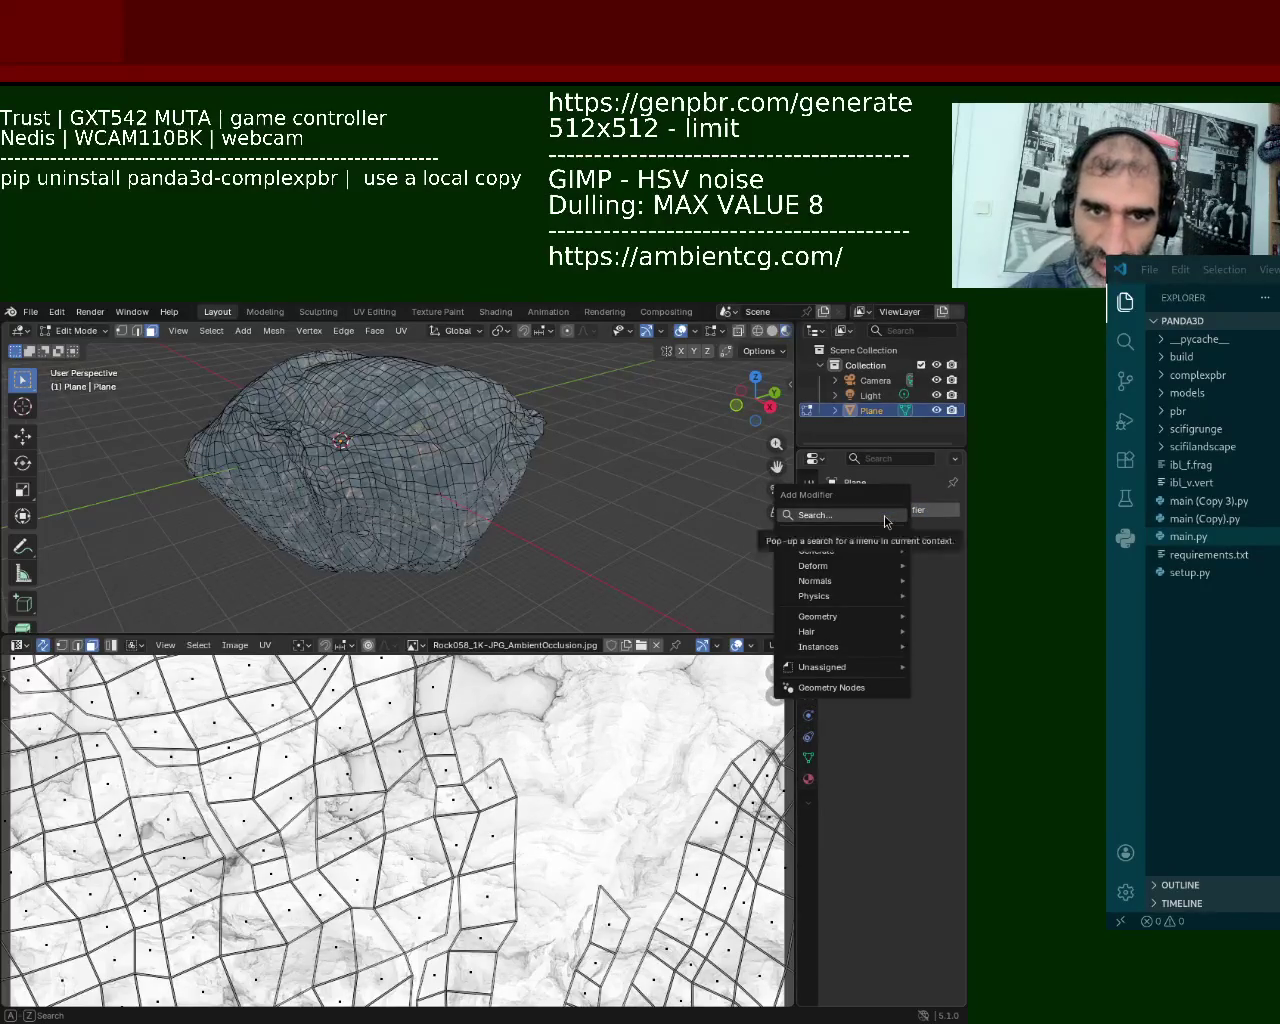
left_click(884, 515)
key("Escape")
key("Tab")
key("Tab")
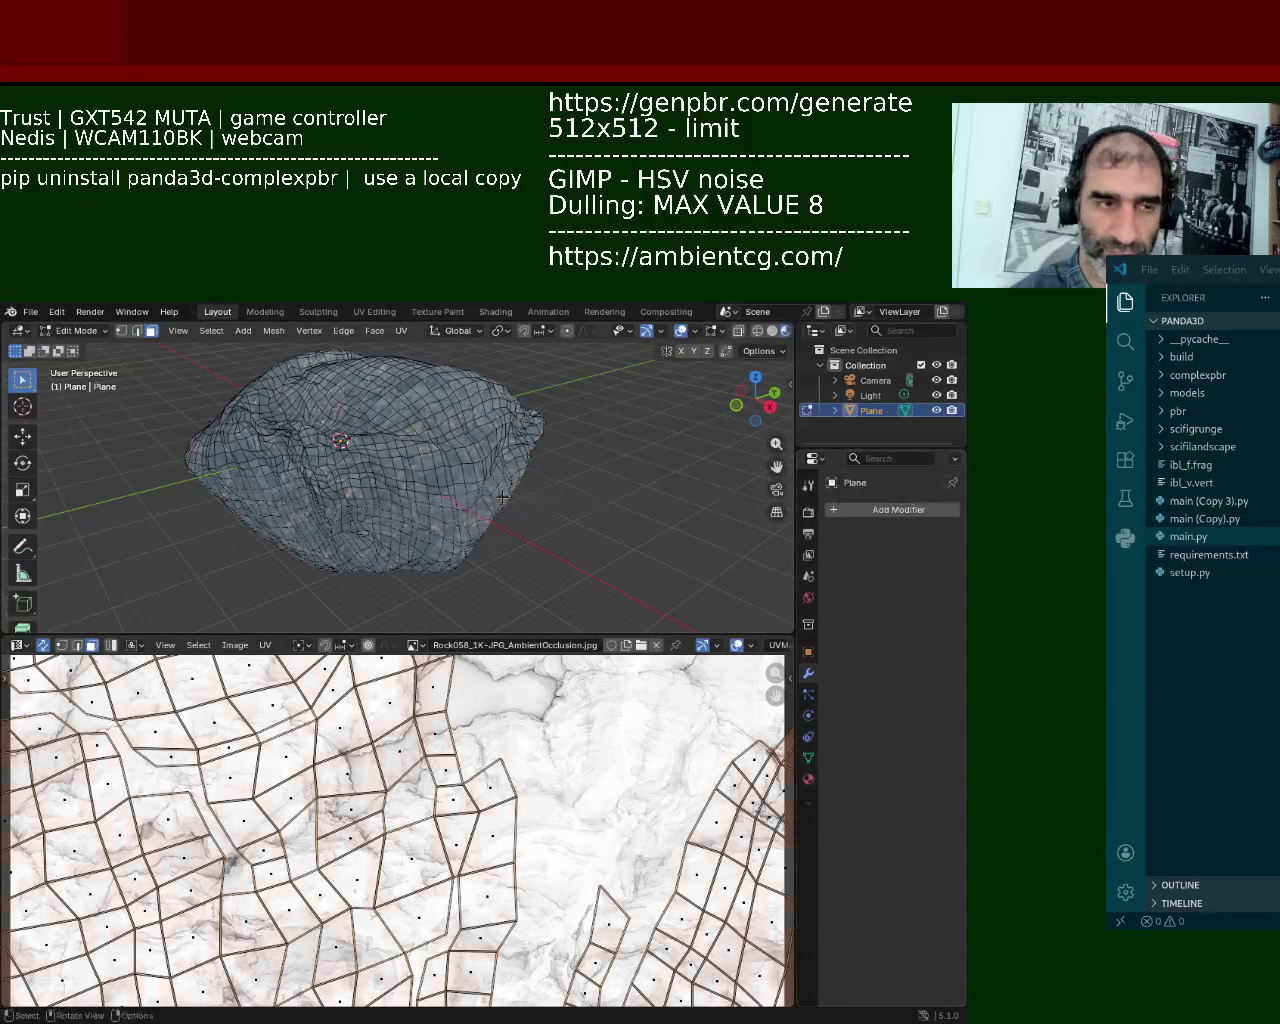
Step: Select all the rock's vertices, merge them by distance, and start raising the merge distance
key("a")
key("m")
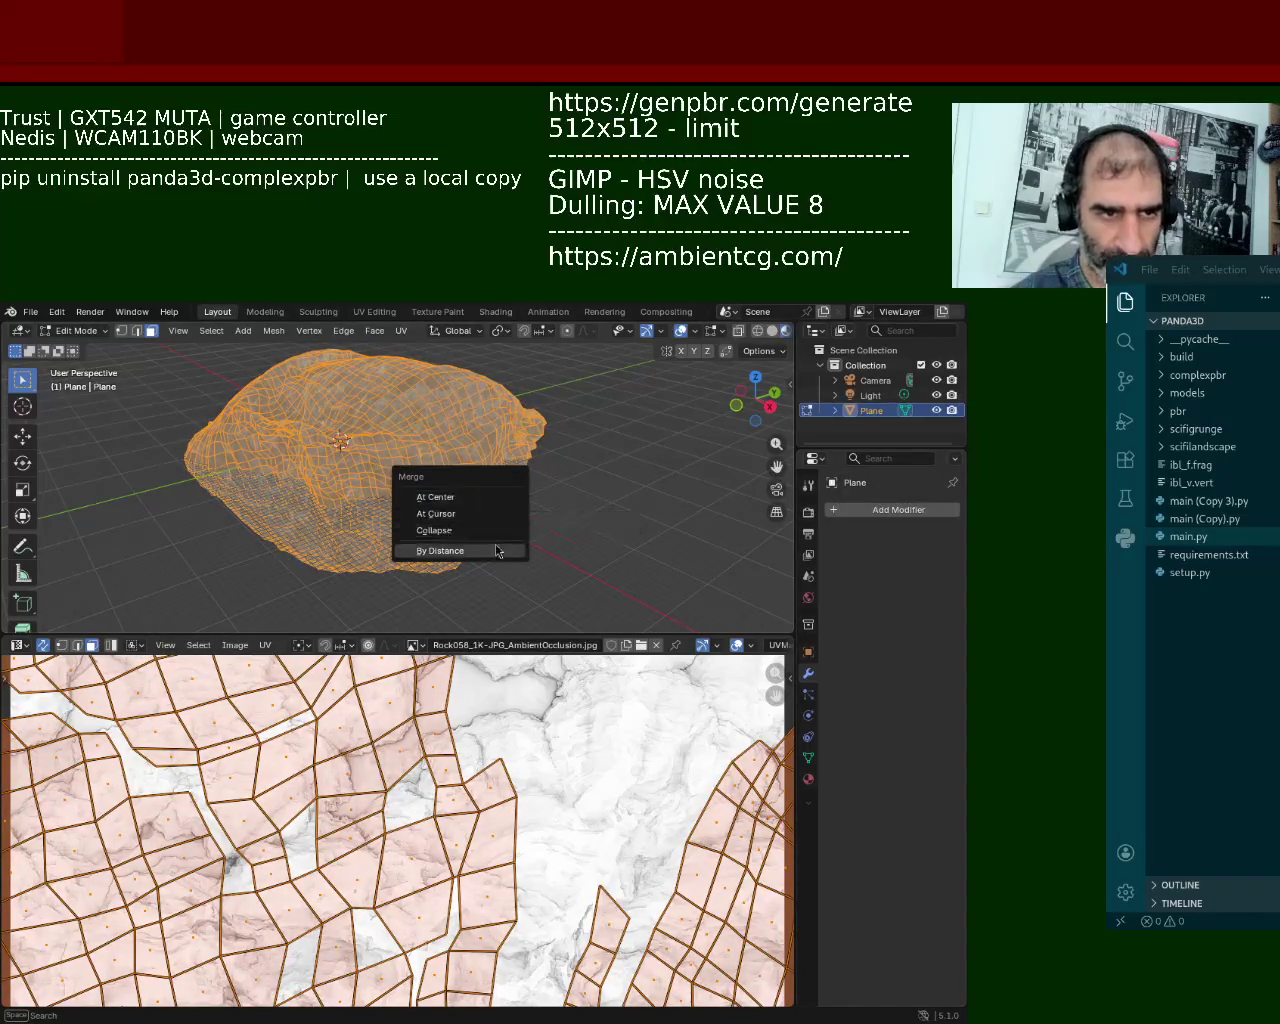
left_click(491, 551)
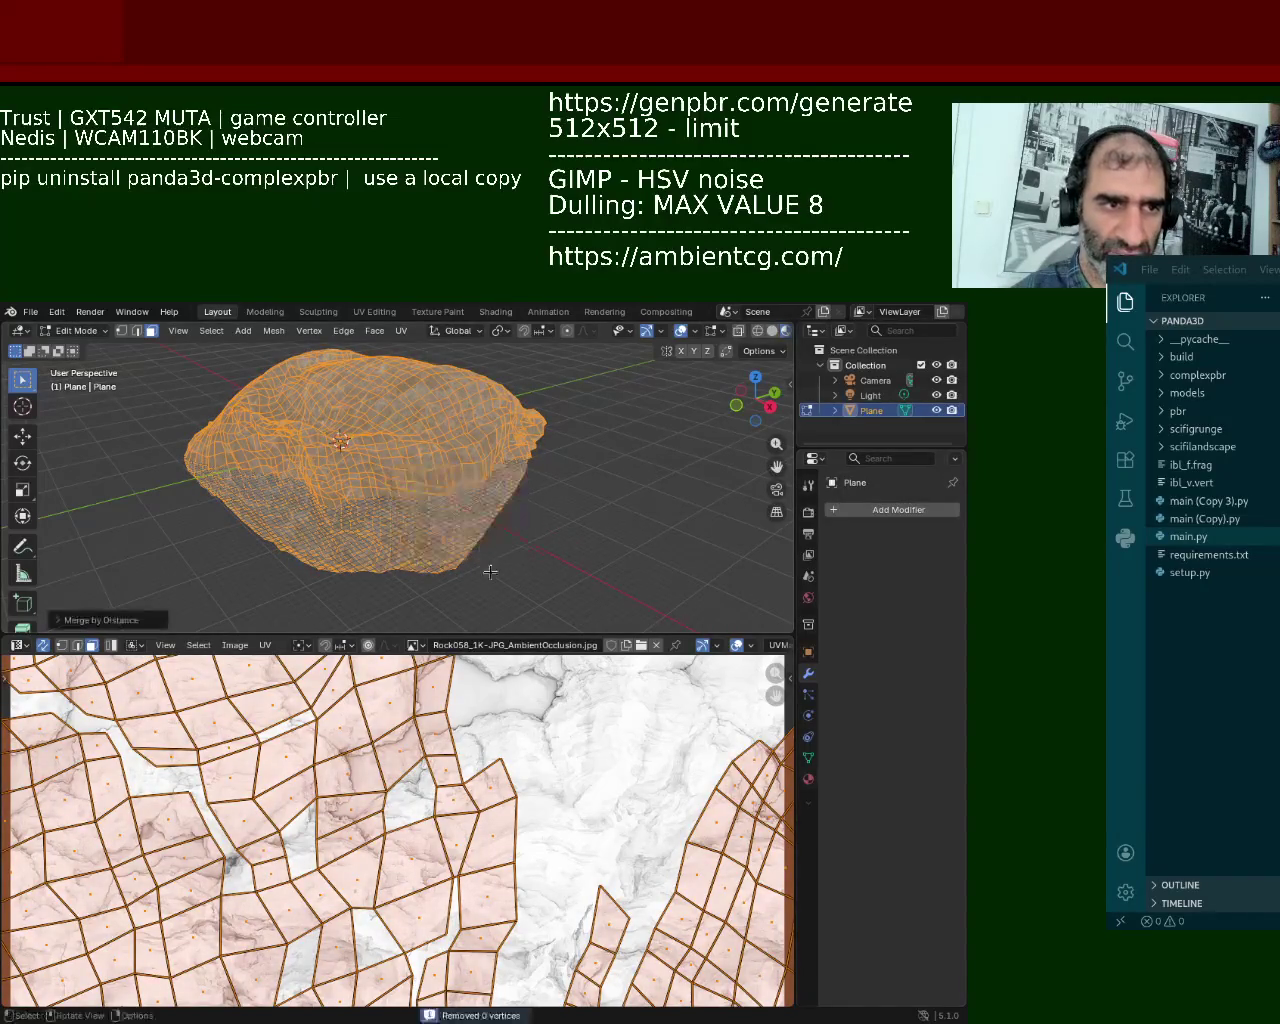
left_click(59, 621)
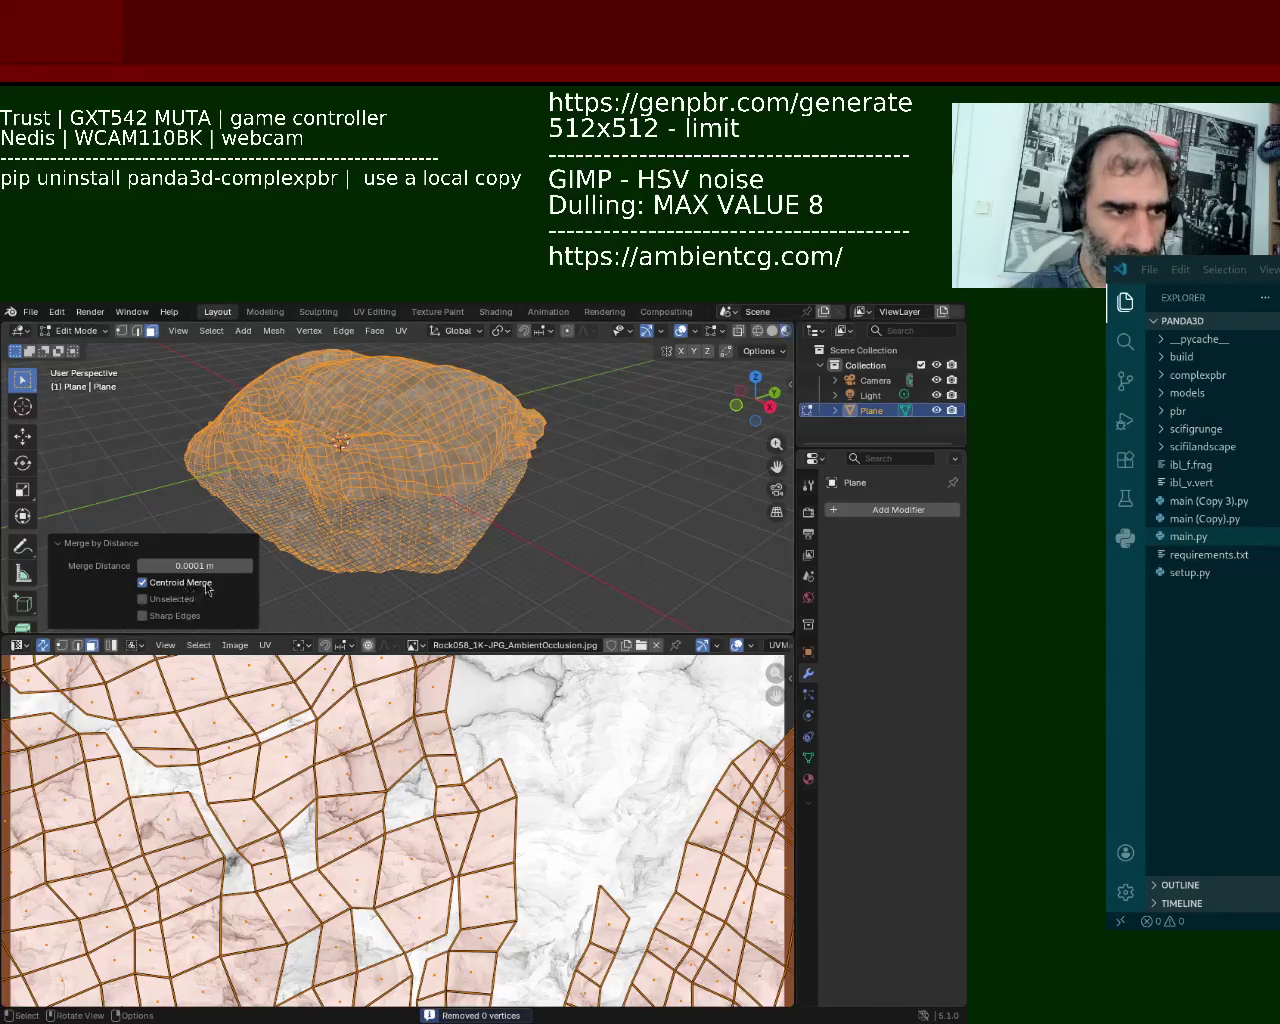
left_click_drag(199, 566, 245, 566)
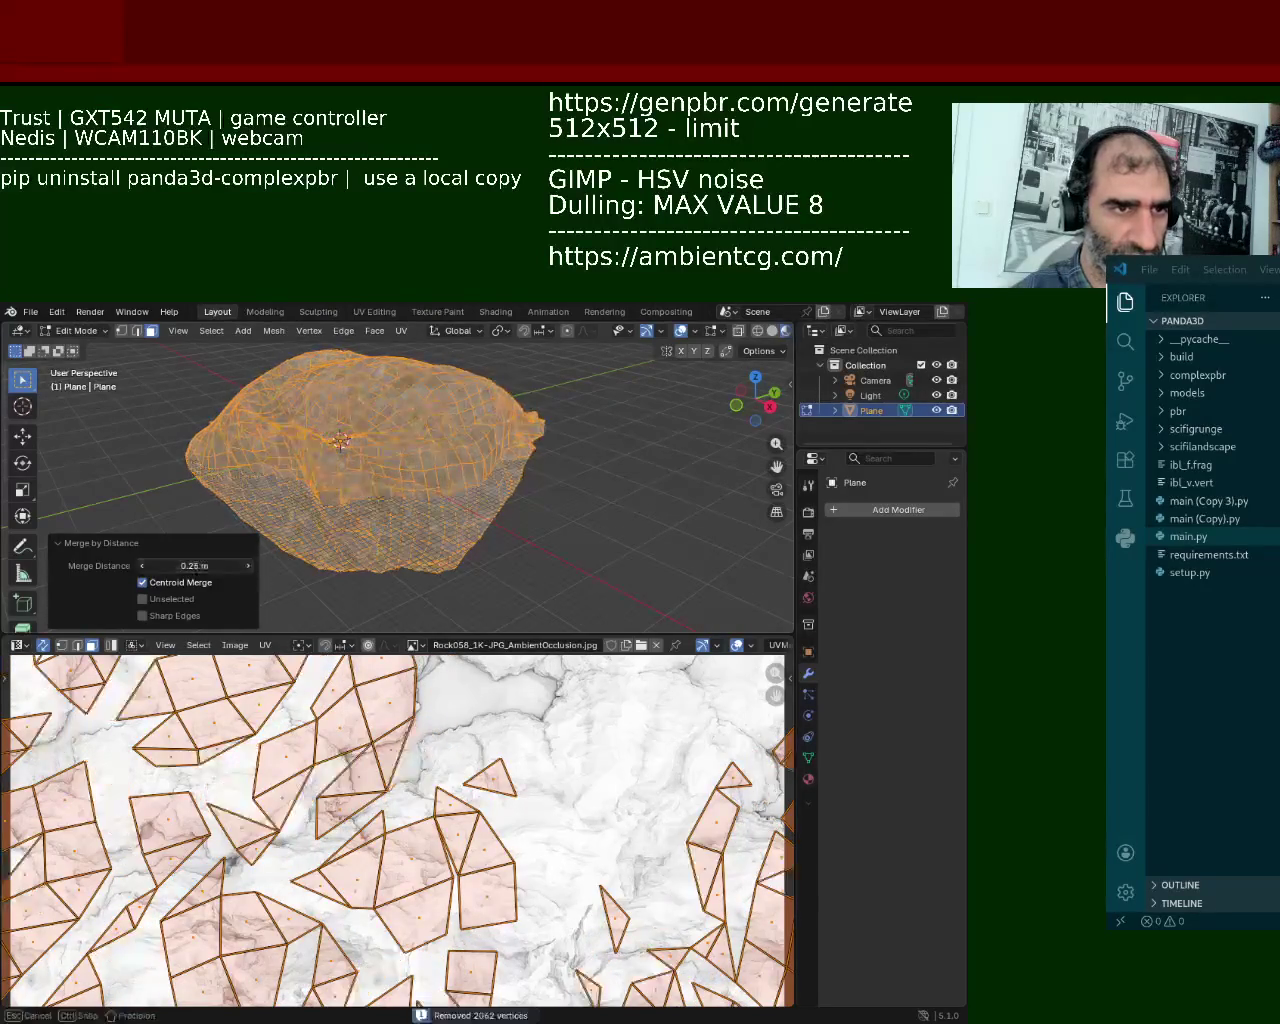
Step: Keep raising the merge distance to 0.93 m, removing 3461 vertices
mouse_move(453, 406)
middle_mouse_down()
mouse_move(438, 413)
mouse_move(548, 466)
middle_mouse_up()
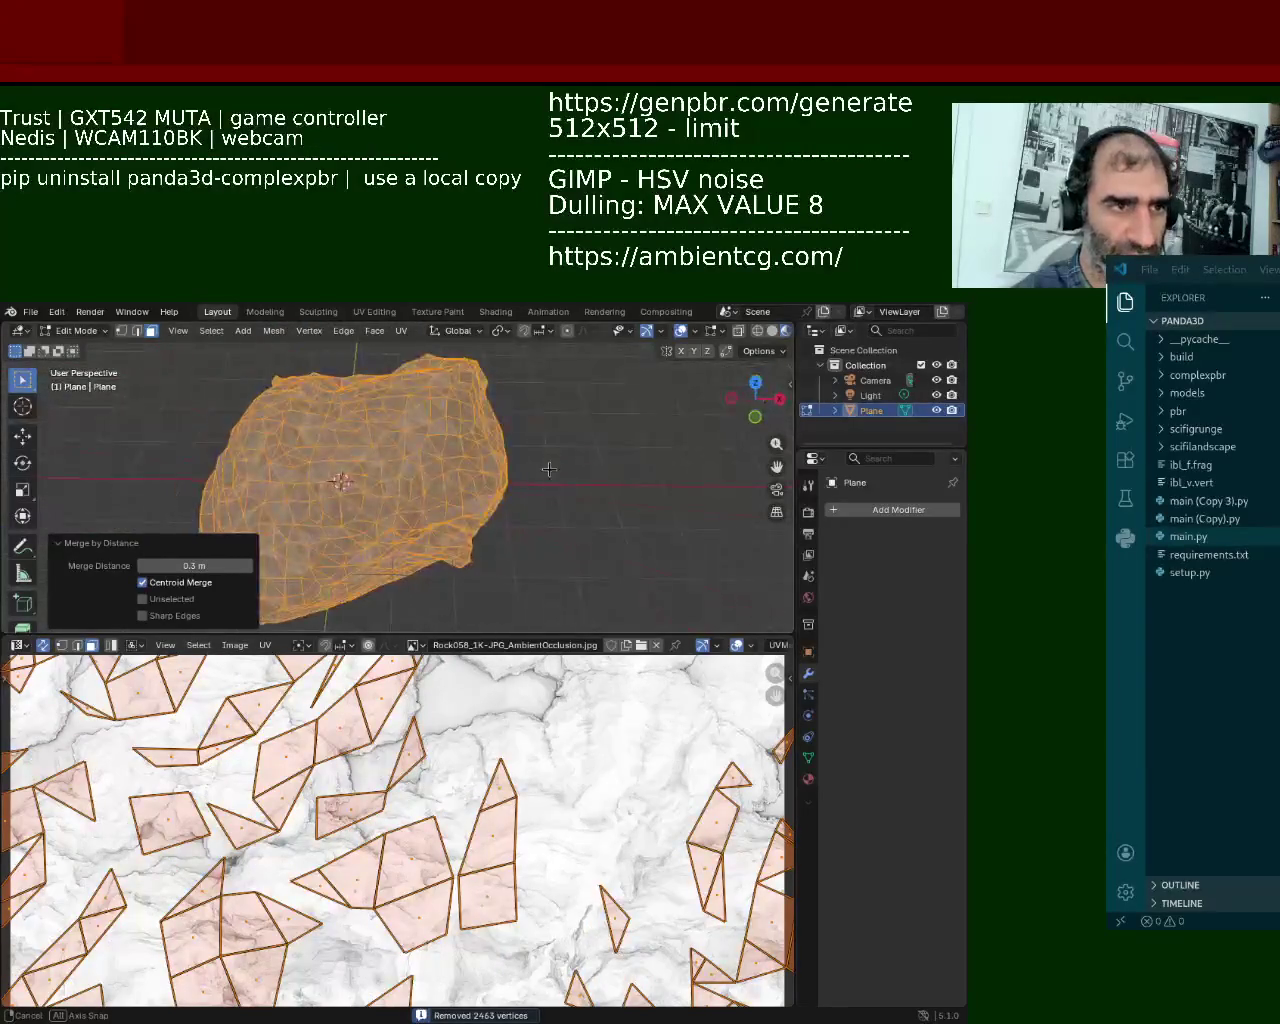
left_click_drag(195, 566, 215, 566)
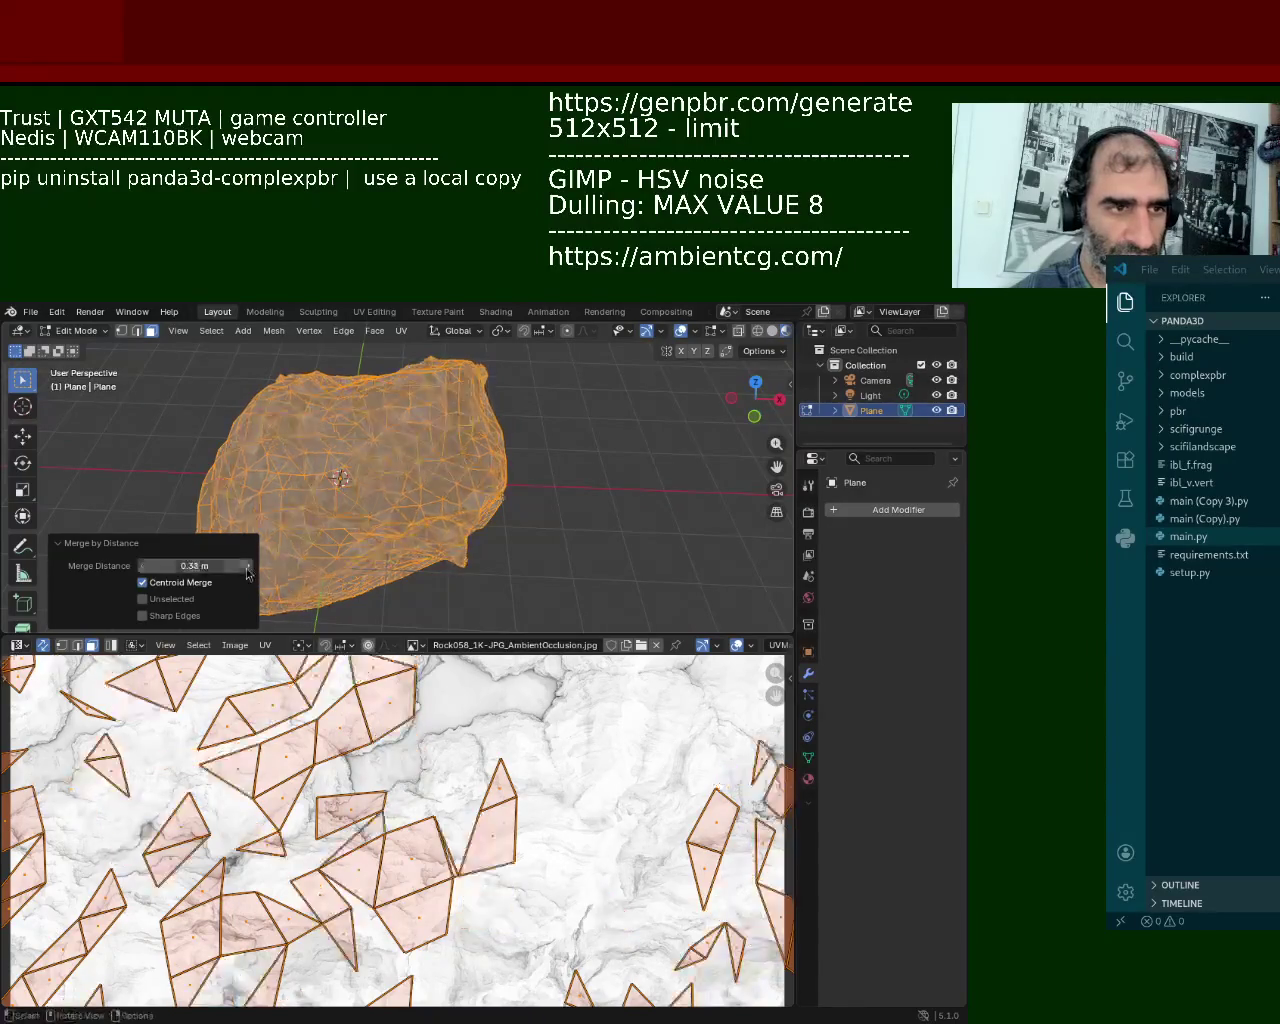
mouse_move(531, 489)
middle_mouse_down()
mouse_move(476, 398)
mouse_move(213, 633)
middle_mouse_up()
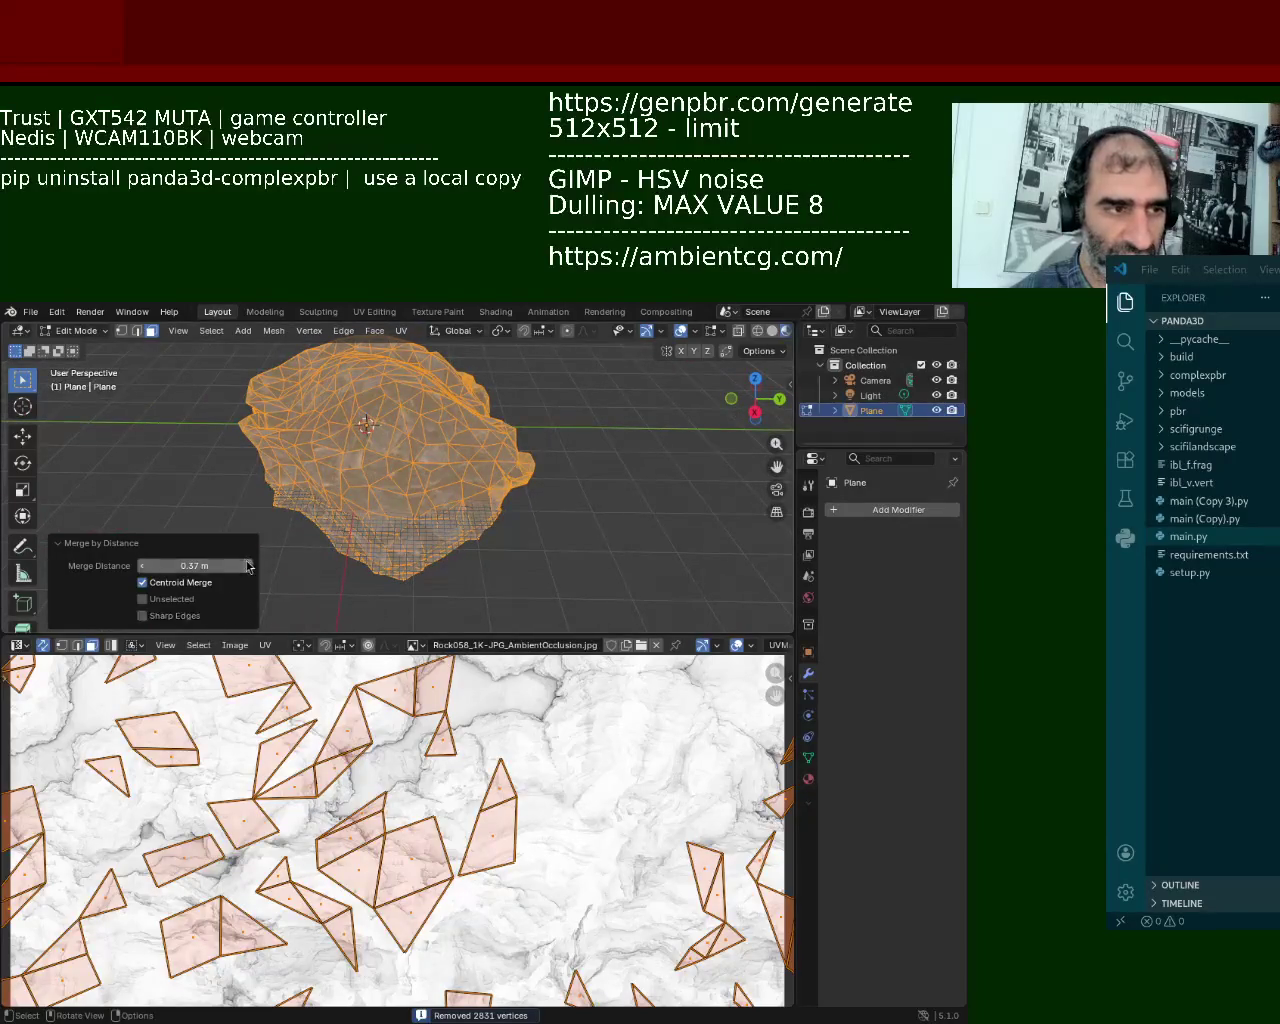
left_click_drag(248, 567, 418, 1003)
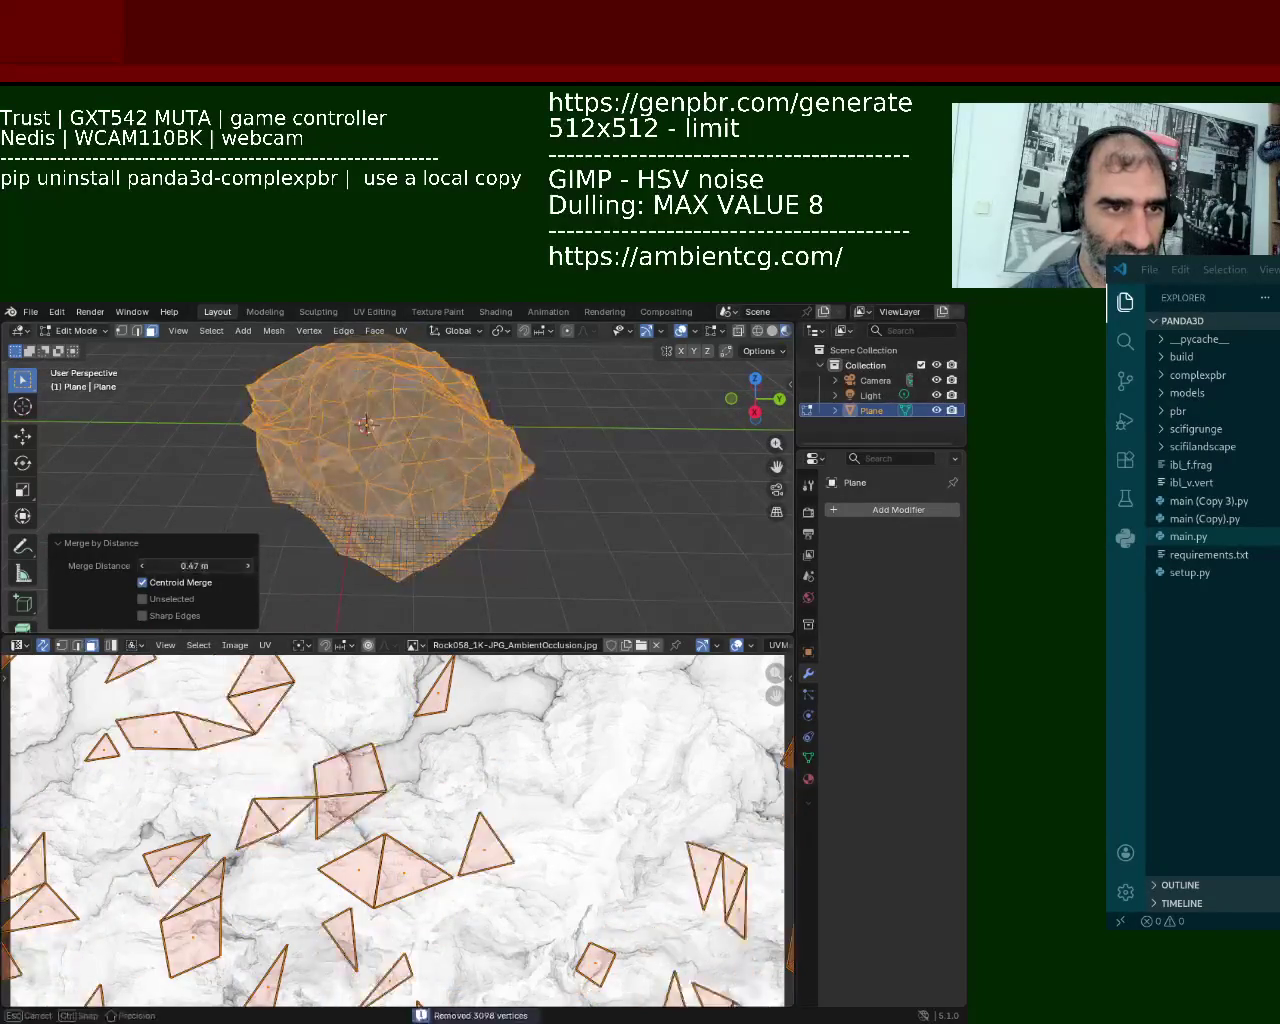
mouse_move(418, 1003)
left_mouse_down()
mouse_move(250, 568)
mouse_move(300, 570)
left_mouse_up()
mouse_move(300, 570)
middle_mouse_down()
mouse_move(489, 355)
mouse_move(565, 396)
mouse_move(540, 410)
middle_mouse_up()
left_click(249, 566)
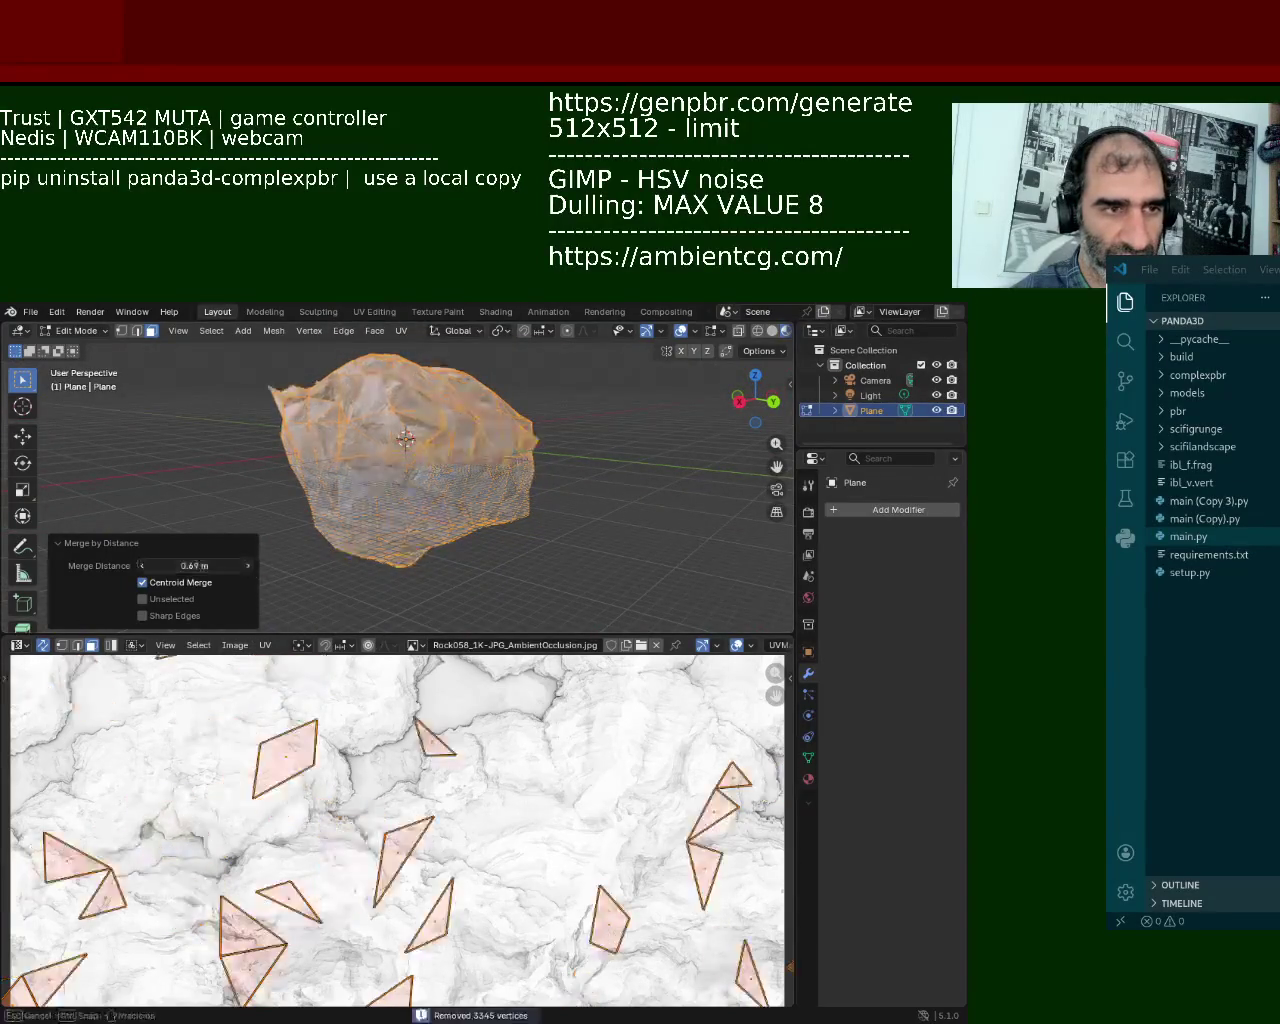
left_click(249, 566)
left_click(249, 566)
left_click(249, 566)
left_click_drag(249, 571, 300, 571)
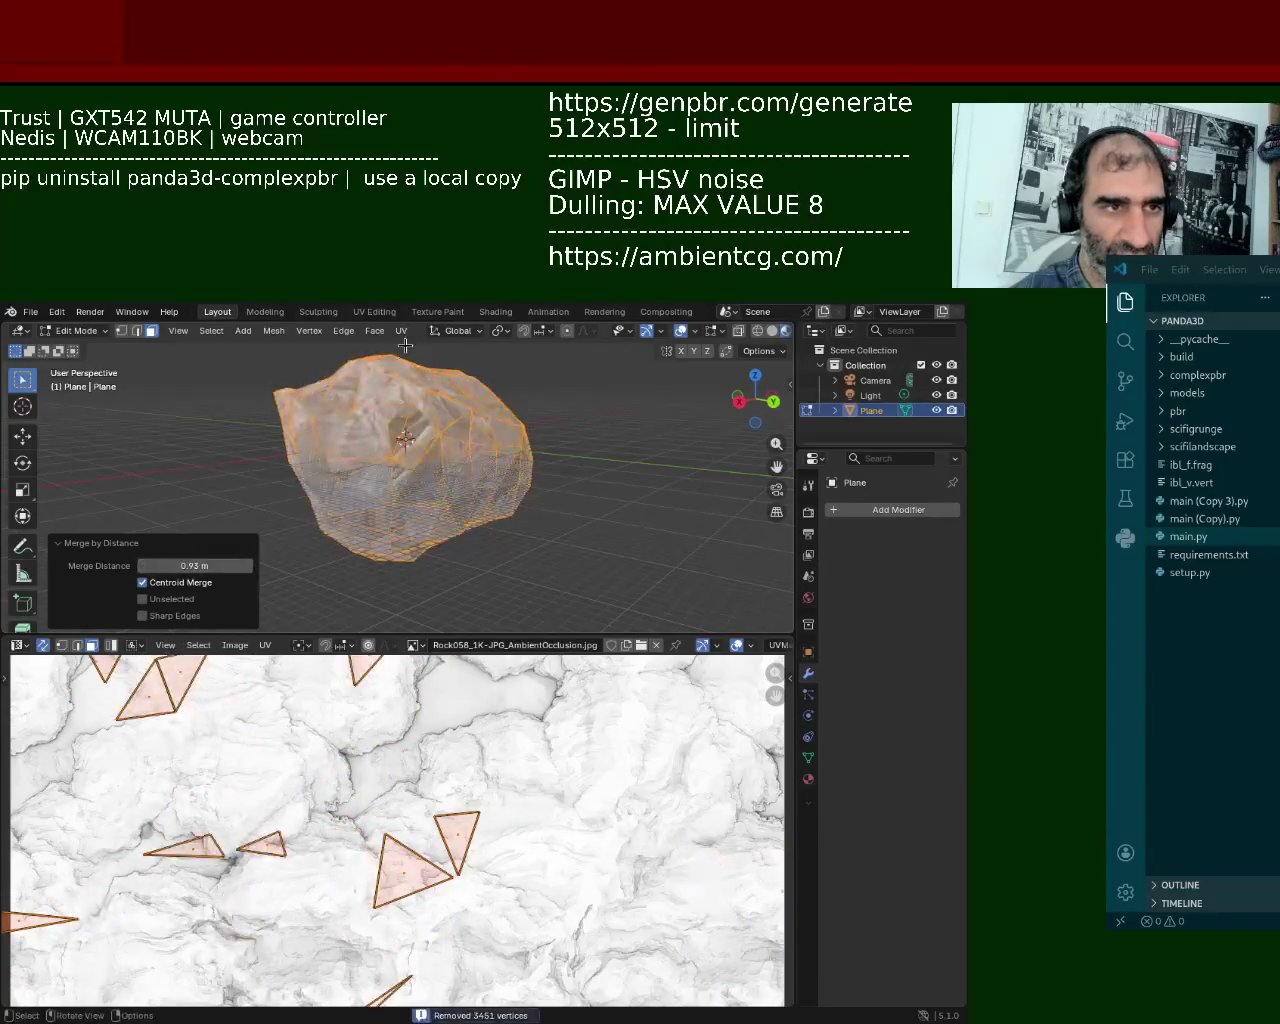
Step: Lower the merge distance to 0.25 m, so 2062 vertices are removed
middle_click_drag(540, 410, 611, 409)
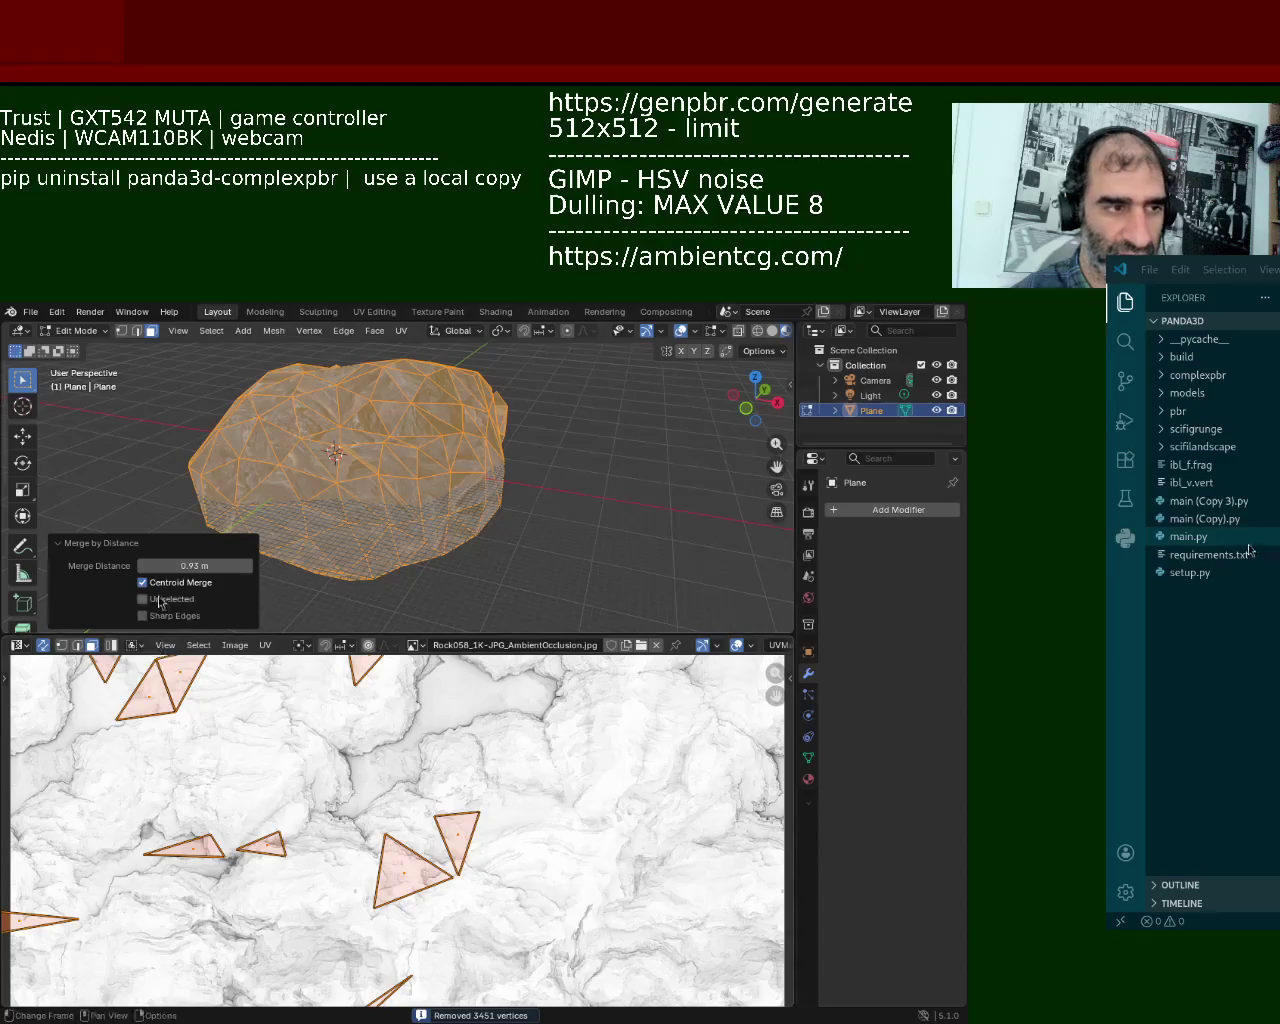
mouse_move(195, 566)
left_mouse_down()
mouse_move(90, 568)
mouse_move(143, 570)
left_mouse_up()
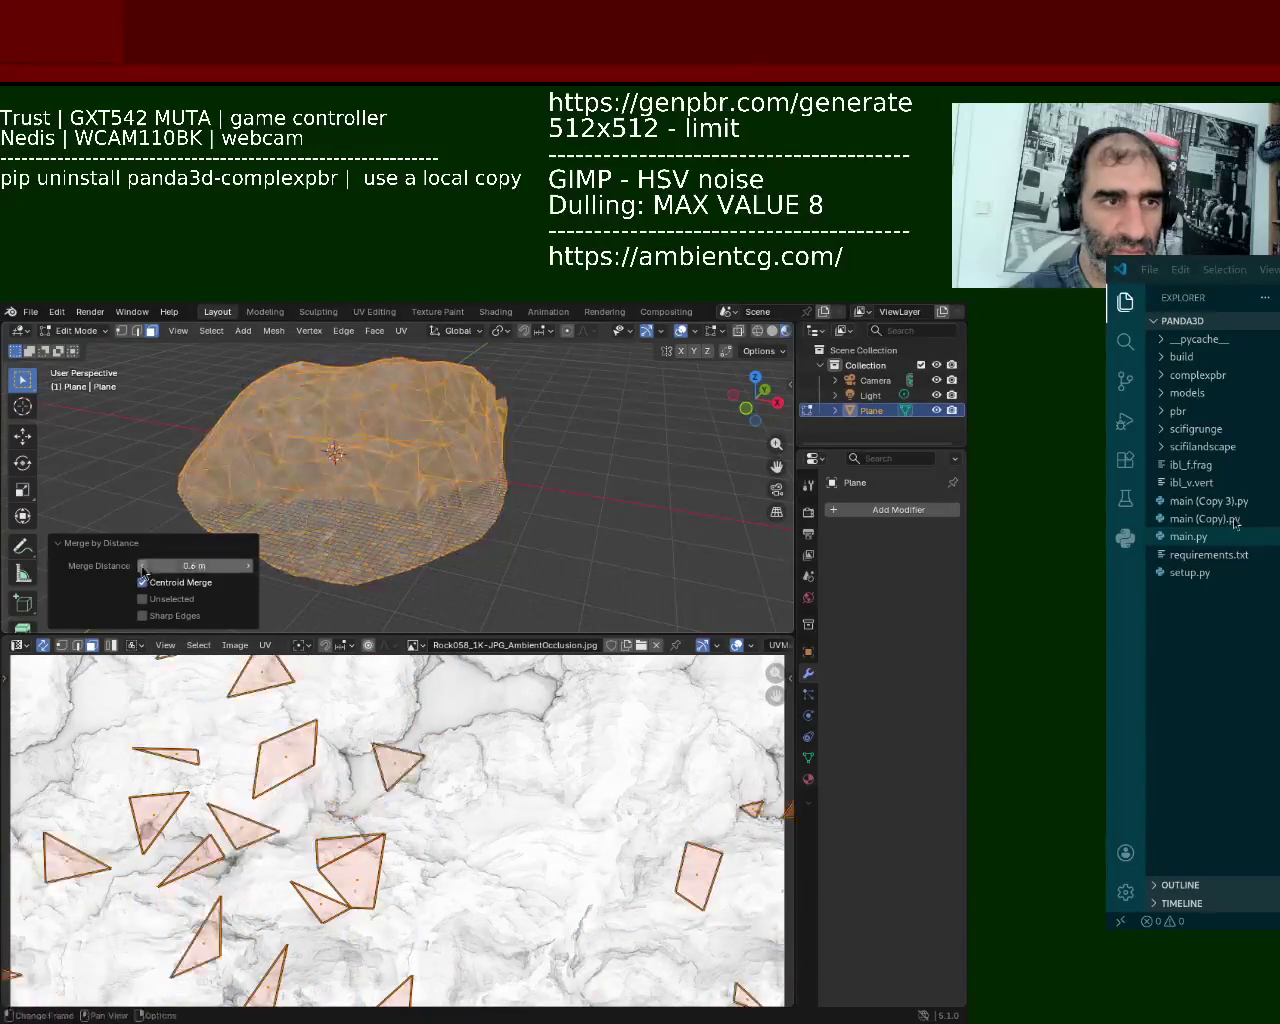
middle_click_drag(467, 457, 200, 520)
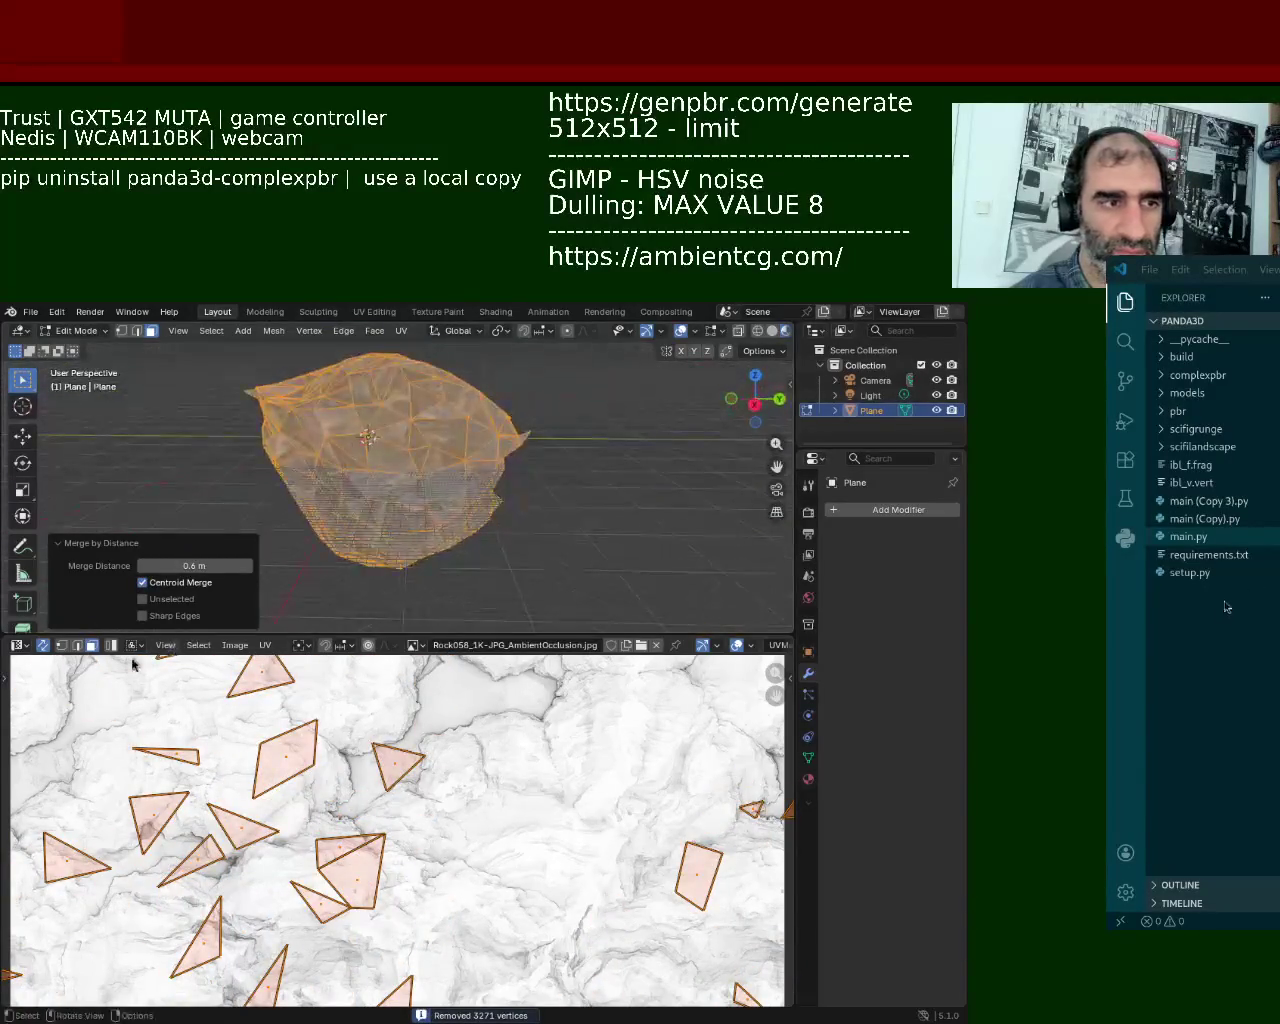
left_click_drag(145, 568, 132, 567)
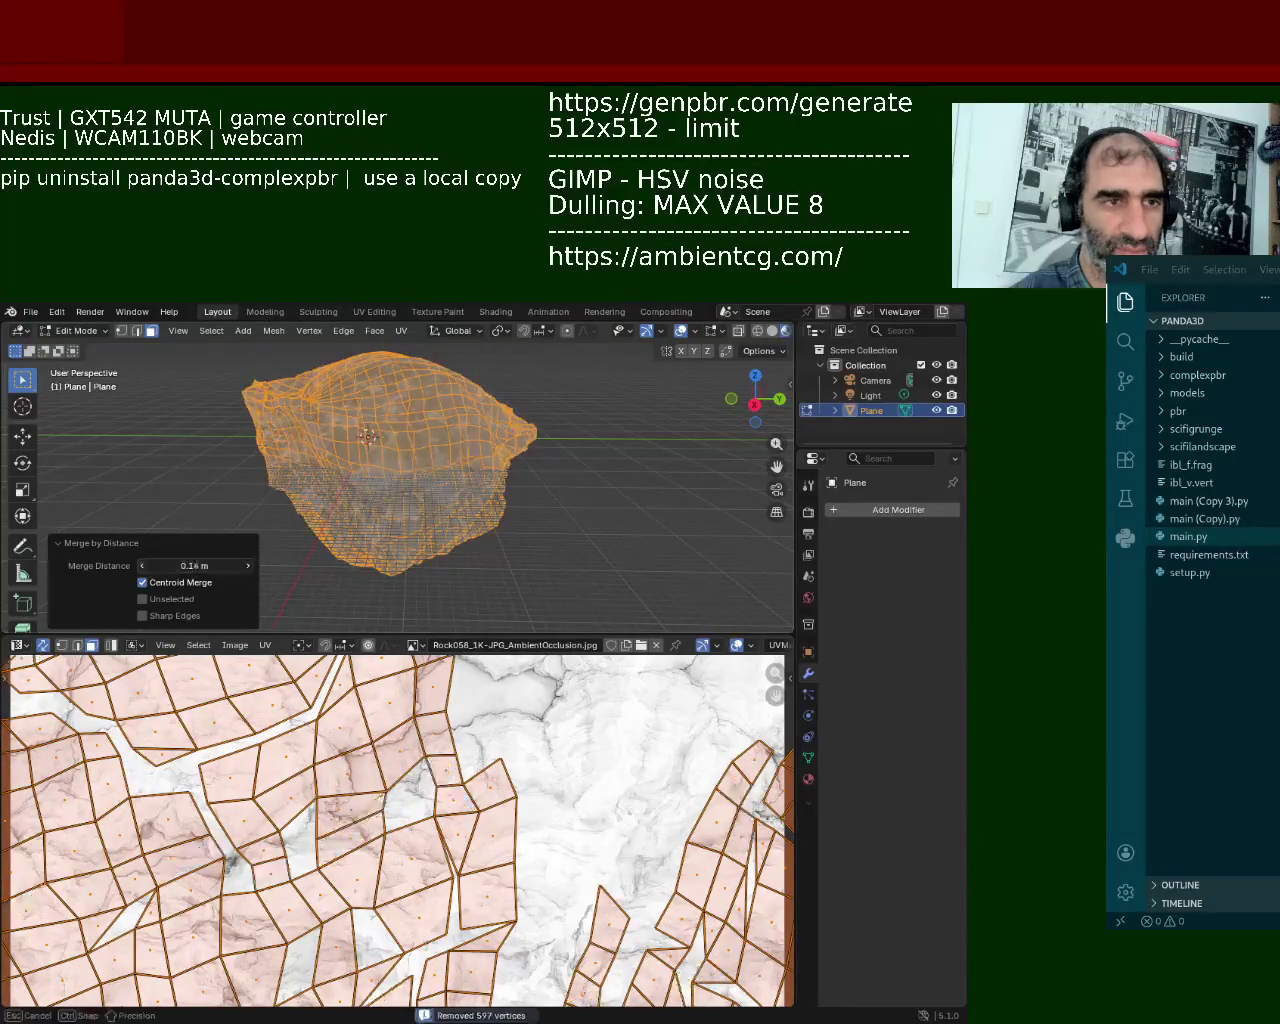
mouse_move(145, 567)
left_mouse_down()
mouse_move(256, 572)
mouse_move(480, 405)
left_mouse_up()
mouse_move(480, 405)
middle_mouse_down()
mouse_move(331, 330)
mouse_move(592, 457)
mouse_move(548, 454)
middle_mouse_up()
Step: Save the file as rock_1.blend and deselect the rock mesh
key("ctrl+s")
left_click(590, 480)
mouse_move(606, 500)
middle_mouse_down()
mouse_move(597, 426)
mouse_move(604, 478)
mouse_move(671, 464)
middle_mouse_up()
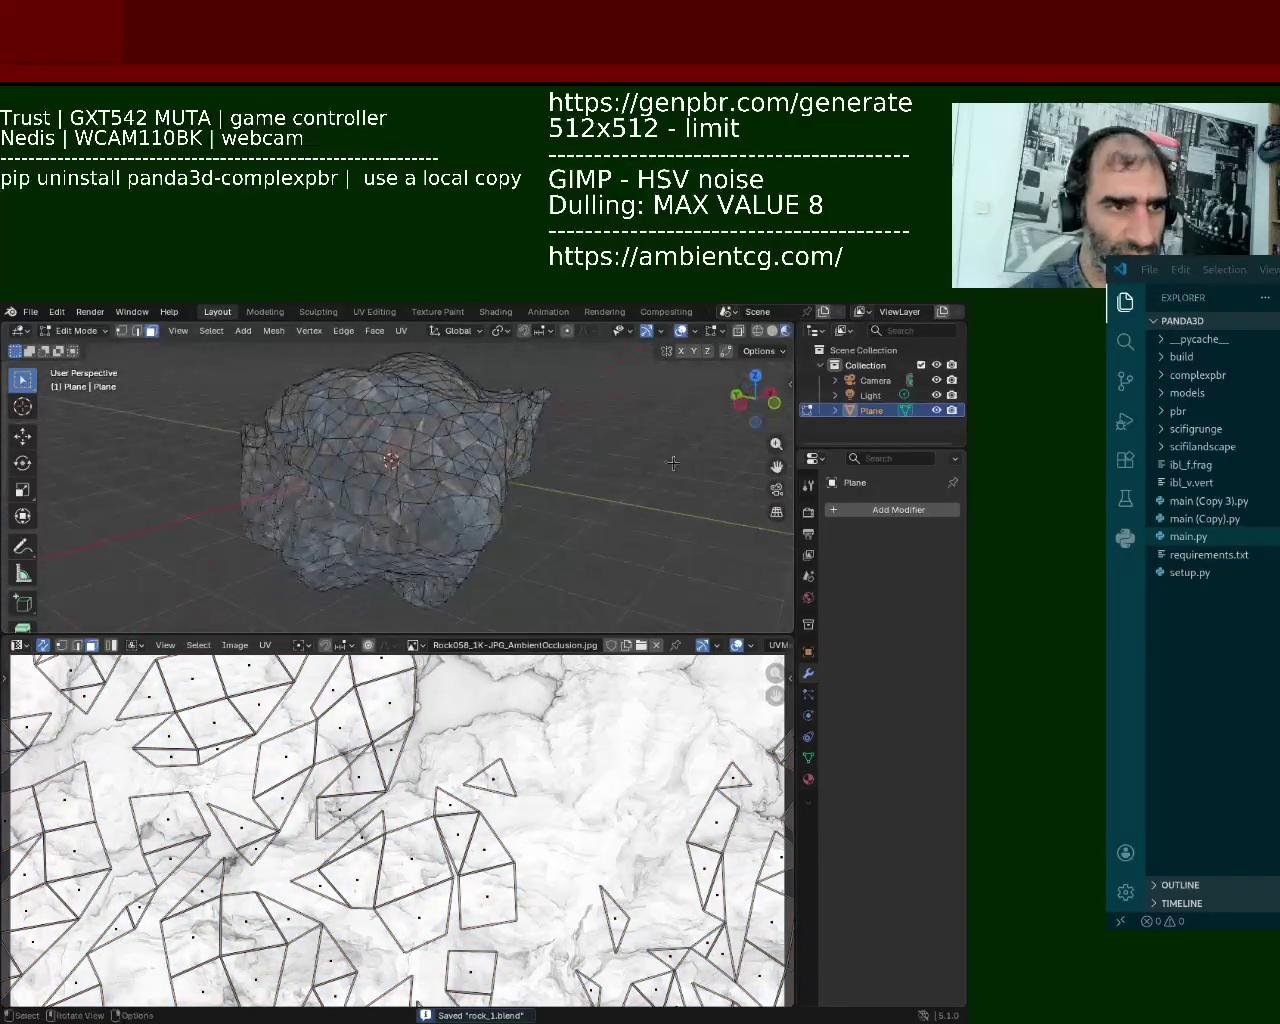
Step: Select the whole rock and re-unwrap it with Smart UV Project
key("a")
left_click(401, 331)
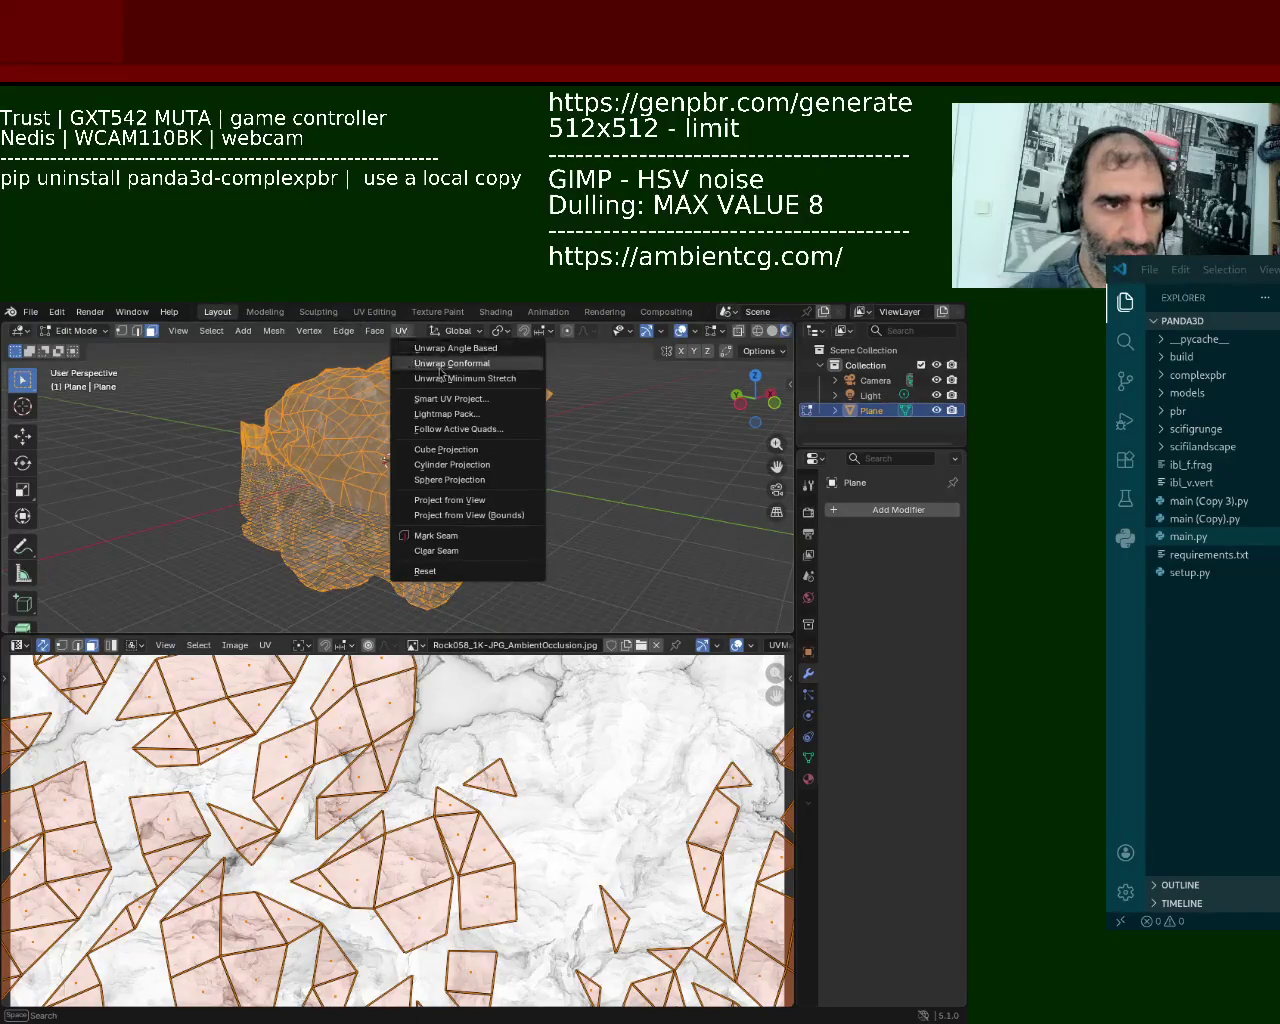
left_click(478, 410)
left_click(470, 545)
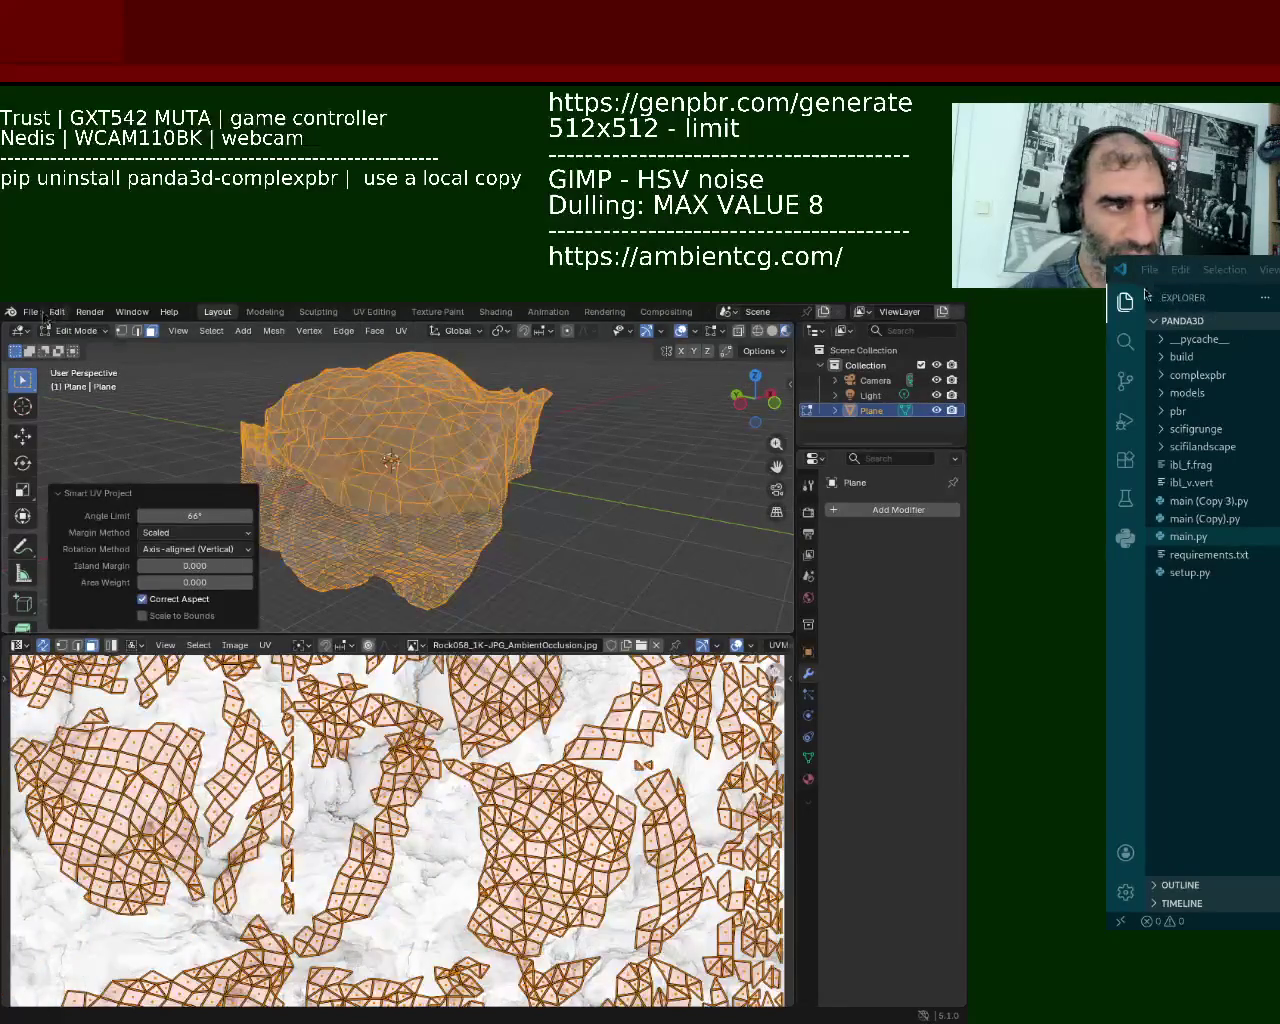
Step: Return to Object Mode to view the textured rock, then bring VS Code back in front
left_click(30, 311)
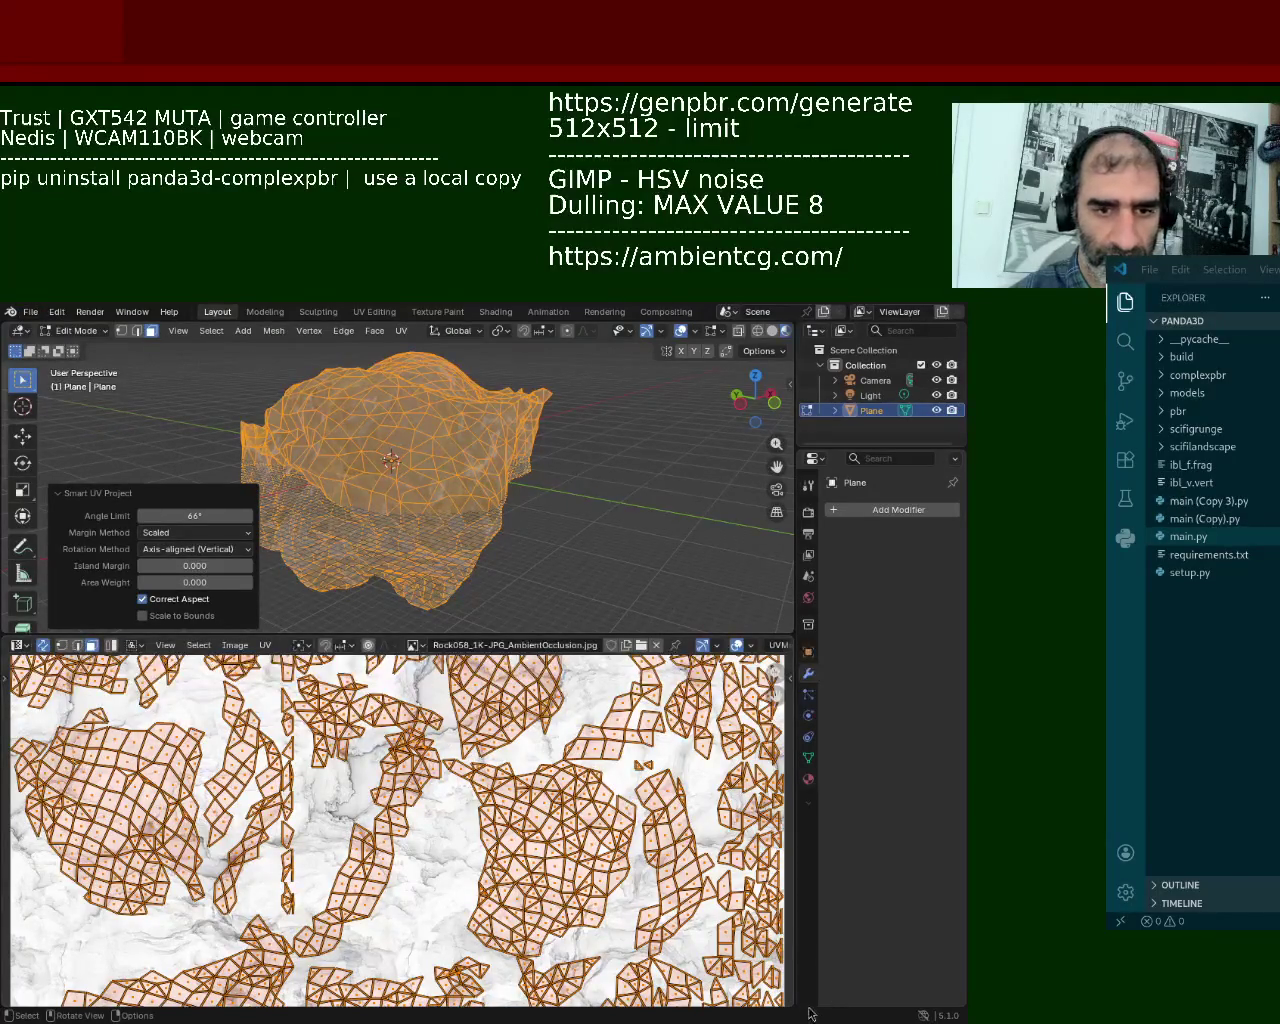
key("Tab")
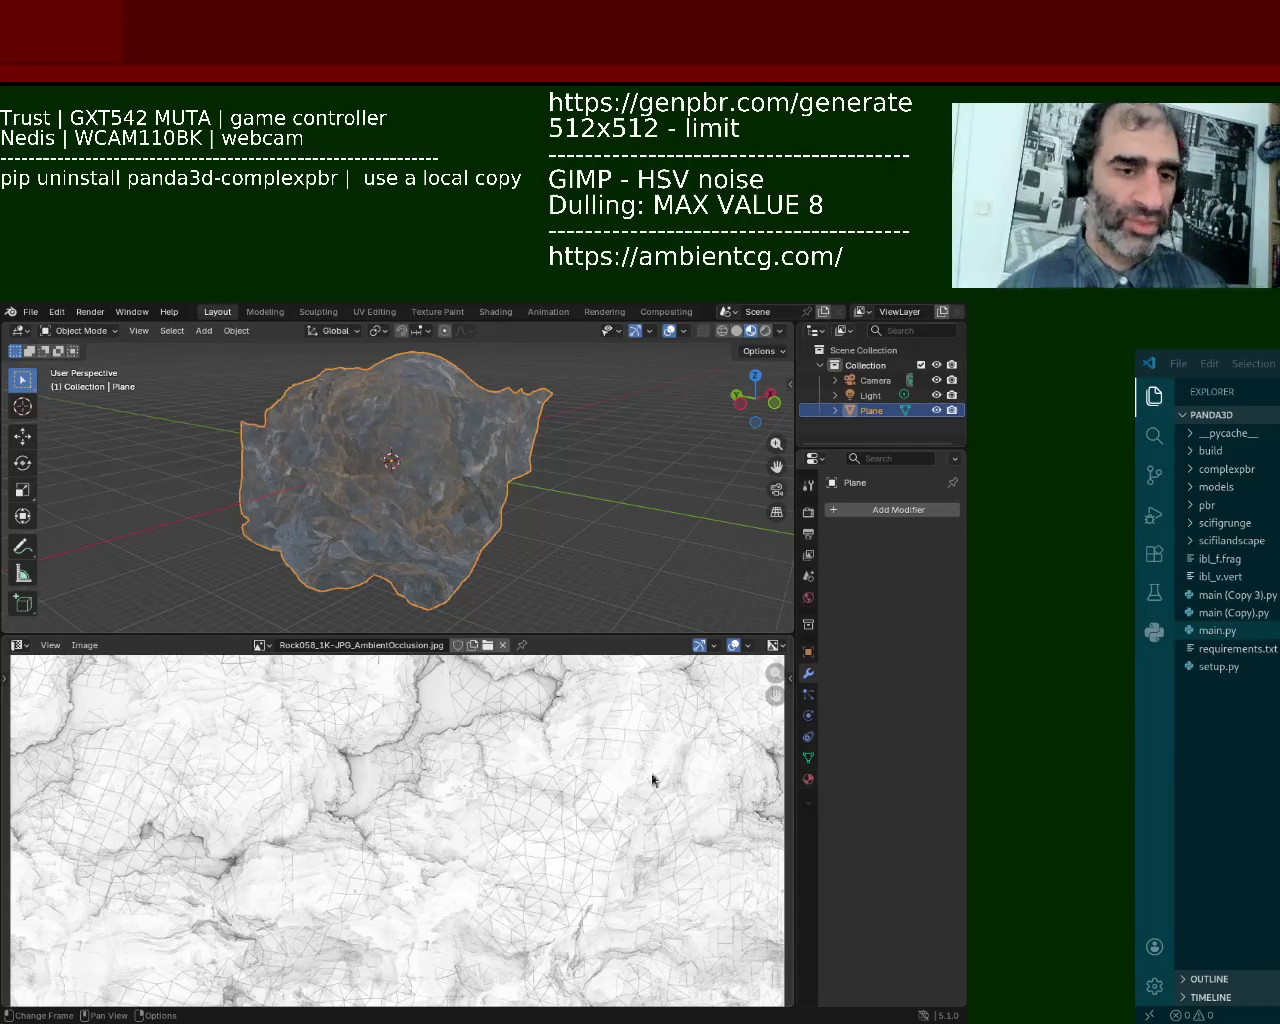
key("alt+Tab")
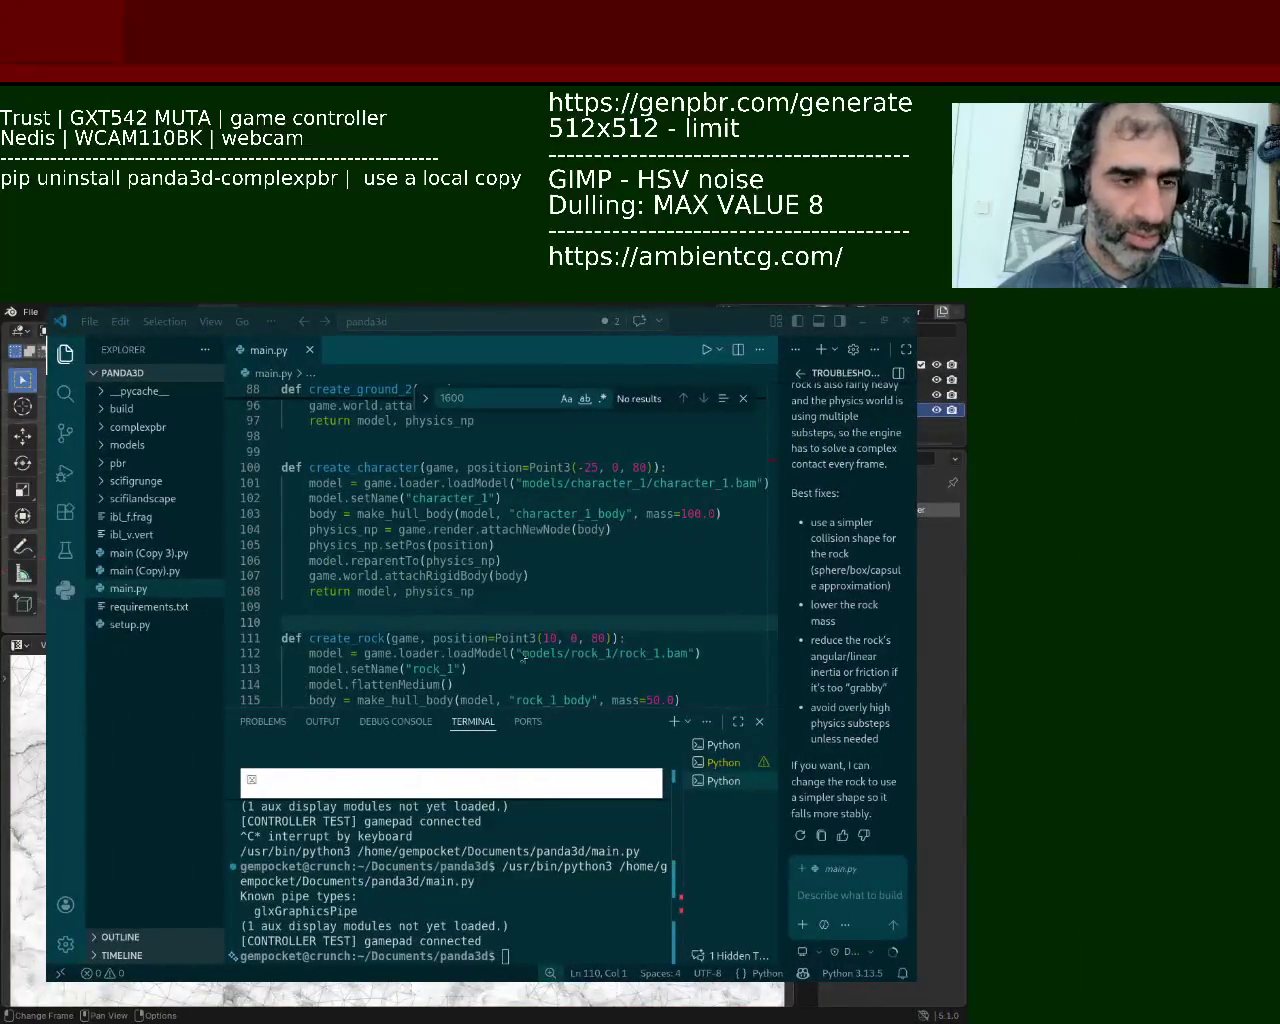
Step: Run main.py to test the simplified rock in the Panda3D game, then close the game
left_click(706, 349)
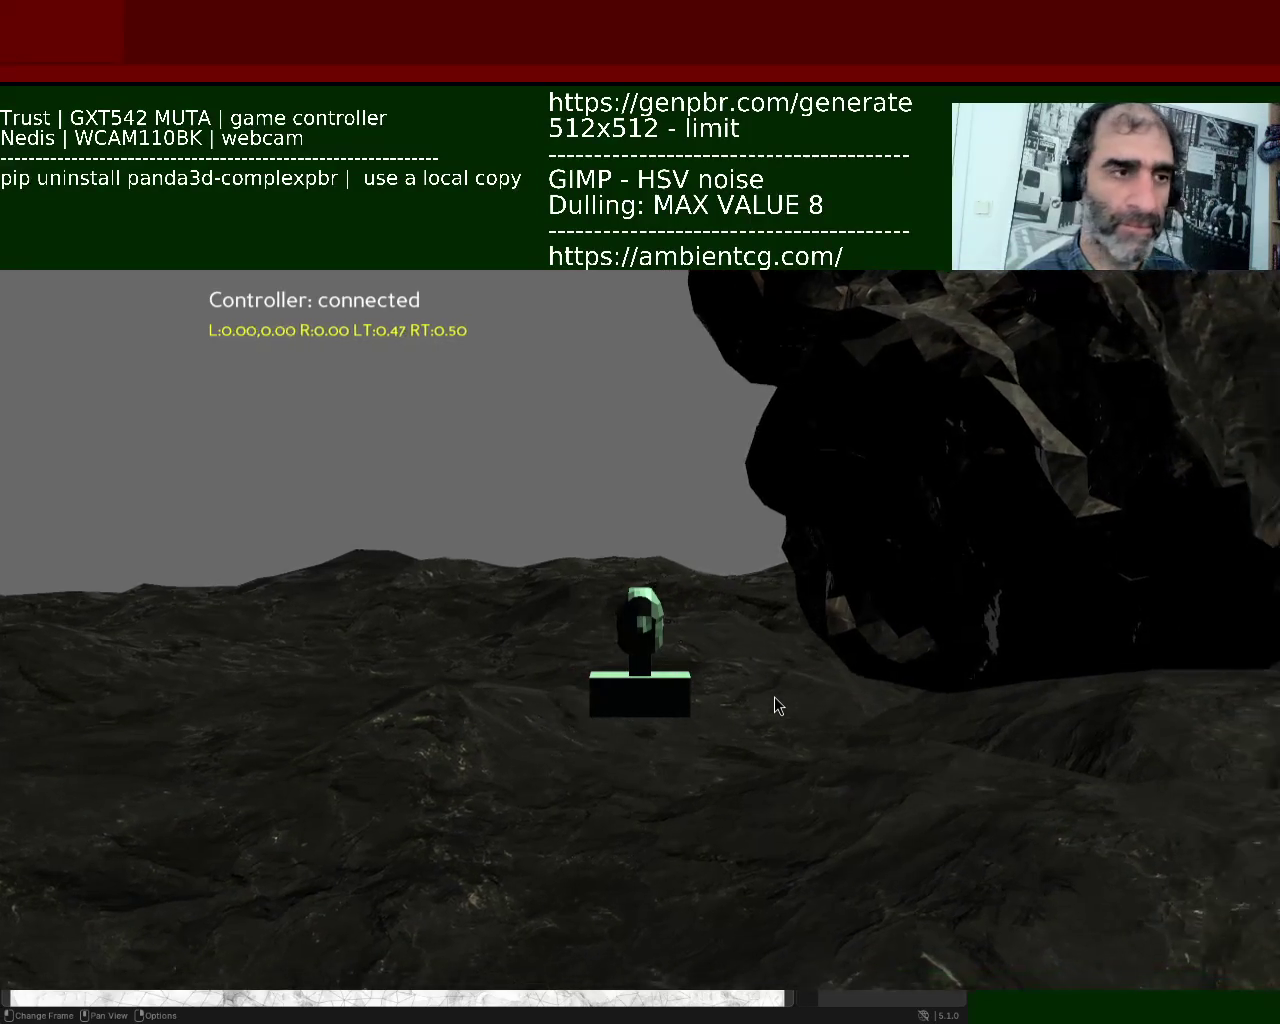
key("Escape")
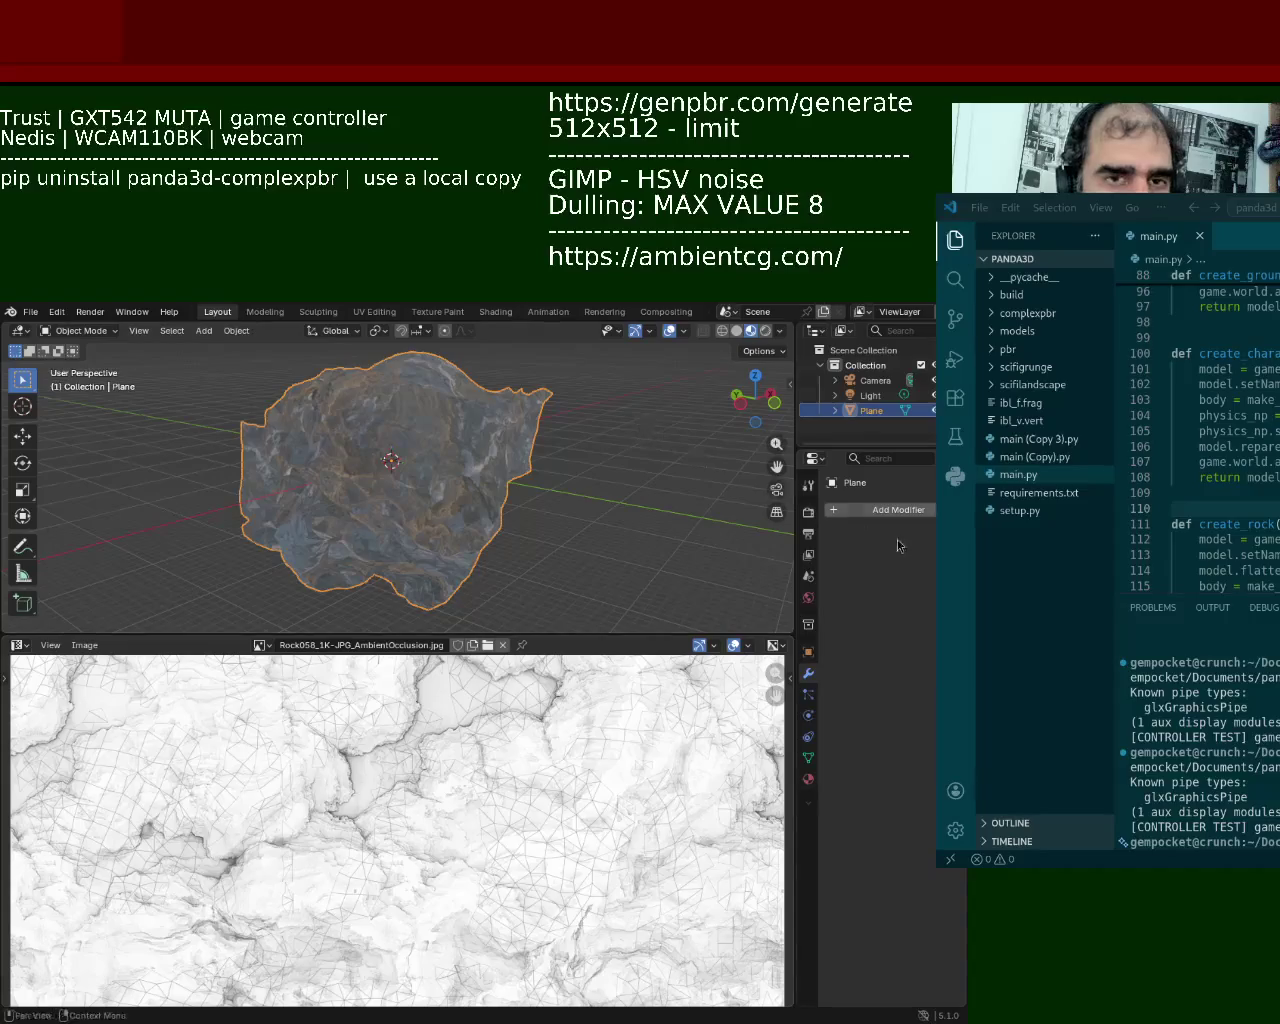
left_click(900, 511)
type("sim")
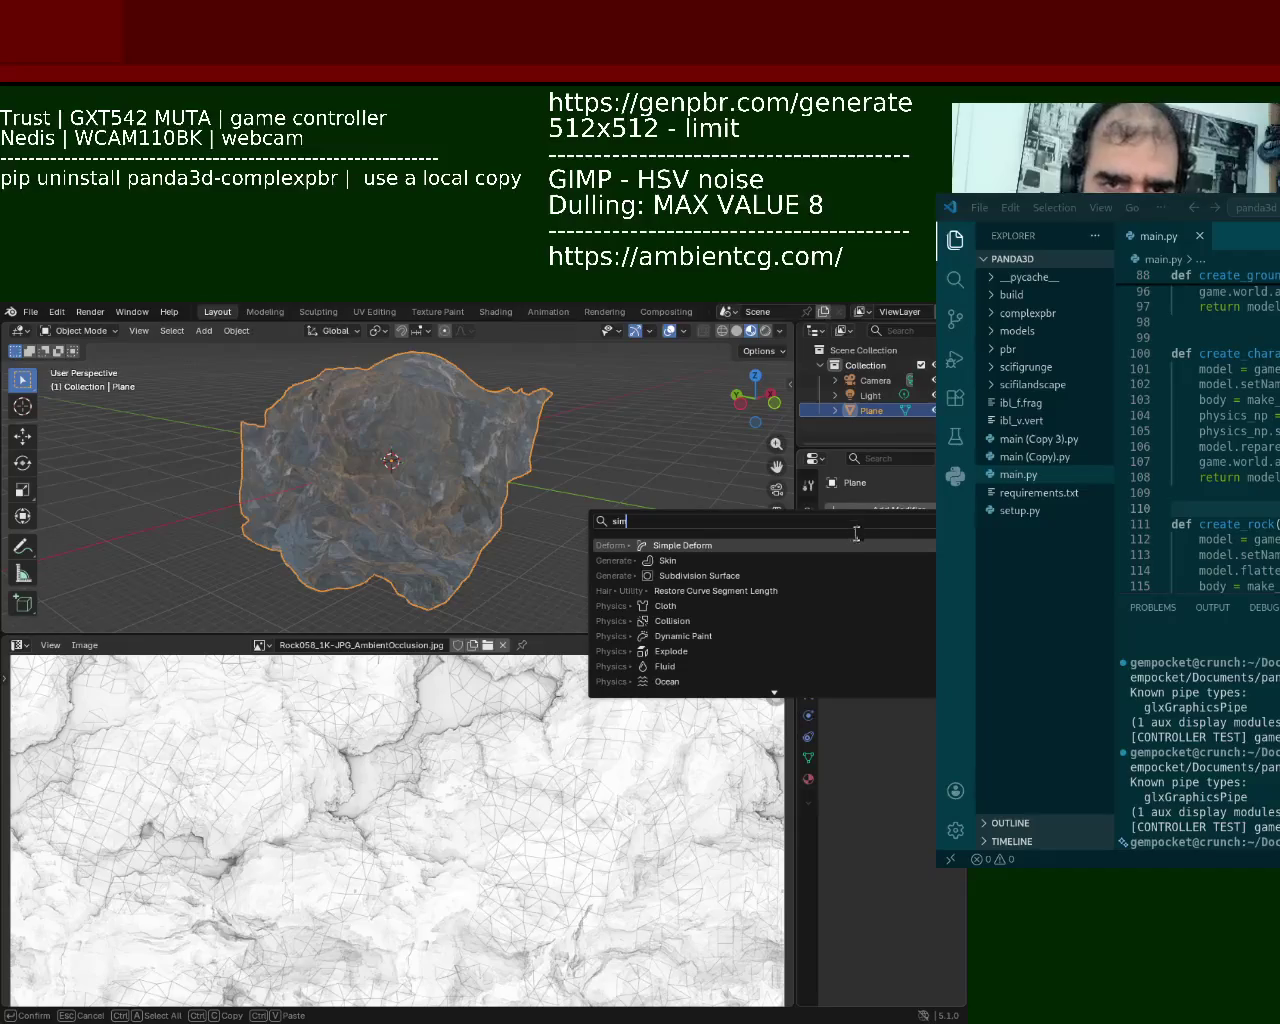
key("Return")
mouse_move(413, 440)
middle_mouse_down()
mouse_move(592, 420)
mouse_move(583, 489)
mouse_move(760, 560)
middle_mouse_up()
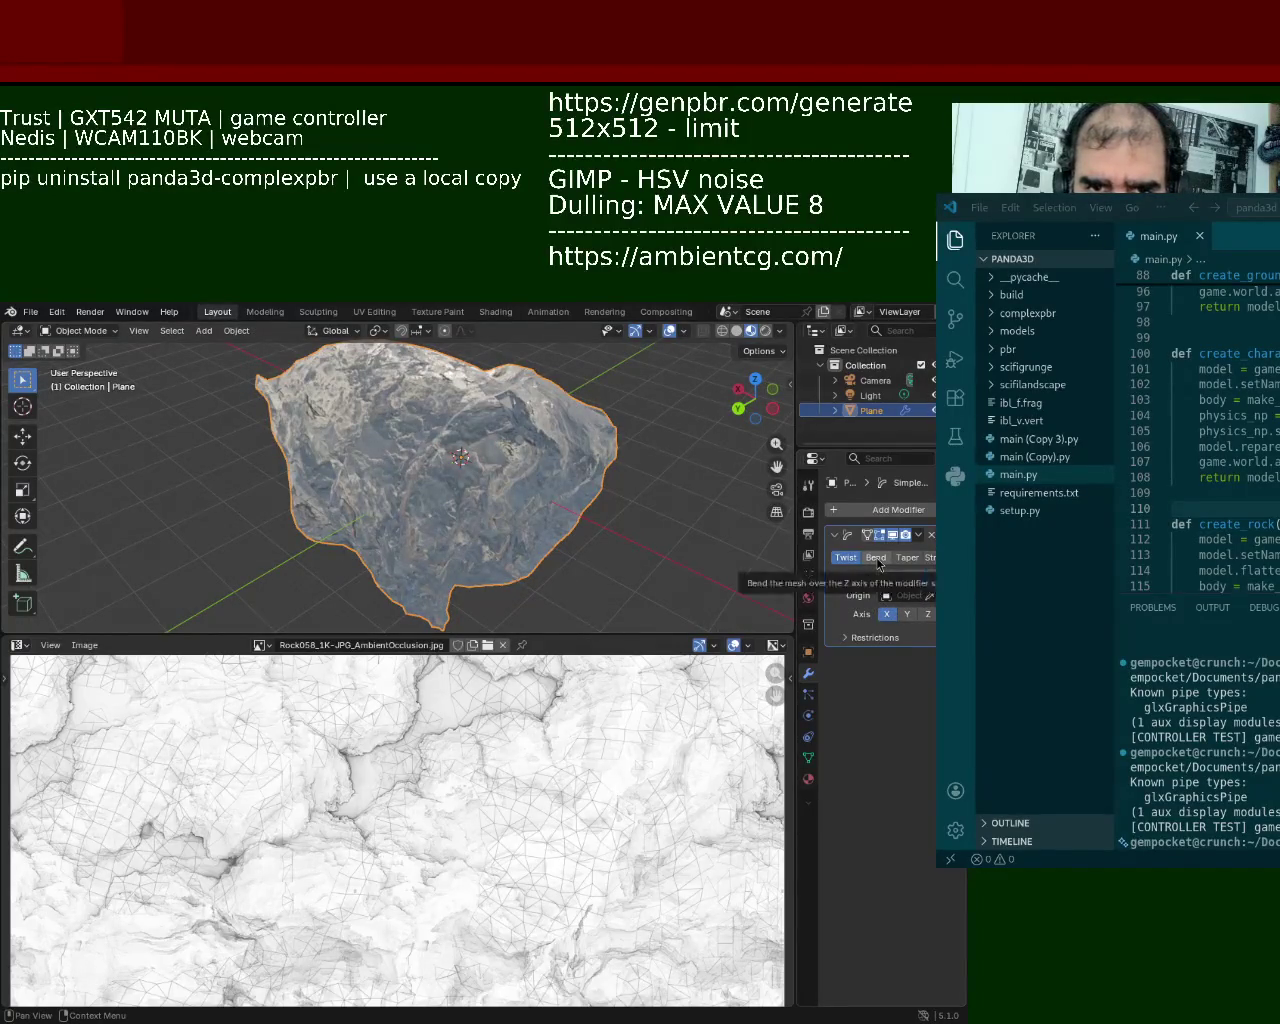
left_click(932, 578)
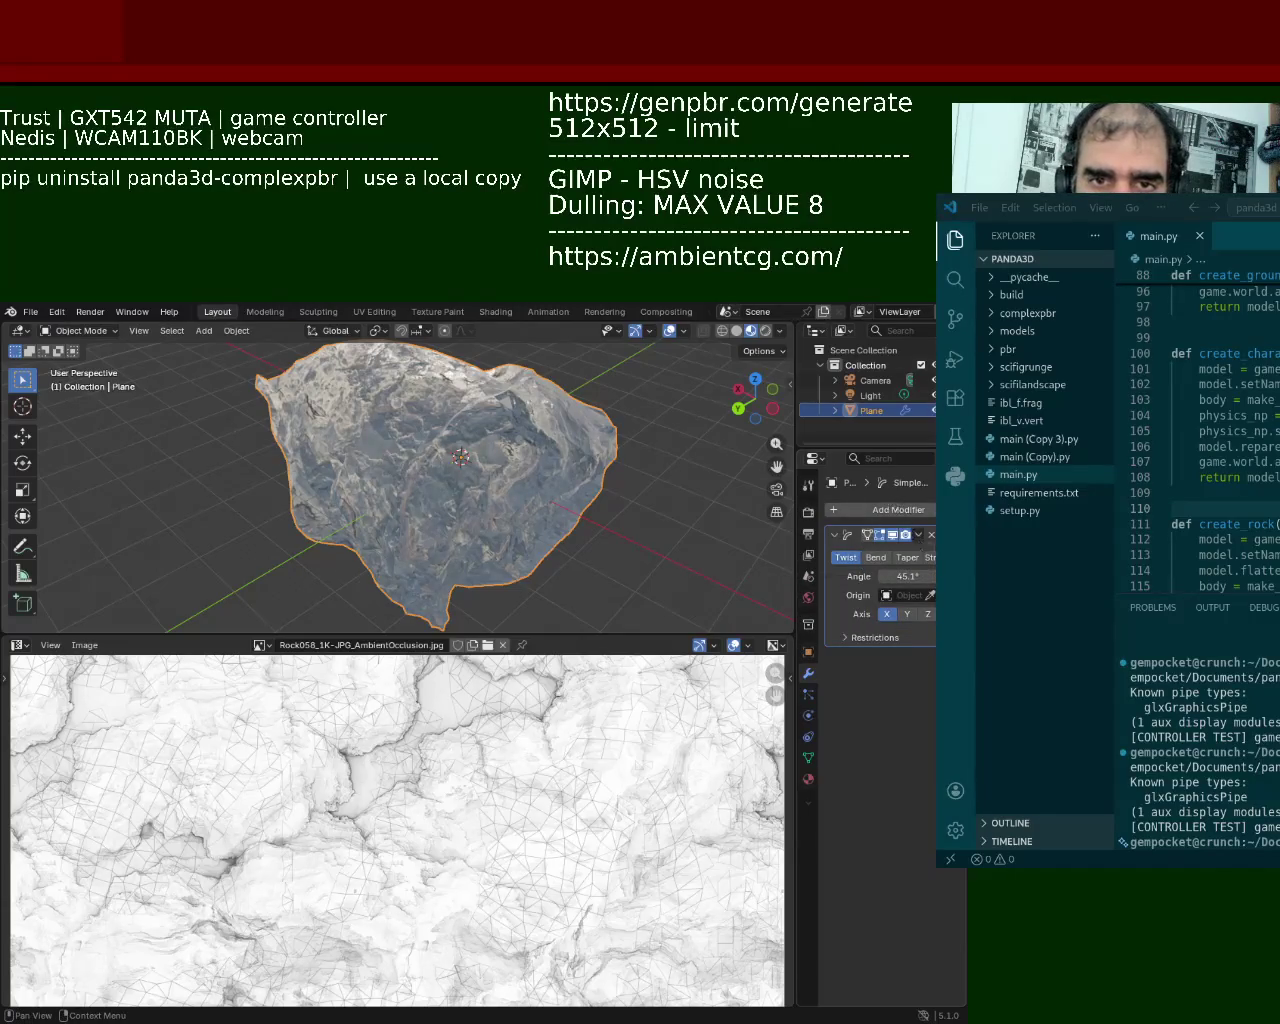
left_click(930, 538)
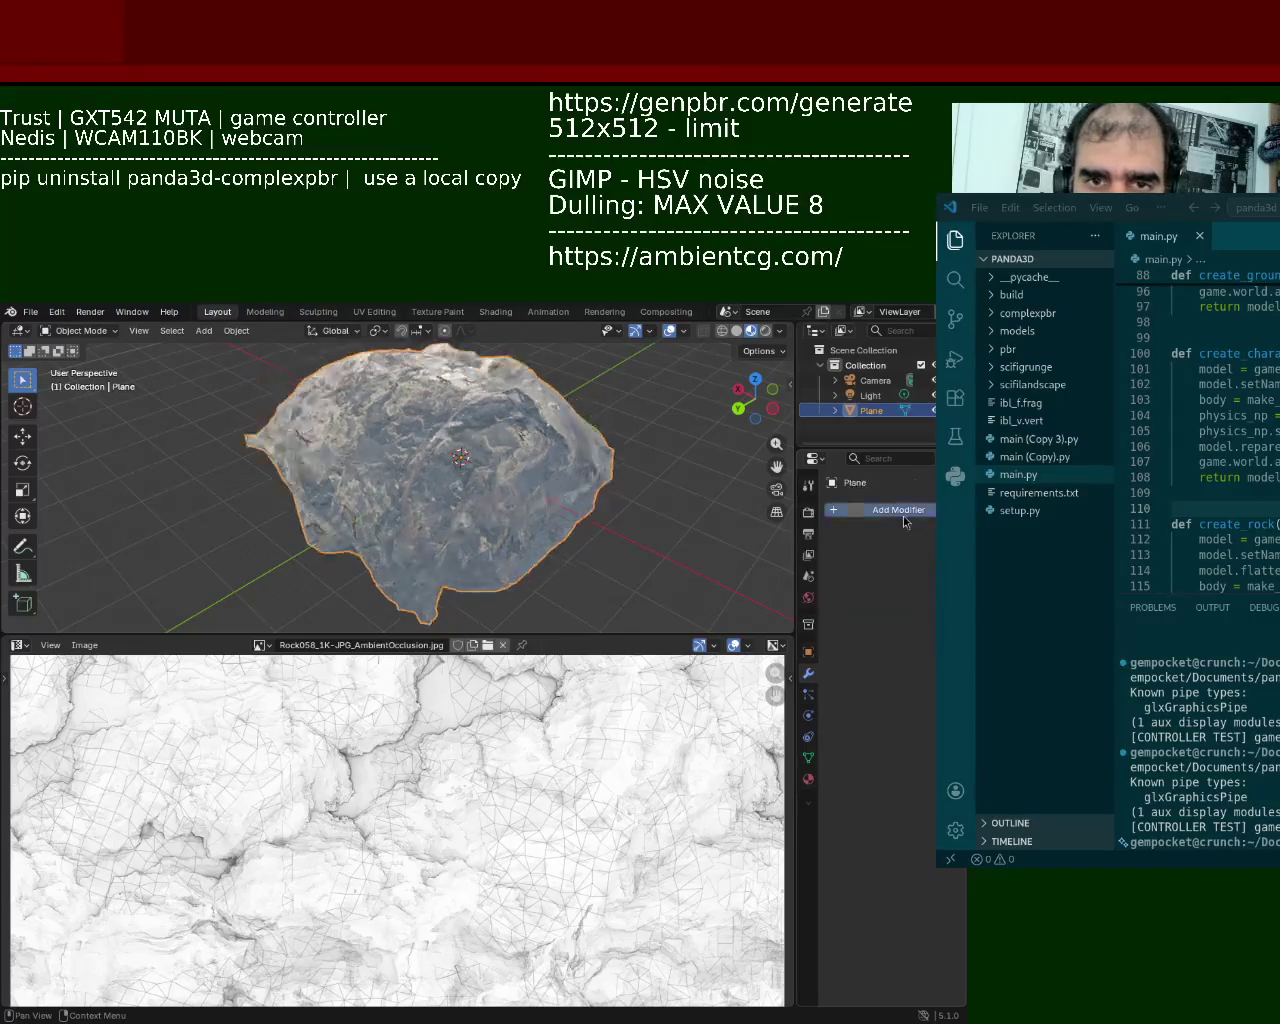
left_click(903, 515)
left_click(900, 517)
type("sim")
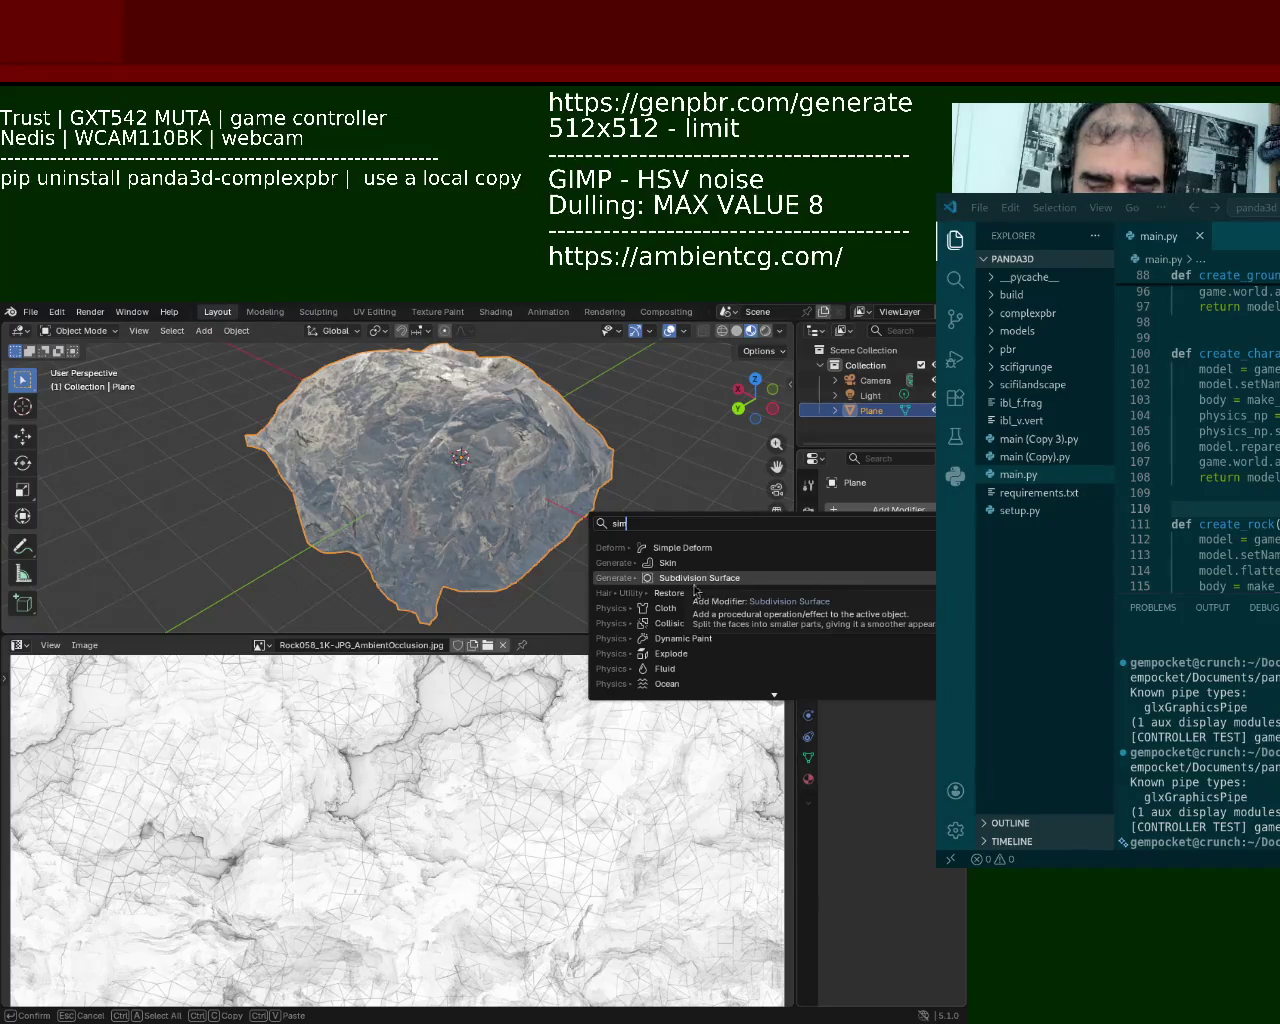
key("Return")
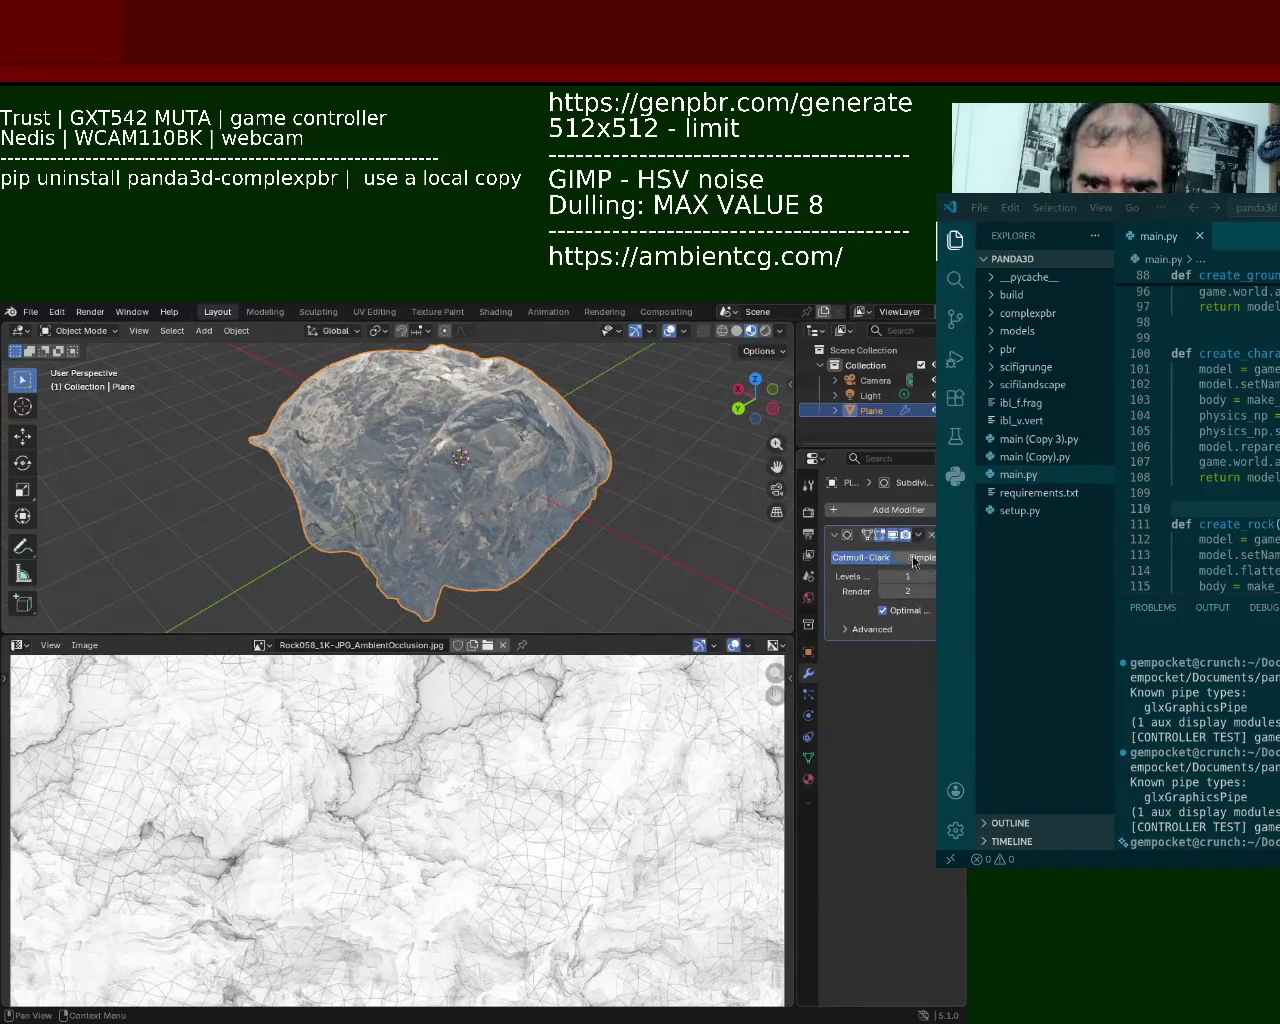
left_click(916, 557)
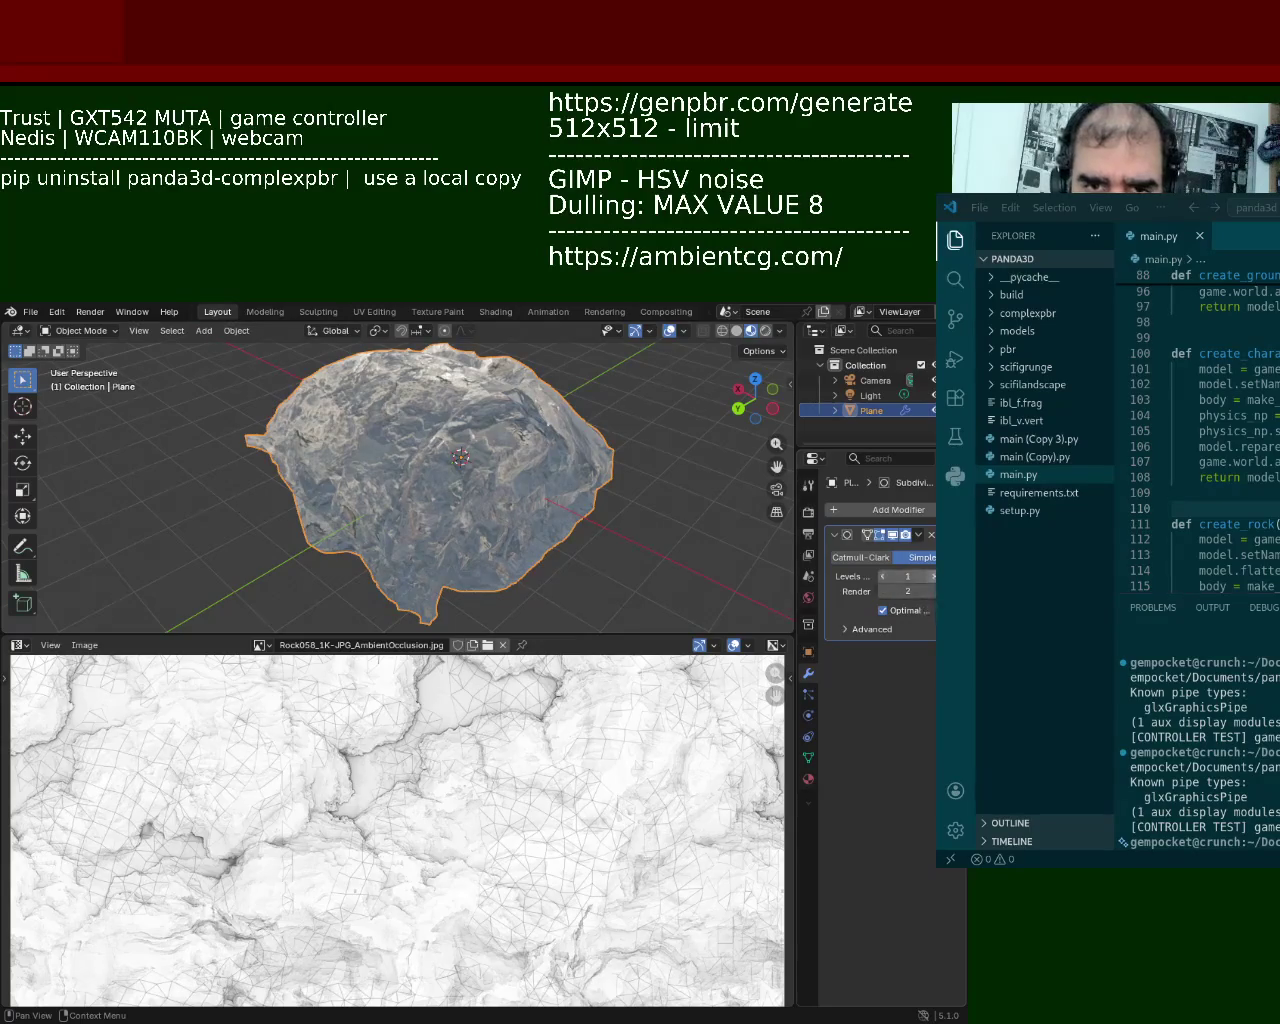
left_click_drag(908, 575, 926, 577)
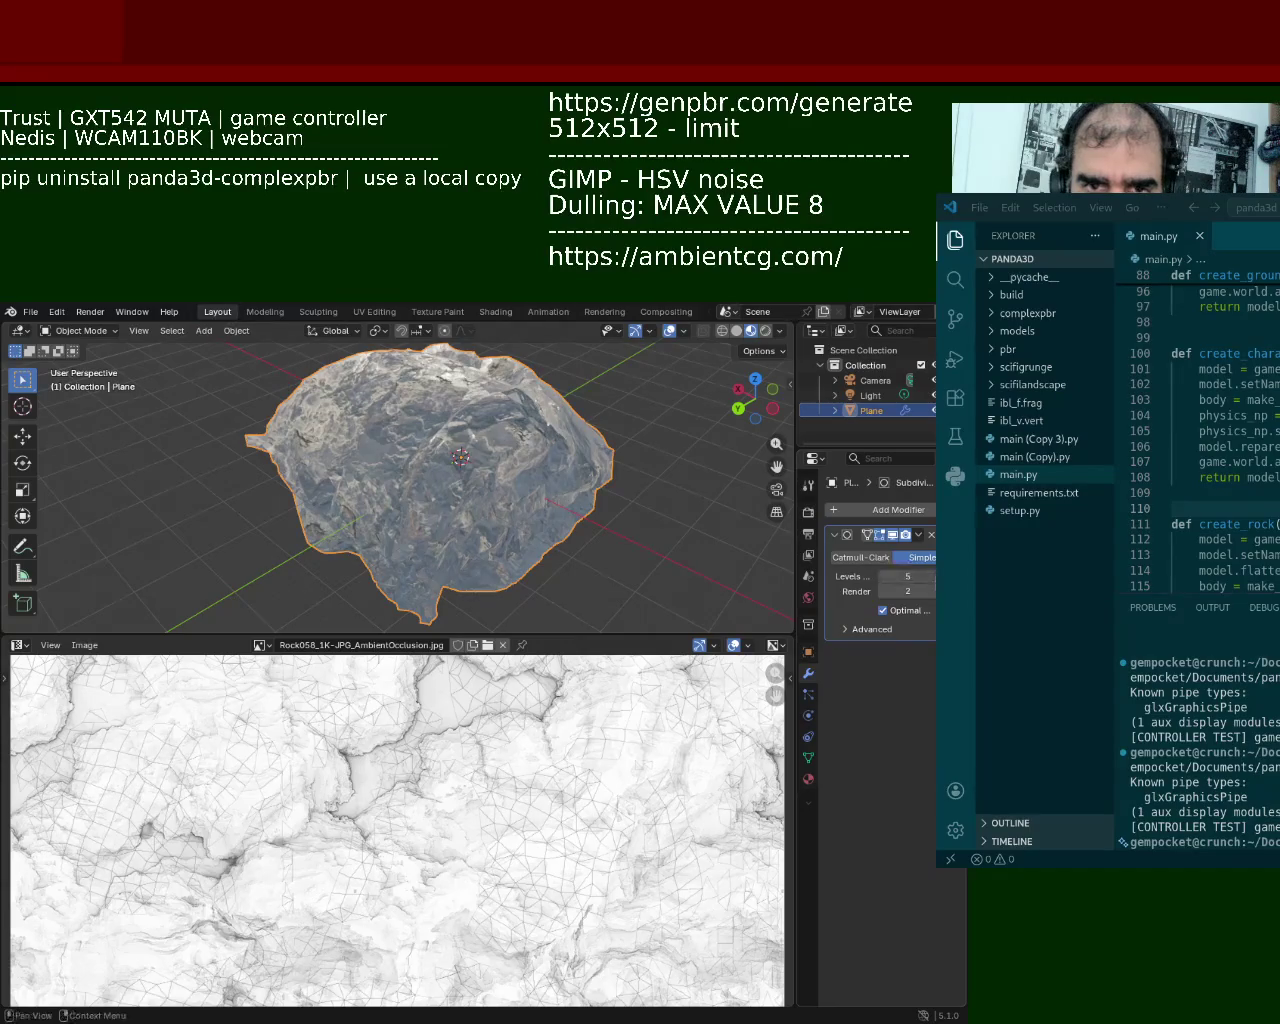
left_click(908, 576)
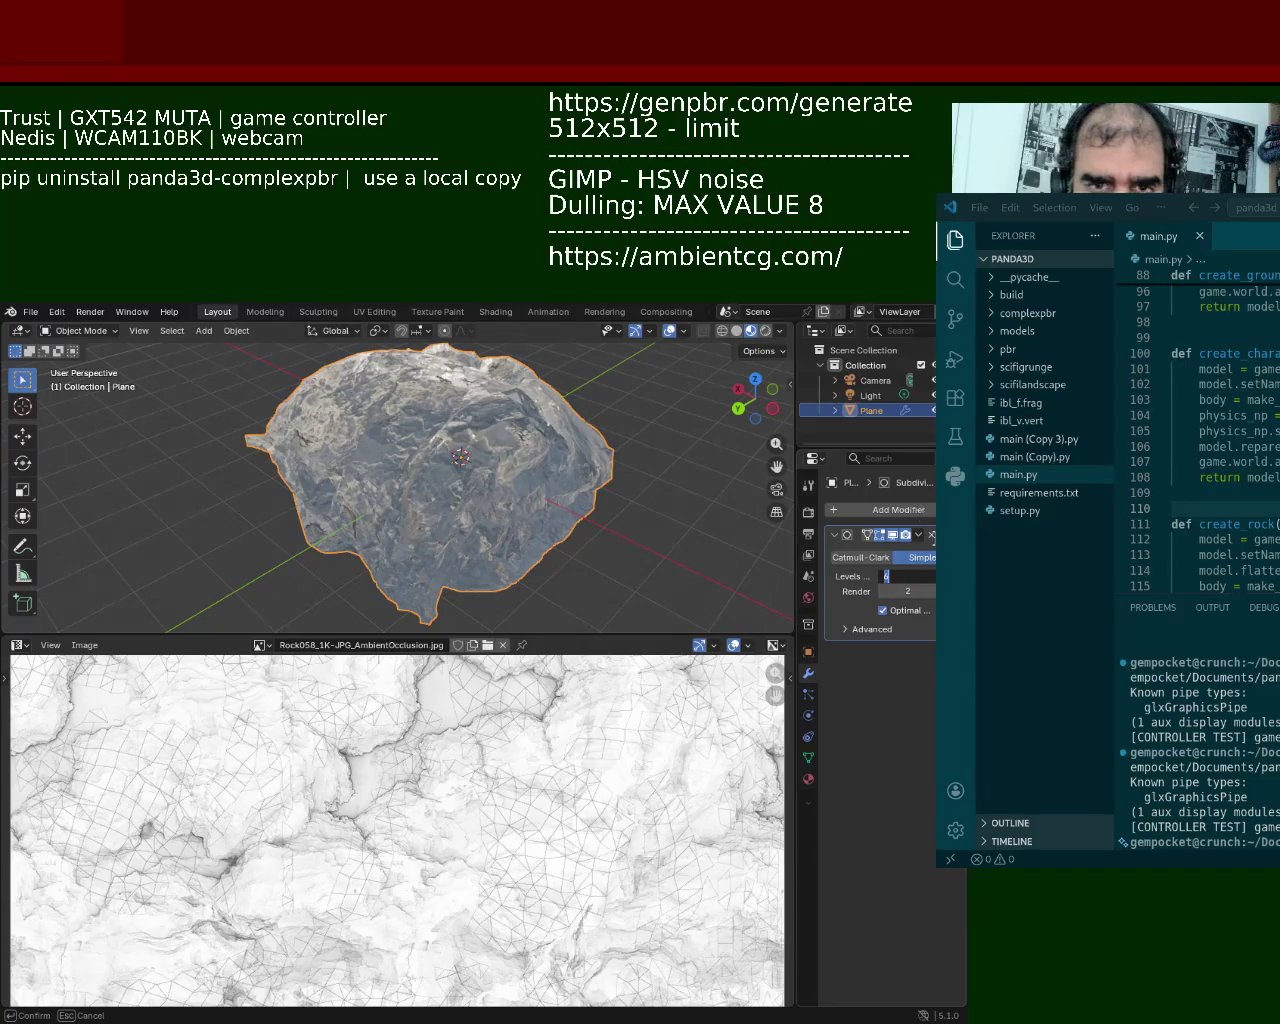
key("Return")
left_click(932, 536)
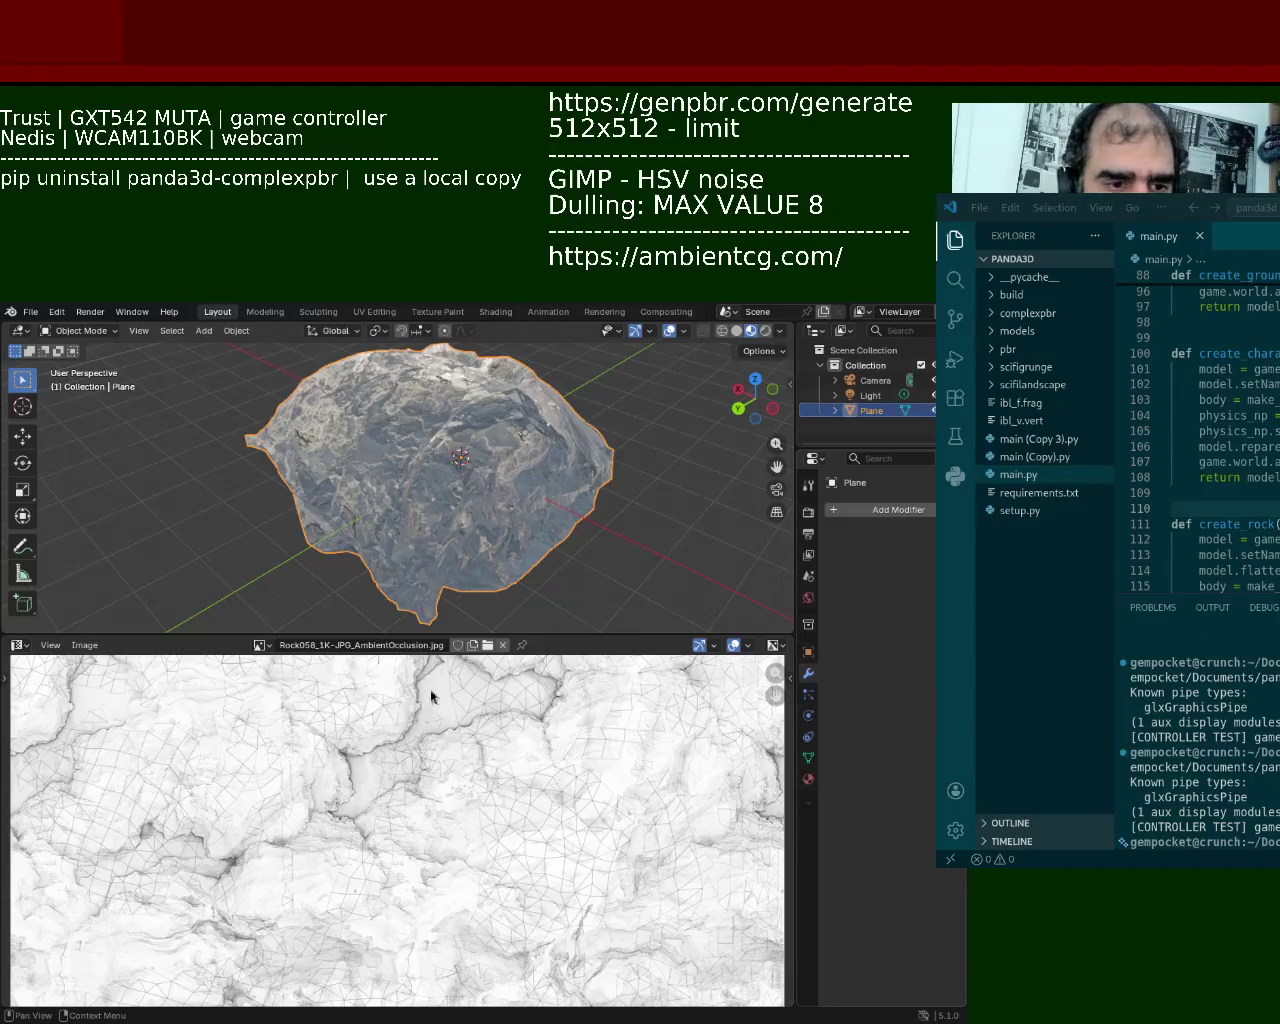
Step: In Edit Mode, merge the rock's vertices by distance and raise the distance to 0.35 m
key("Tab")
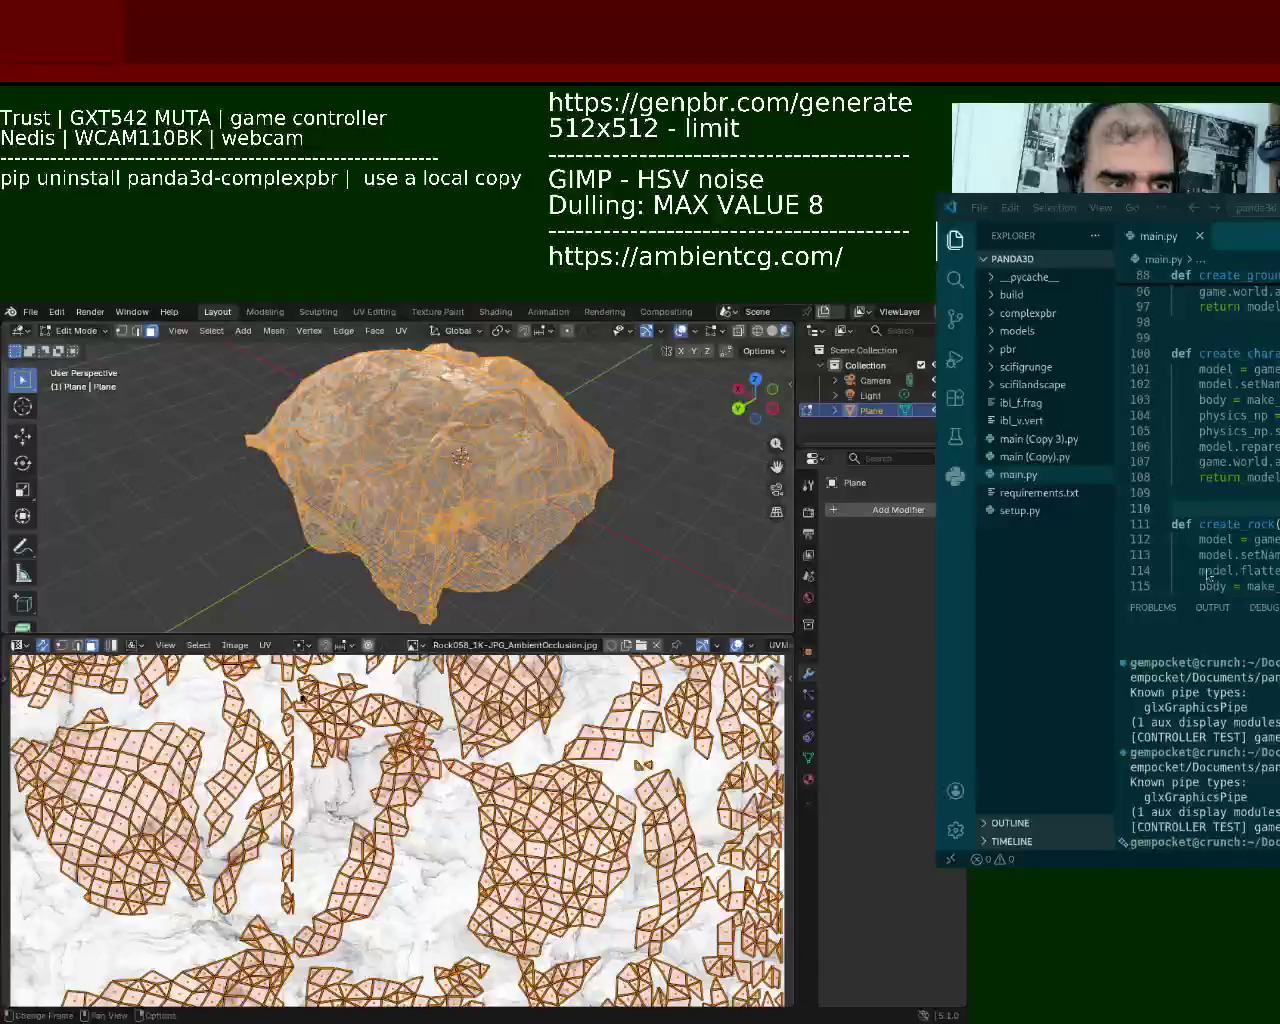
key("m")
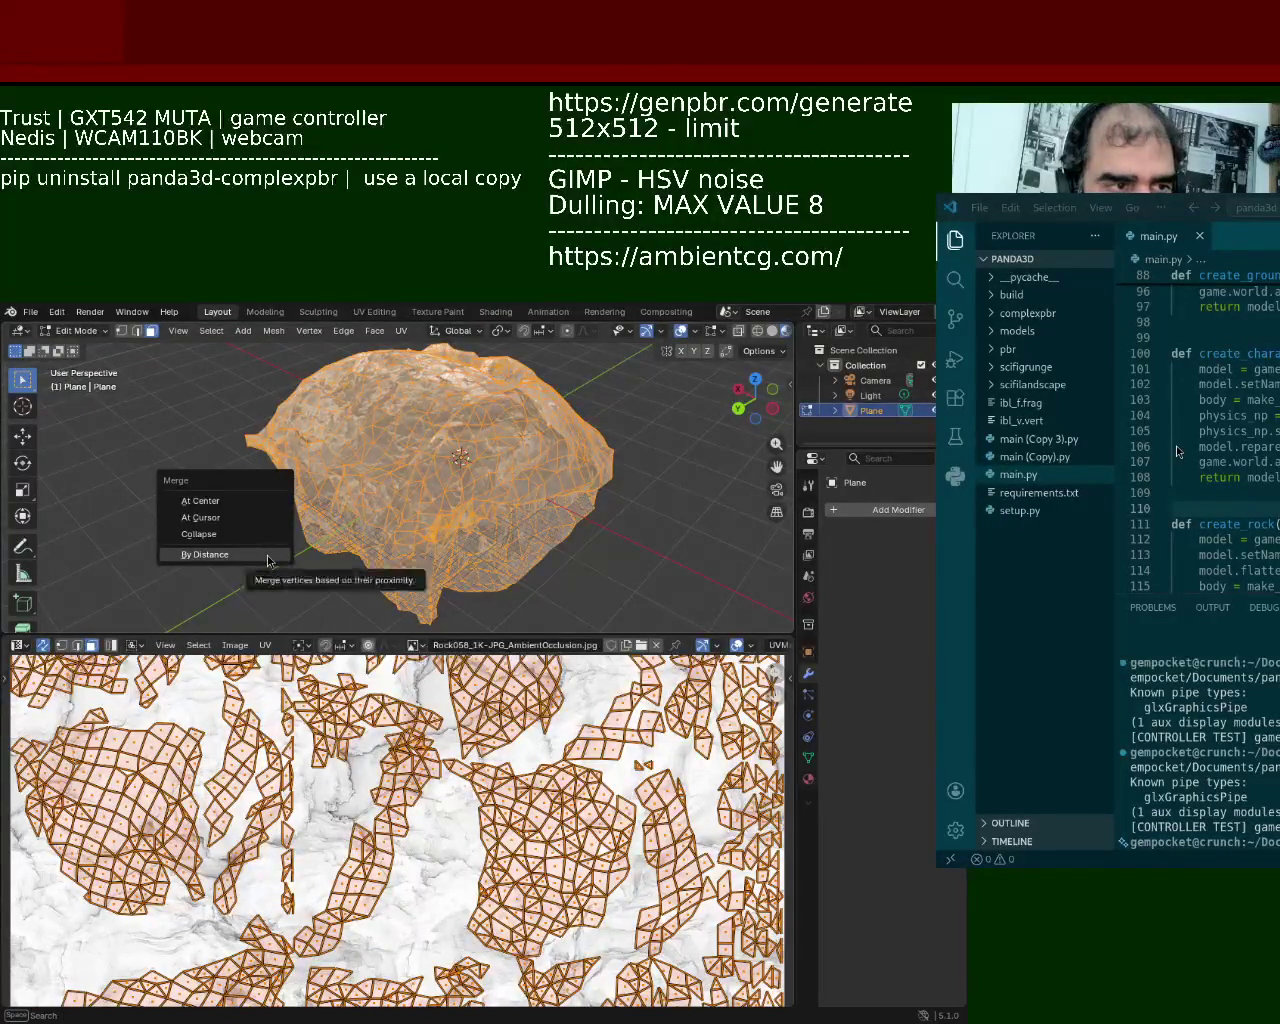
left_click(266, 554)
left_click(251, 566)
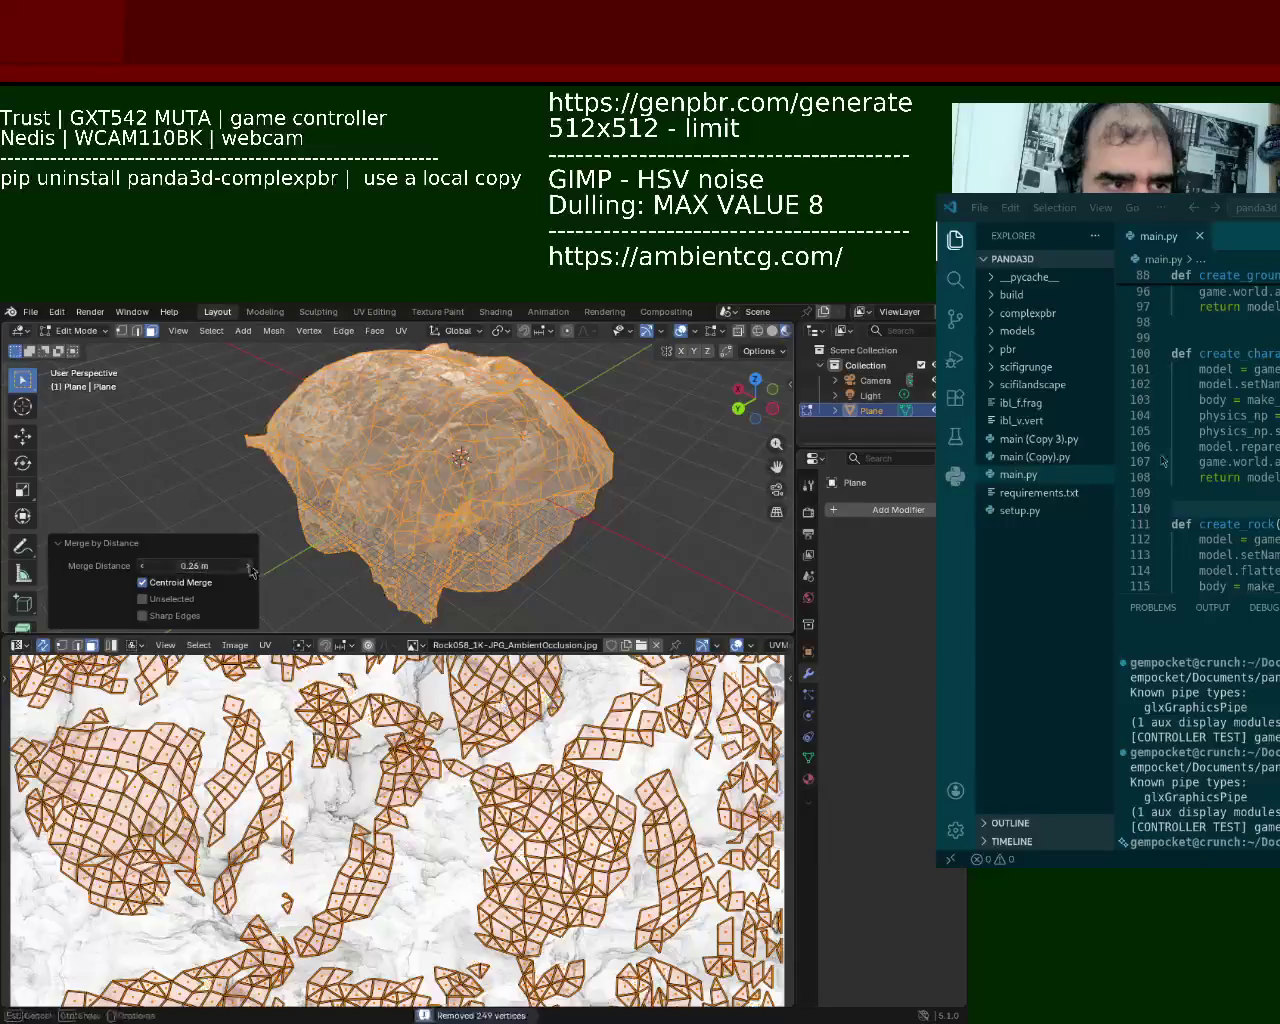
left_click(251, 566)
left_click(251, 566)
left_click(251, 566)
left_click(251, 566)
left_click(251, 566)
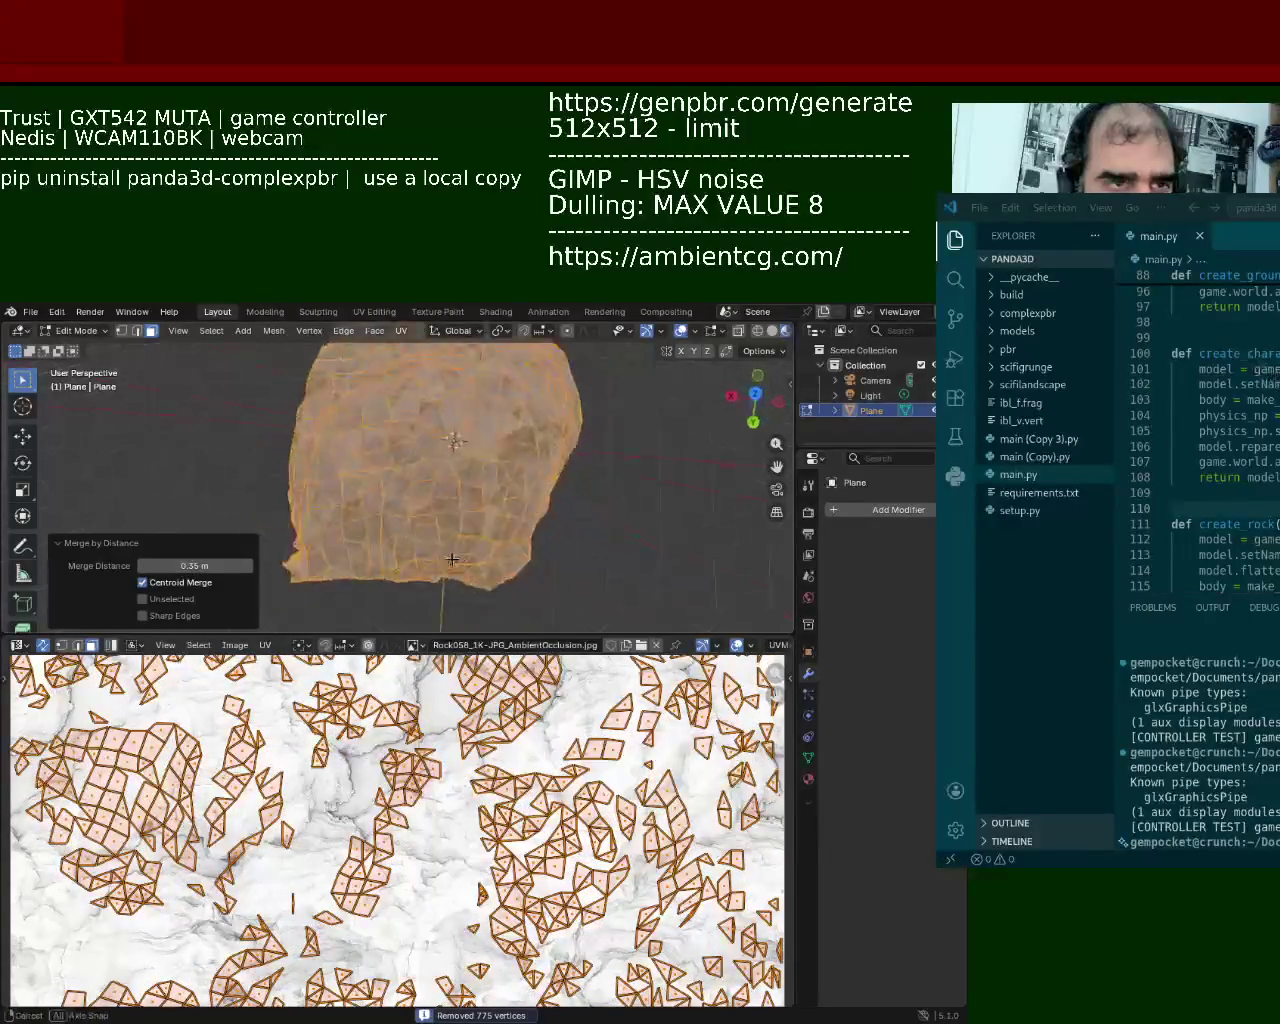
Step: Keep increasing the merge distance up to 0.54 m
middle_click_drag(330, 560, 222, 586)
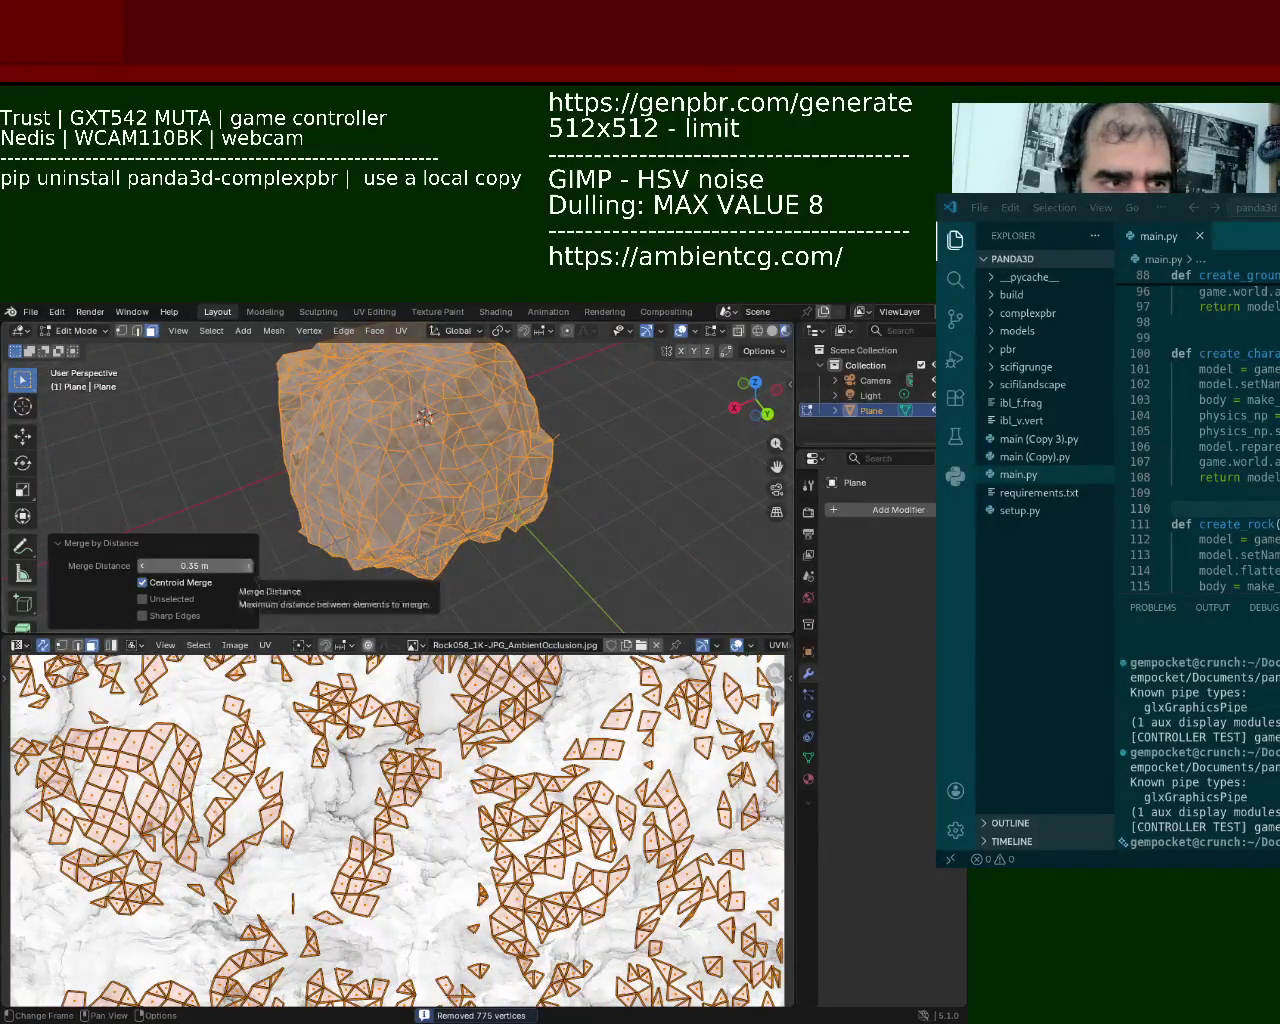
left_click(248, 566)
left_click(248, 566)
left_click(248, 566)
left_click(248, 566)
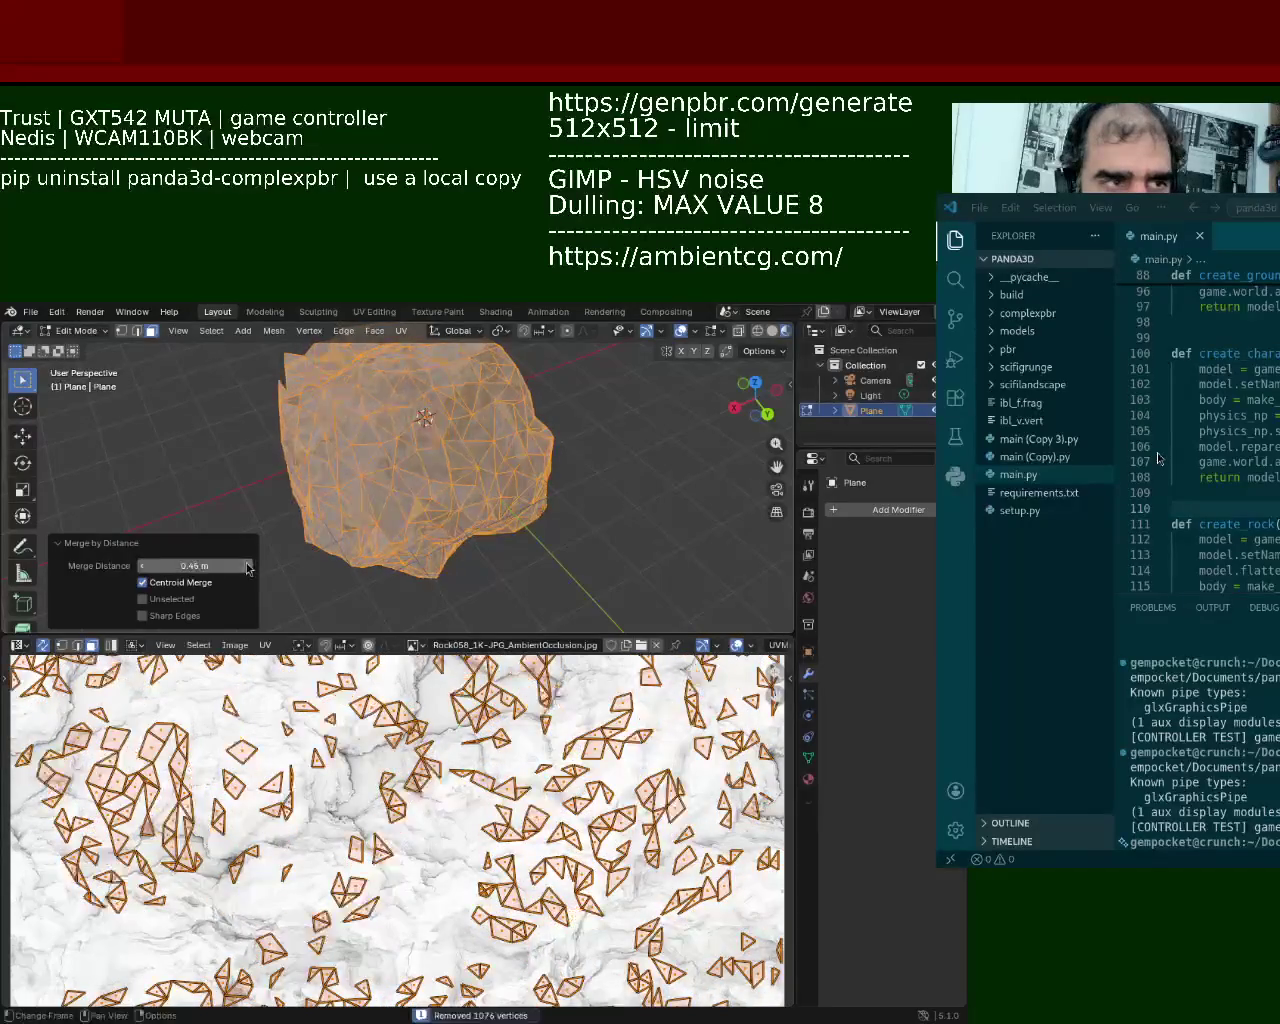
left_click(248, 566)
left_click(248, 566)
left_click(248, 566)
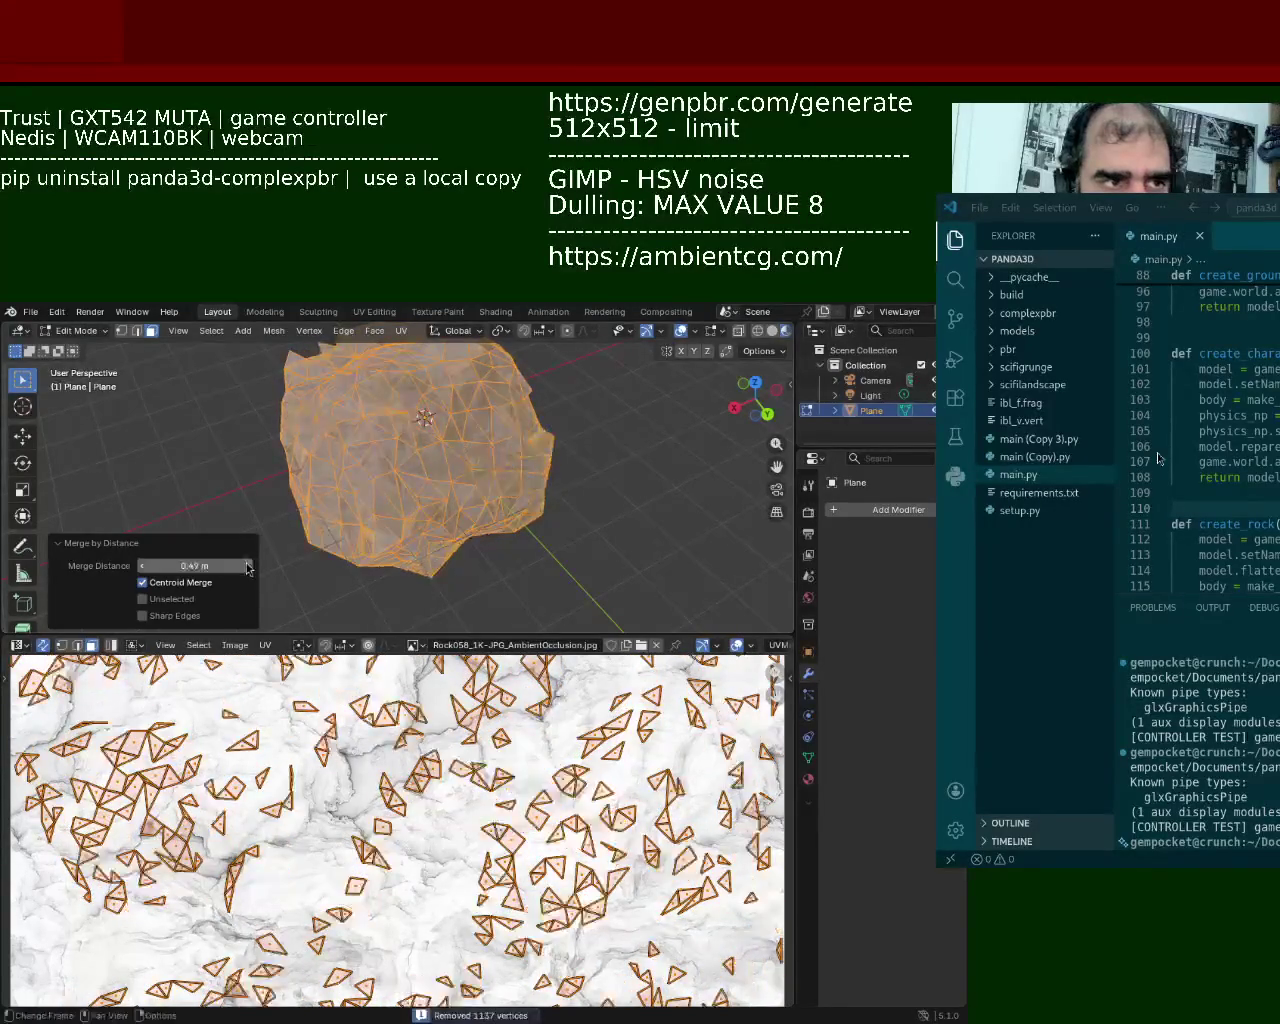
left_click(248, 566)
left_click(248, 566)
left_click(248, 566)
left_click(248, 566)
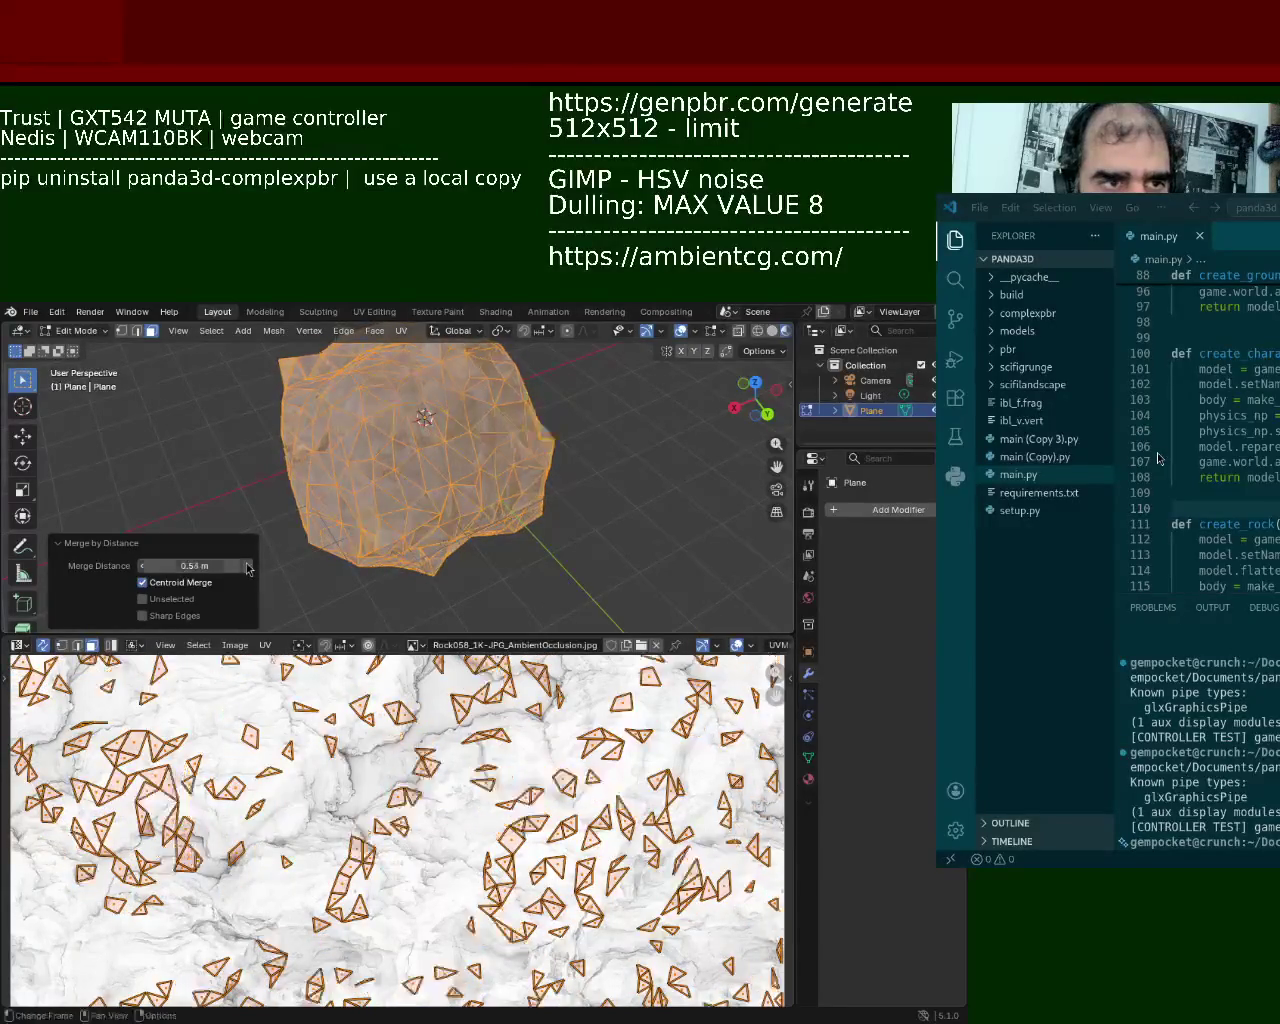
Step: Lower the merge distance back to 0.49 m, removing 1137 vertices, and deselect the mesh
mouse_move(502, 535)
middle_mouse_down()
mouse_move(763, 566)
mouse_move(686, 531)
middle_mouse_up()
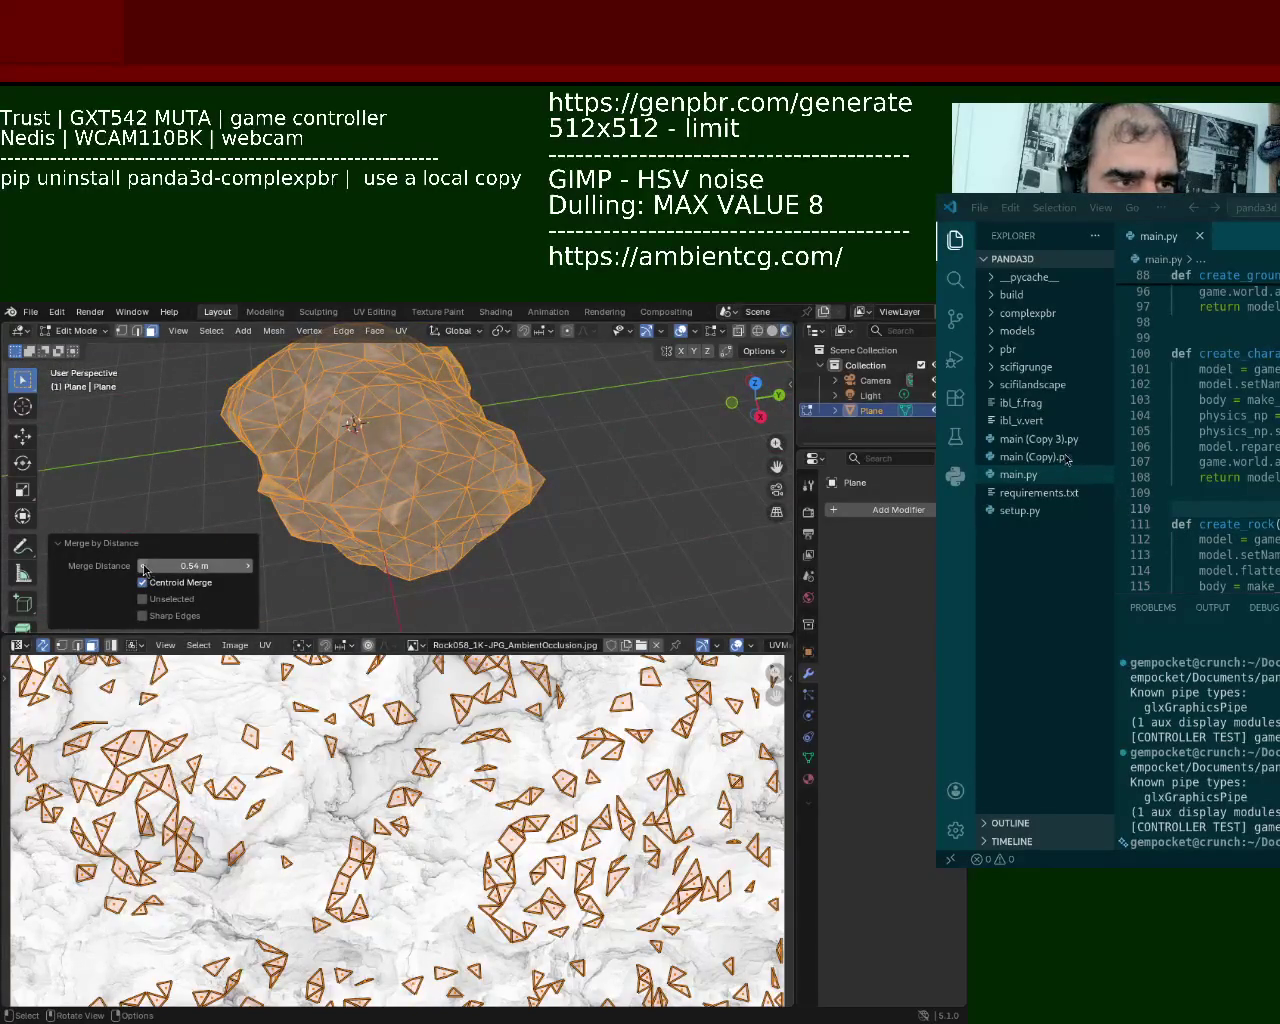
left_click(143, 566)
left_click(143, 566)
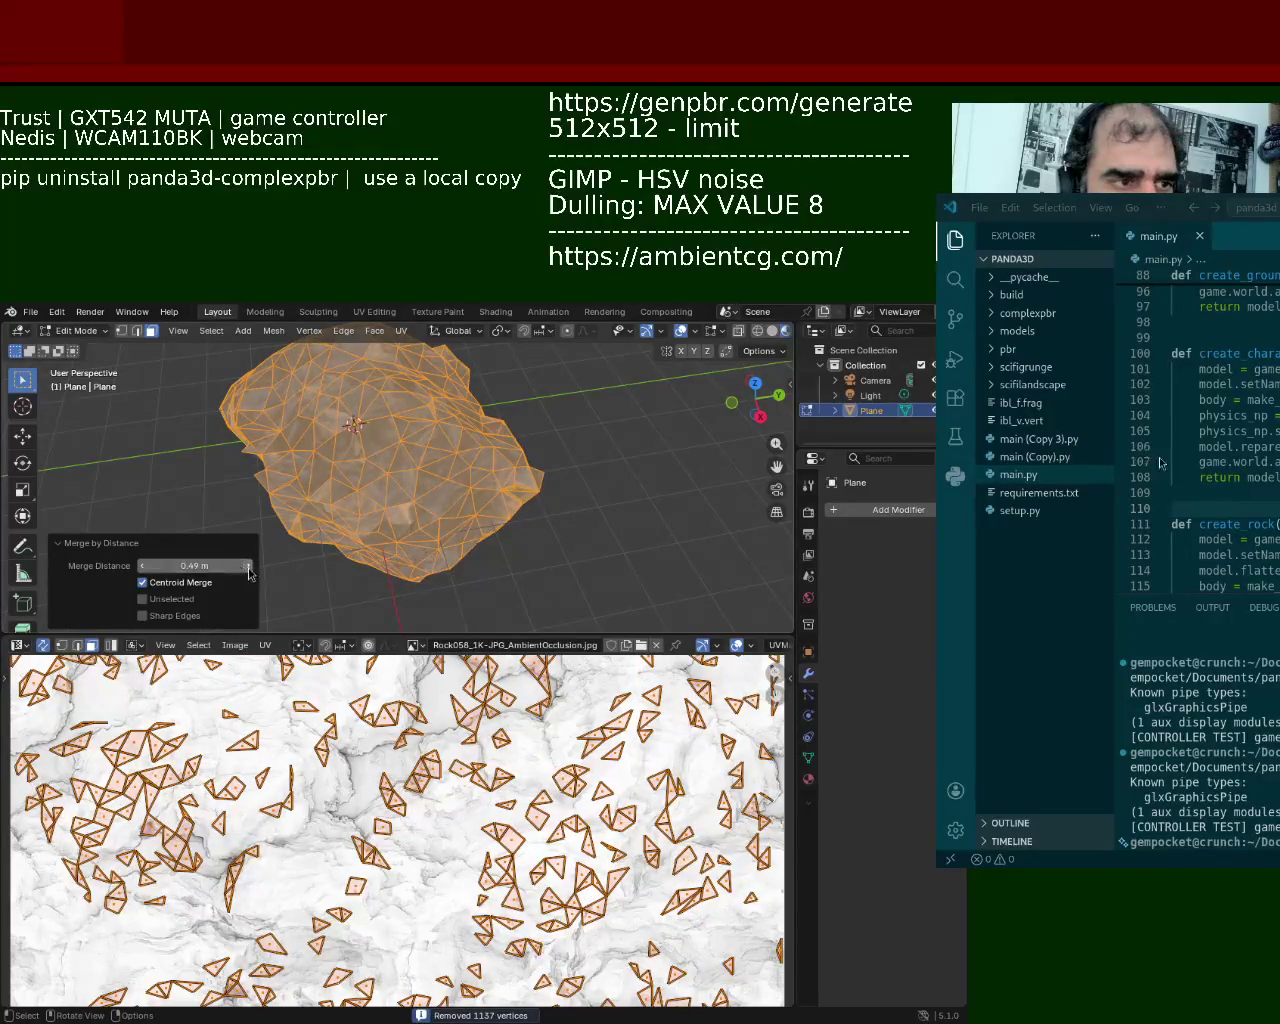
left_click(416, 571)
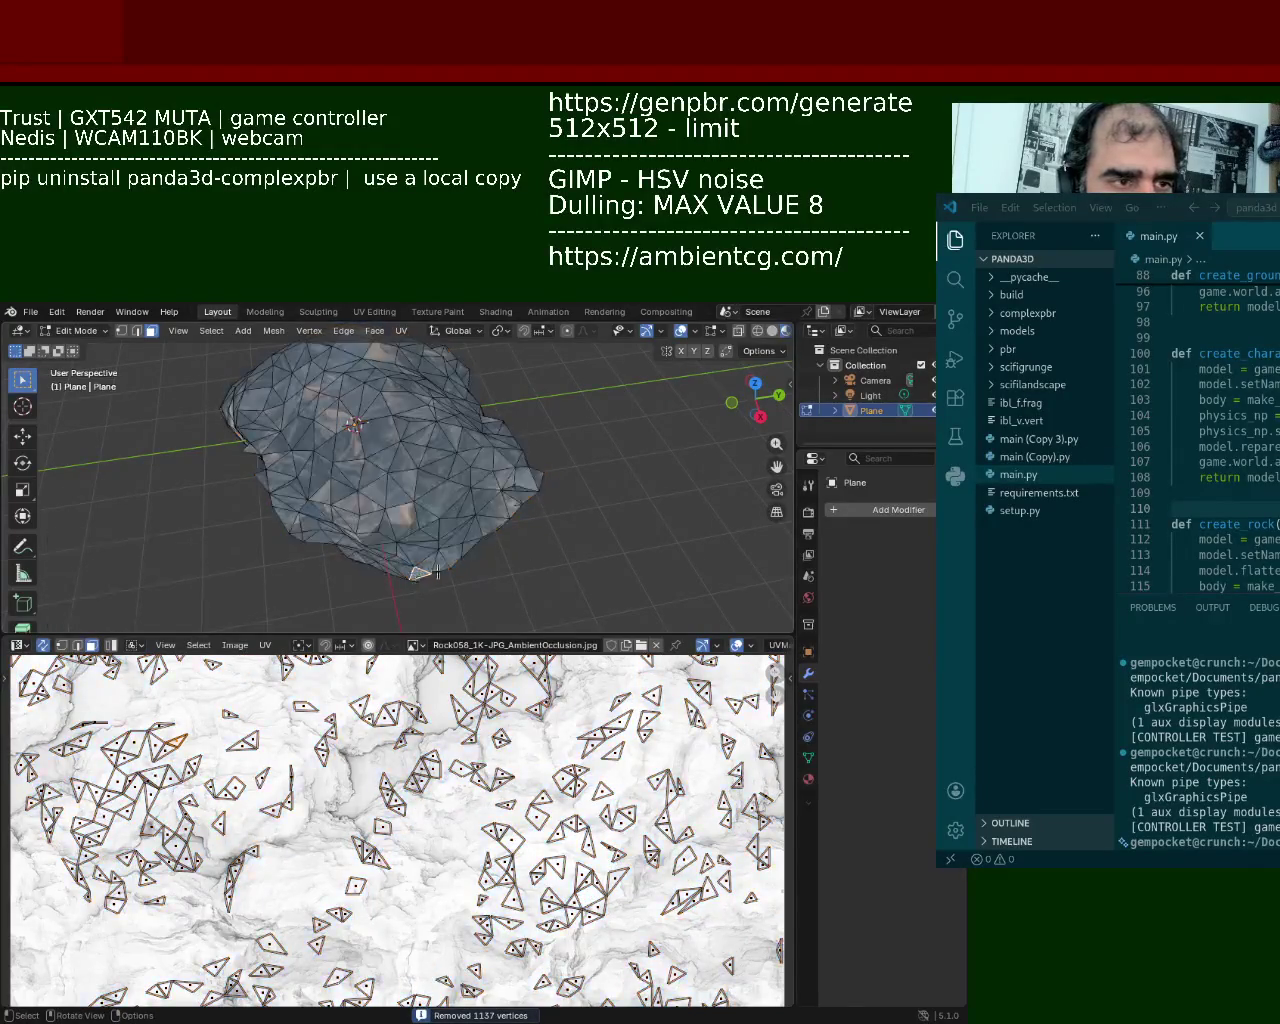
Step: Add a Triangulate modifier to the rock and apply it
left_click(916, 517)
key("space")
type("tri")
key("Return")
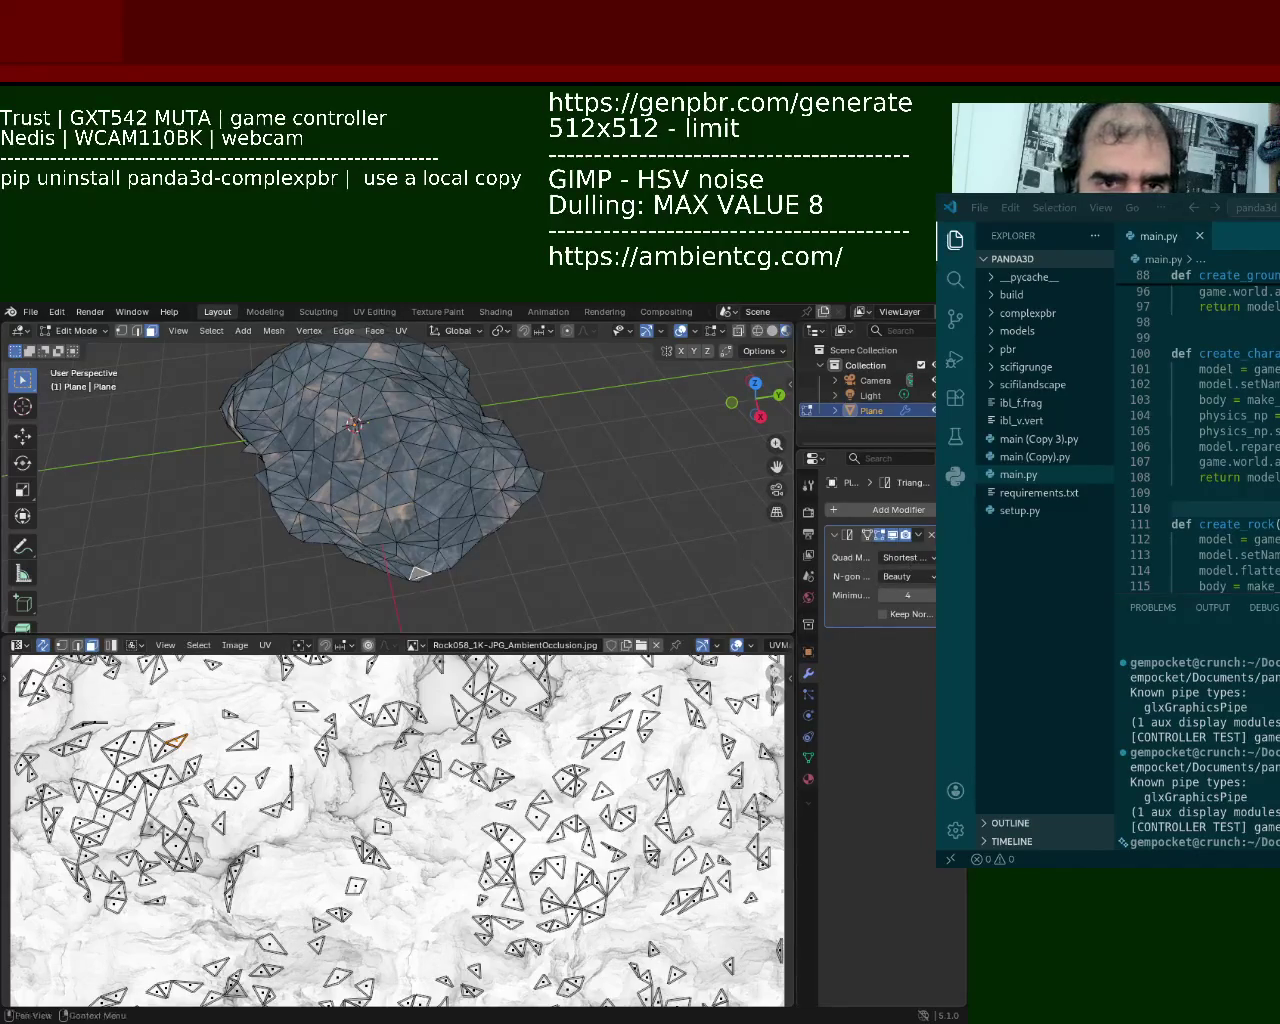
key("Tab")
left_click(918, 534)
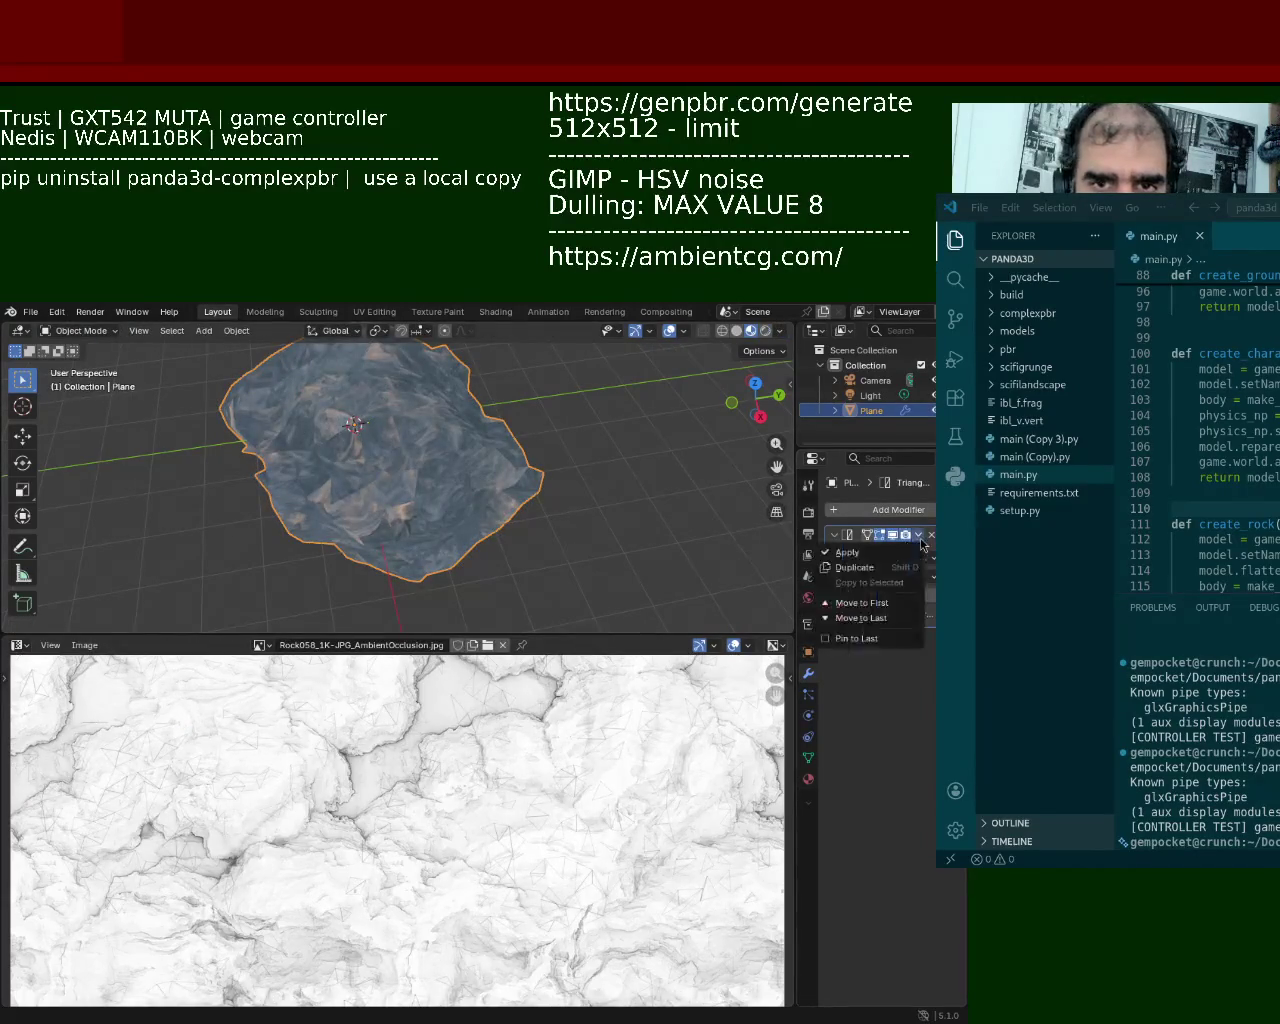
left_click(866, 551)
Step: Save rock_1.blend again and return to Object Mode to show the textured rock
key("Tab")
key("a")
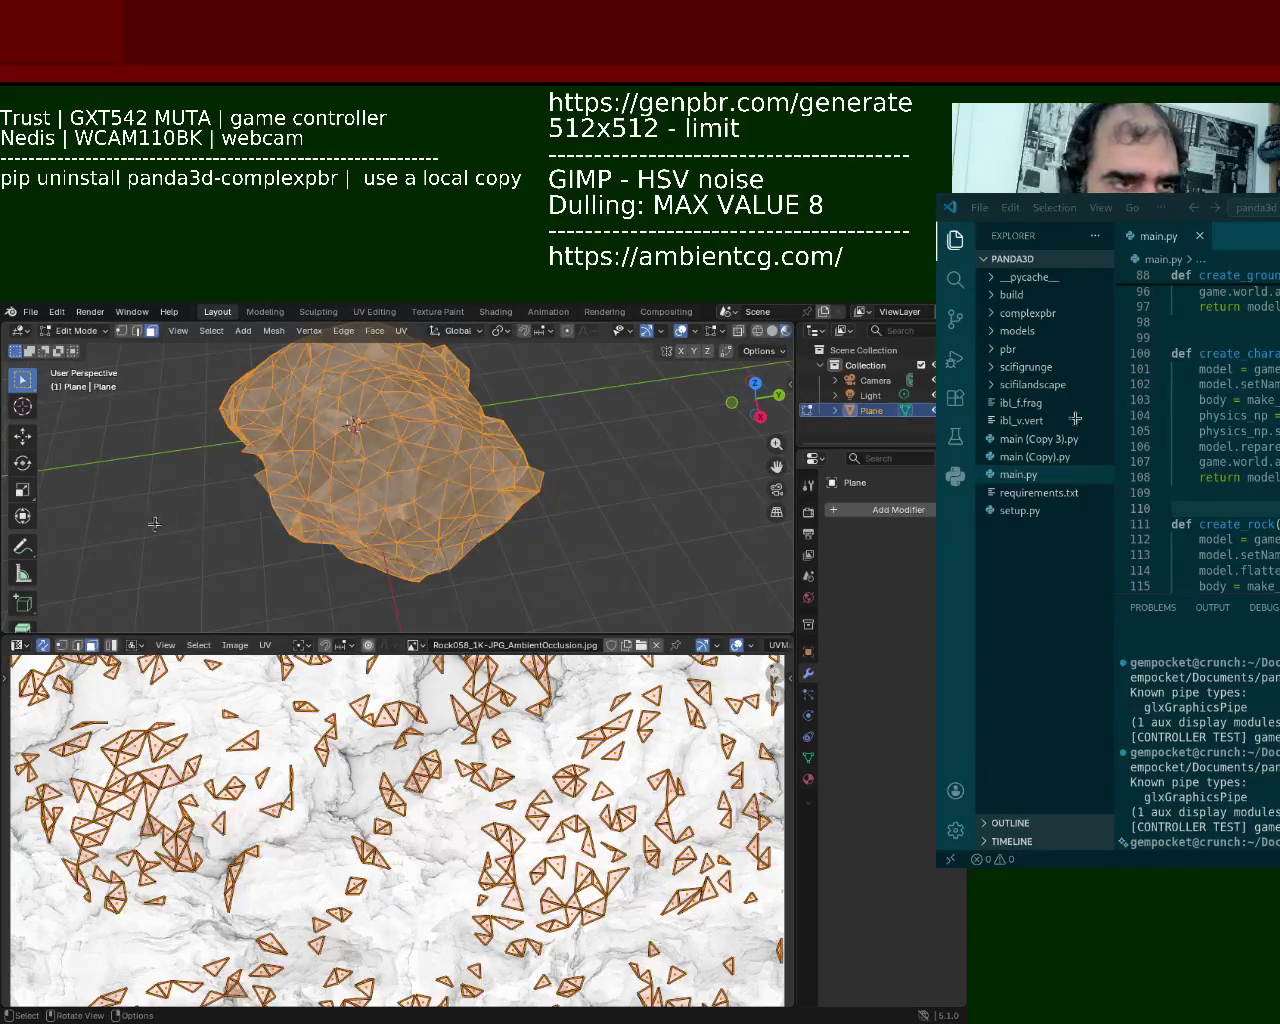
middle_click_drag(357, 534, 605, 535)
key("ctrl+s")
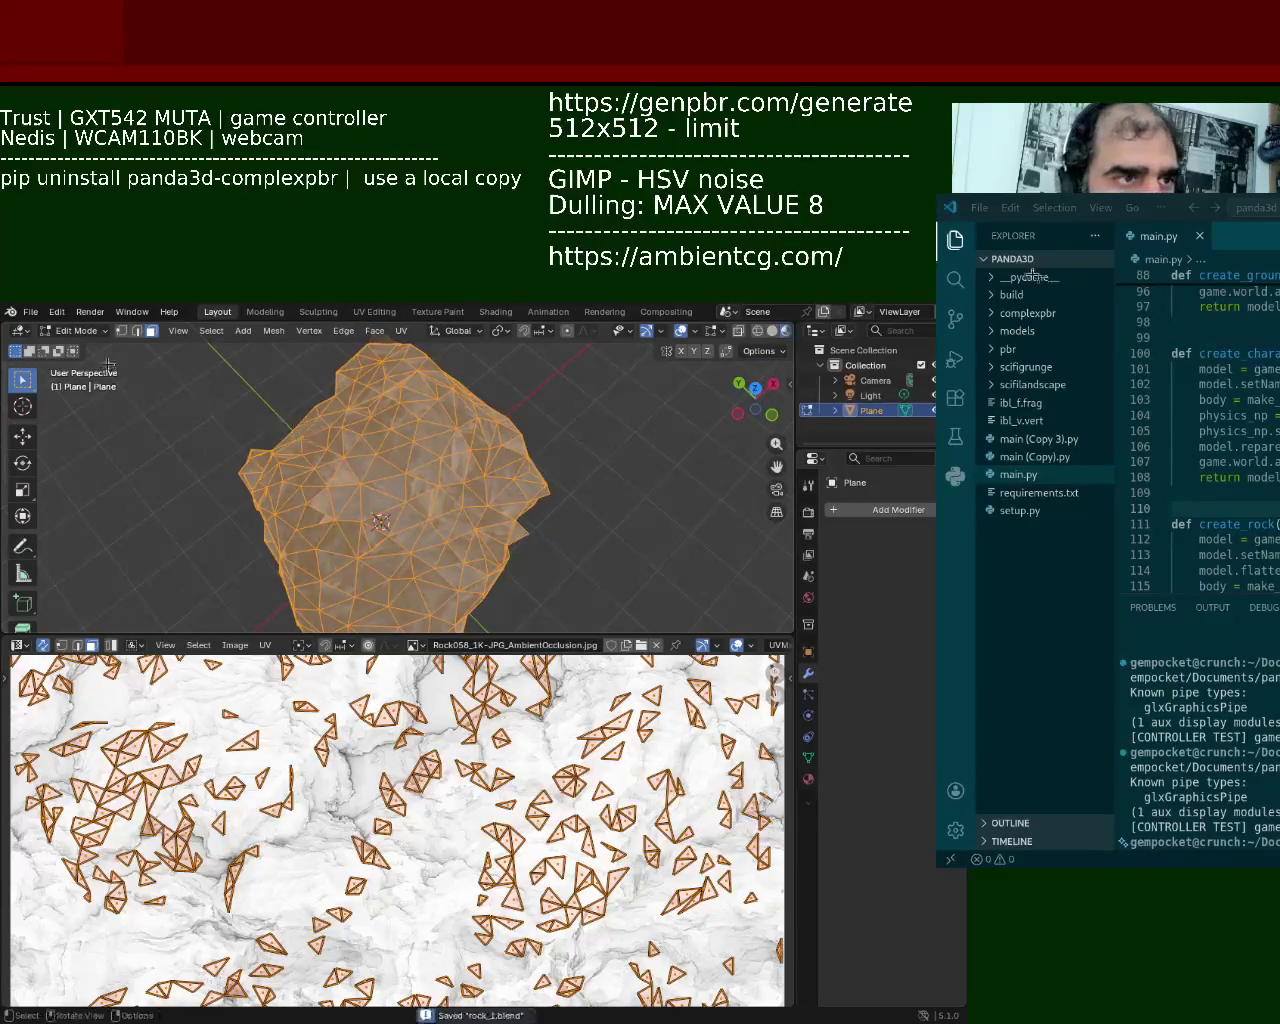
left_click(30, 311)
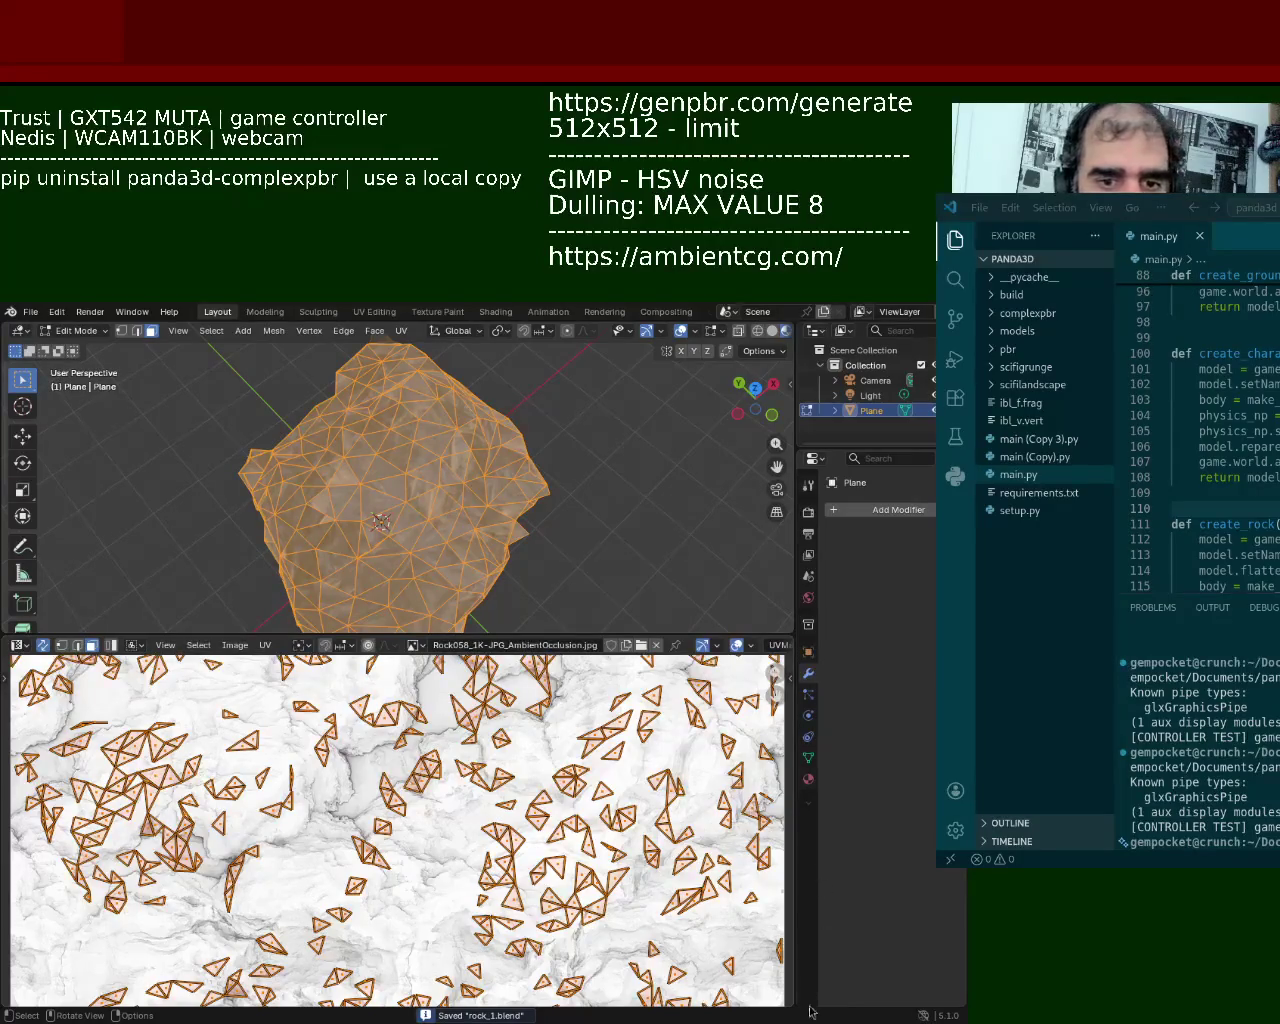
key("Tab")
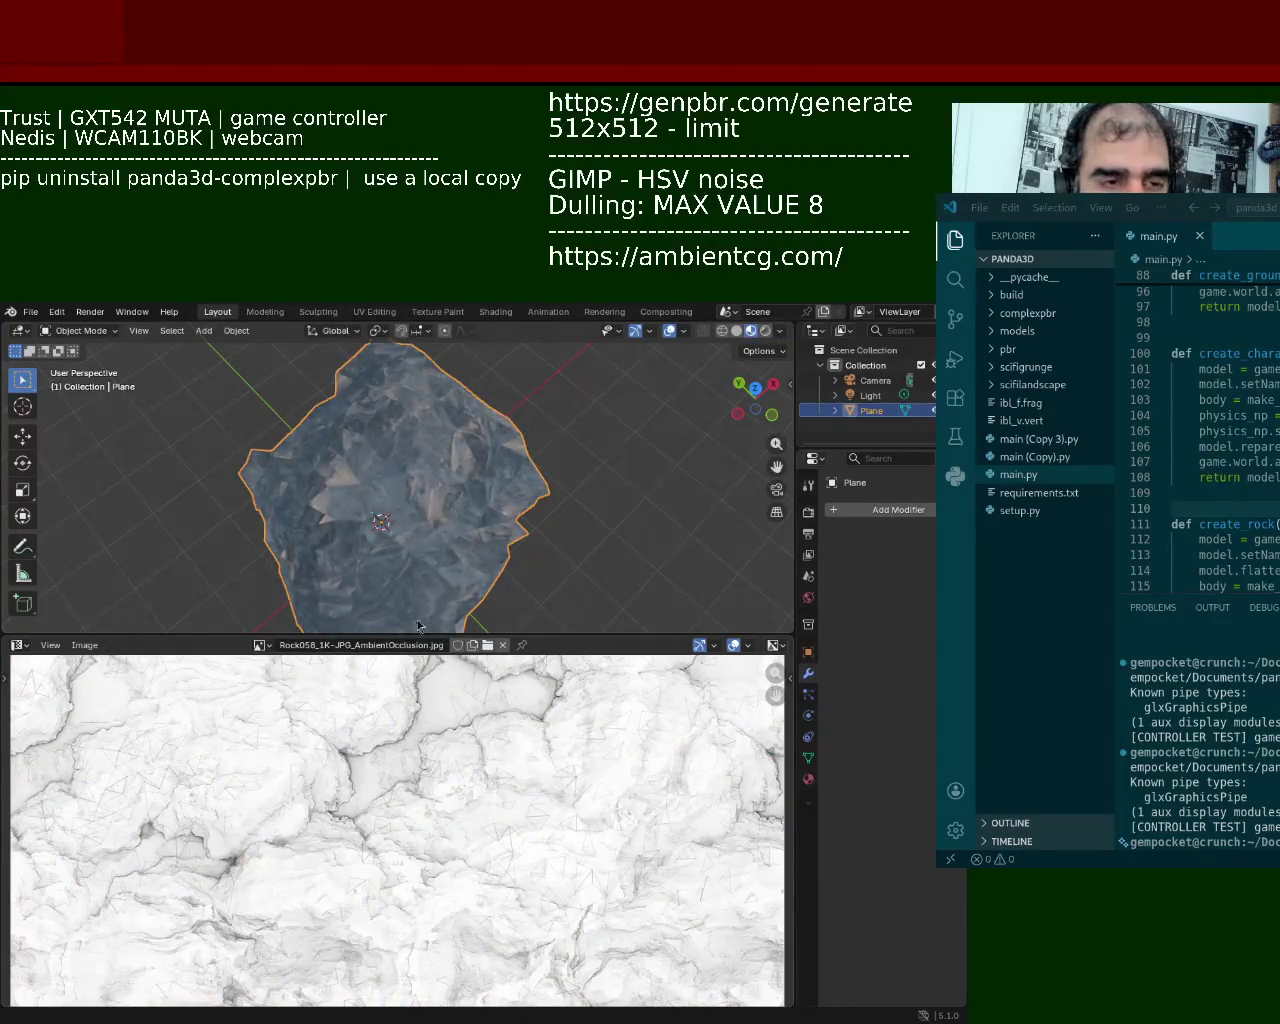